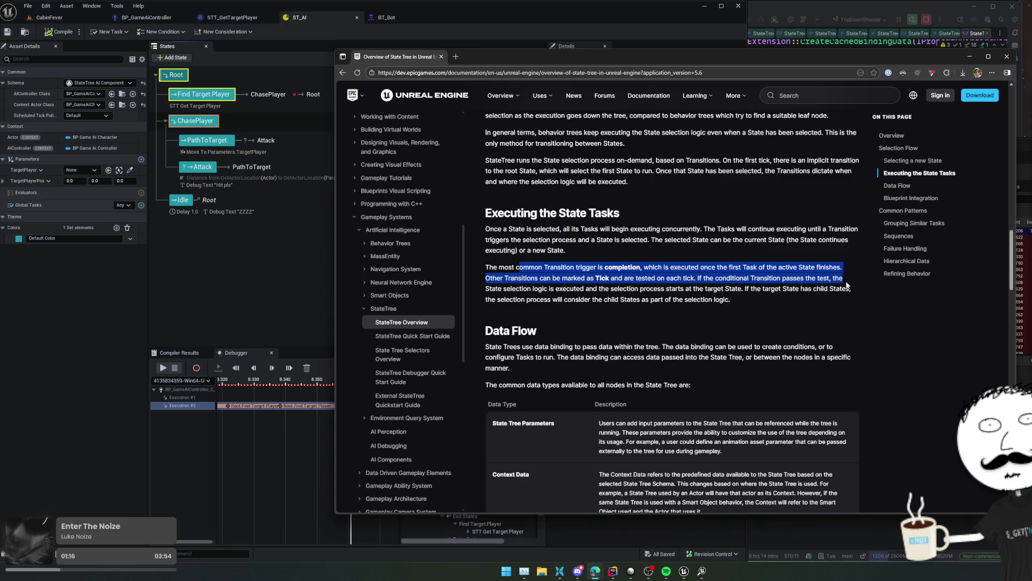
- Highlight the completion and Tick transition passages in the docs, then return to ST_AI
{"action": "left_click_drag", "start_coordinate": [847, 285], "coordinate": [849, 288]}
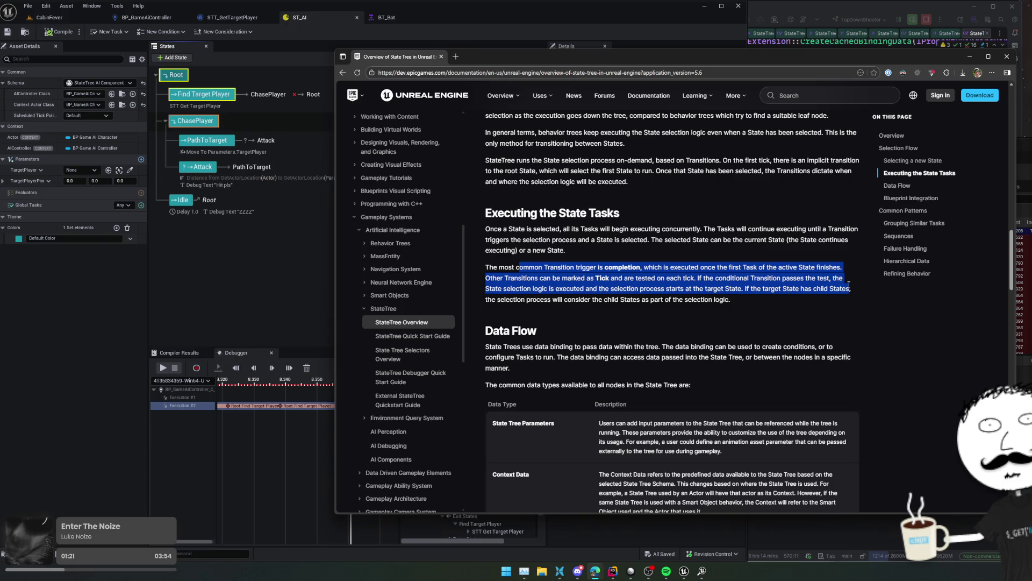
{"action": "left_click", "coordinate": [808, 298]}
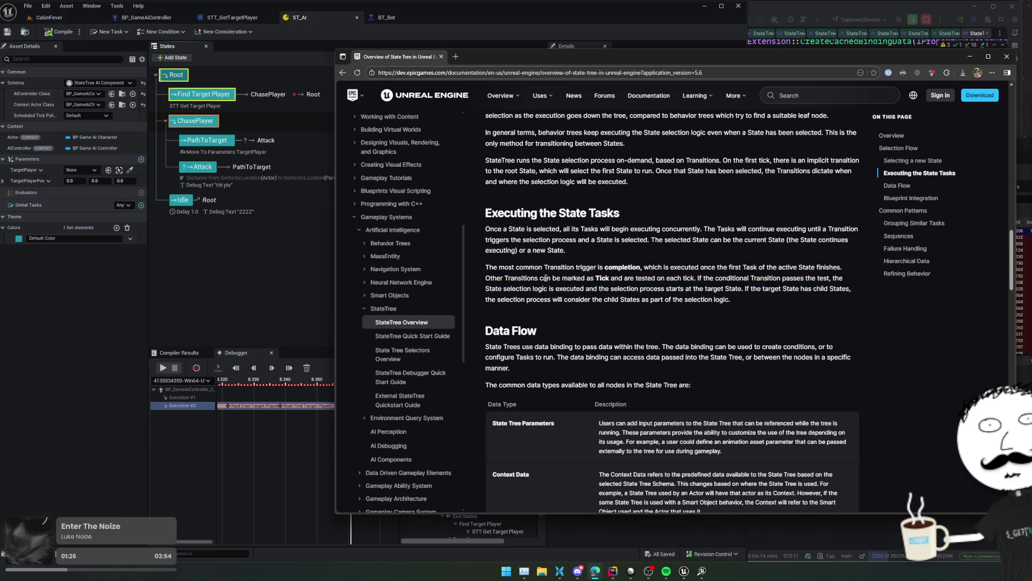
{"action": "left_click_drag", "start_coordinate": [583, 280], "coordinate": [863, 289]}
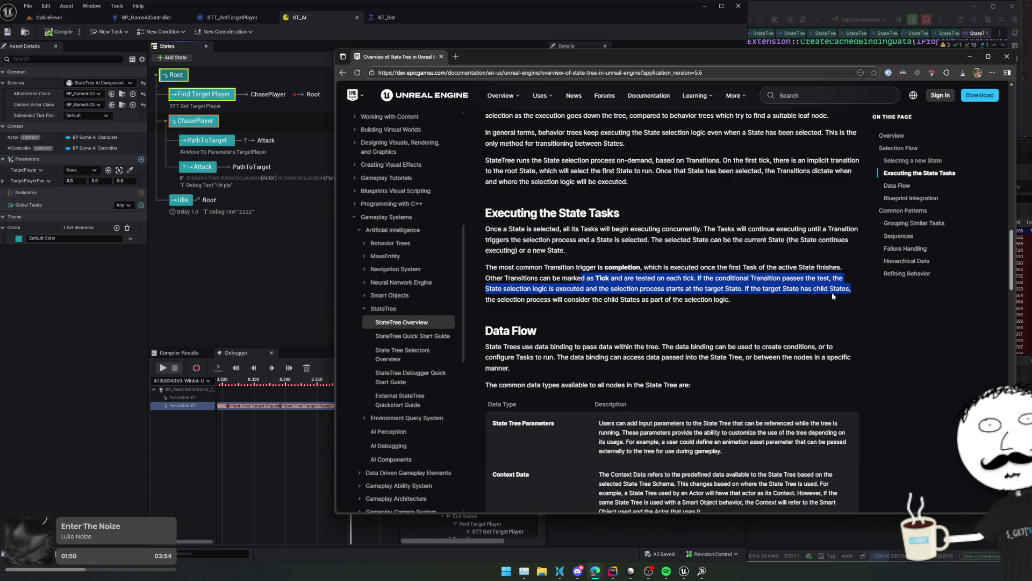
{"action": "left_click", "coordinate": [269, 252]}
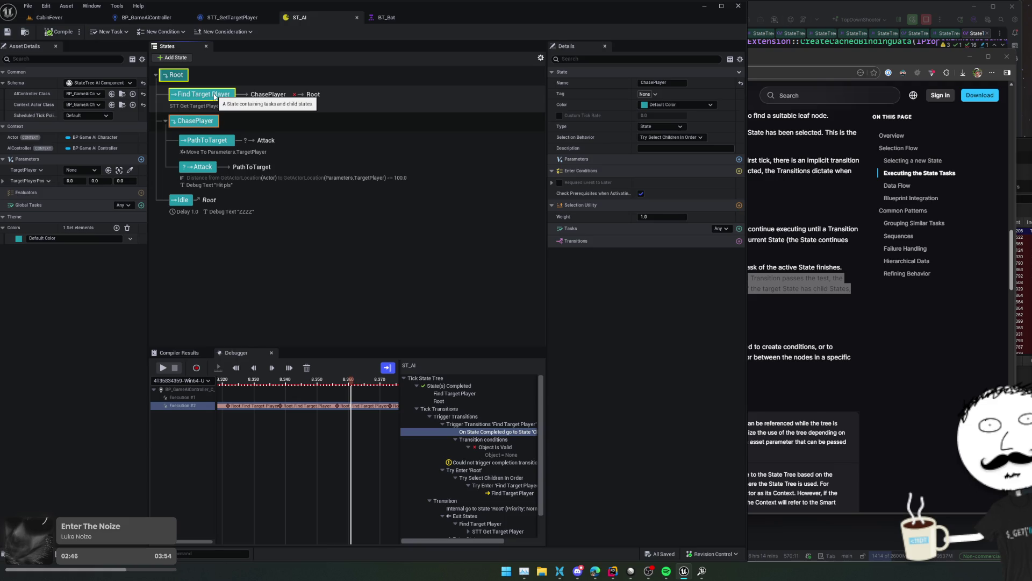
- Bind Find Target Player's STT Get Target Player AI input to the Actor context
{"action": "left_click", "coordinate": [197, 141]}
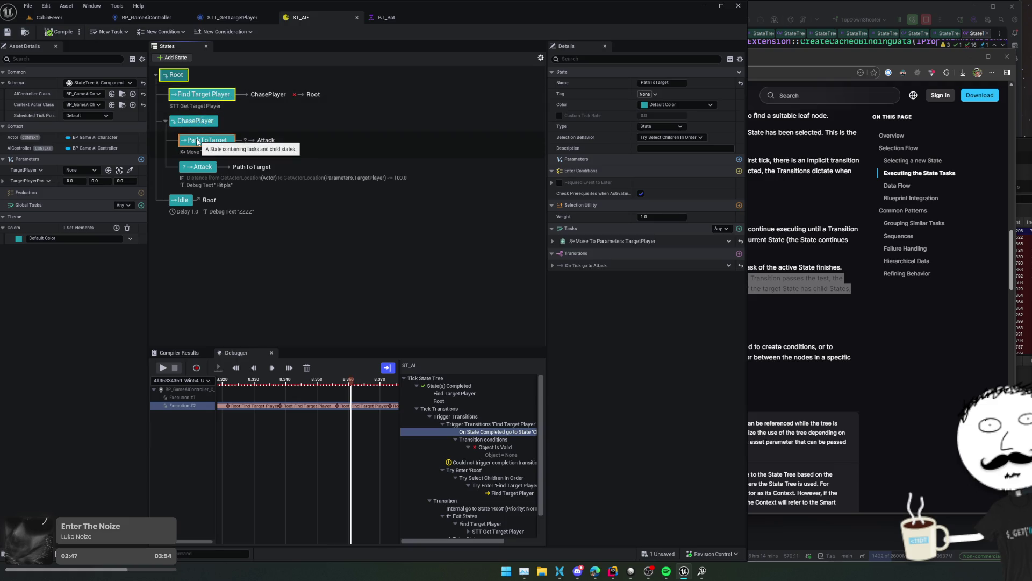
{"action": "left_click", "coordinate": [236, 95]}
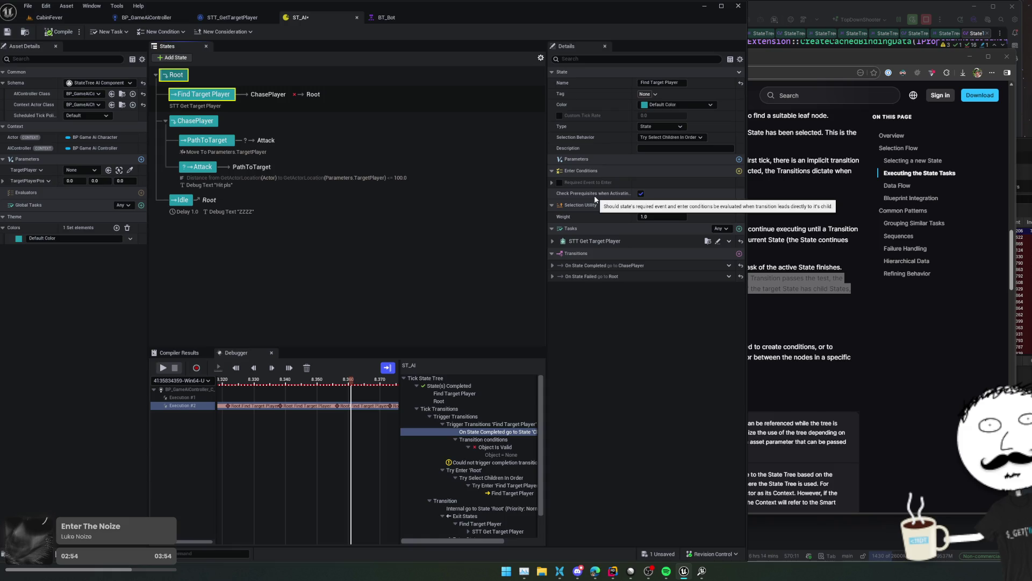
{"action": "left_click", "coordinate": [552, 240]}
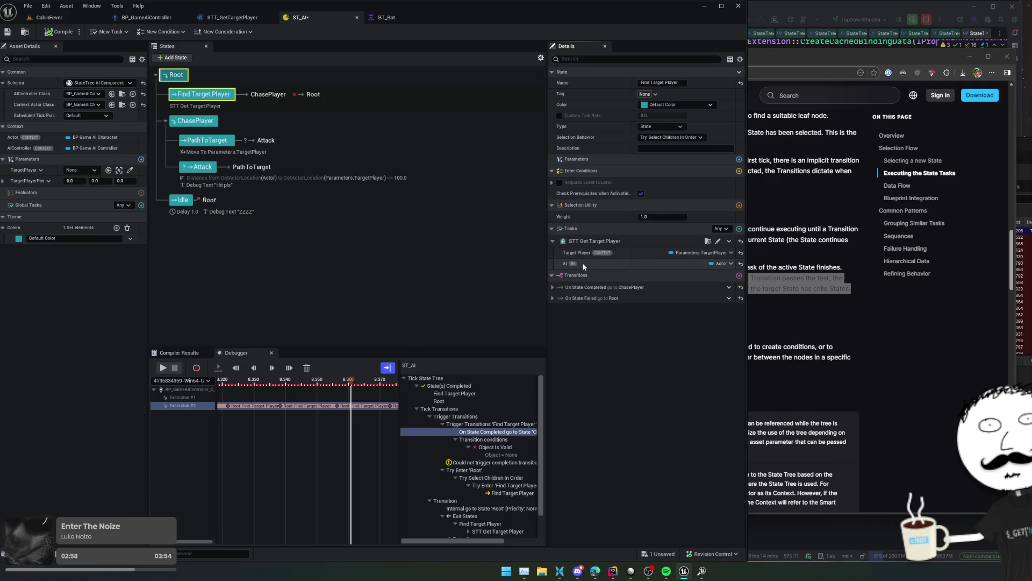
{"action": "left_click", "coordinate": [720, 263]}
{"action": "mouse_move", "coordinate": [763, 299]}
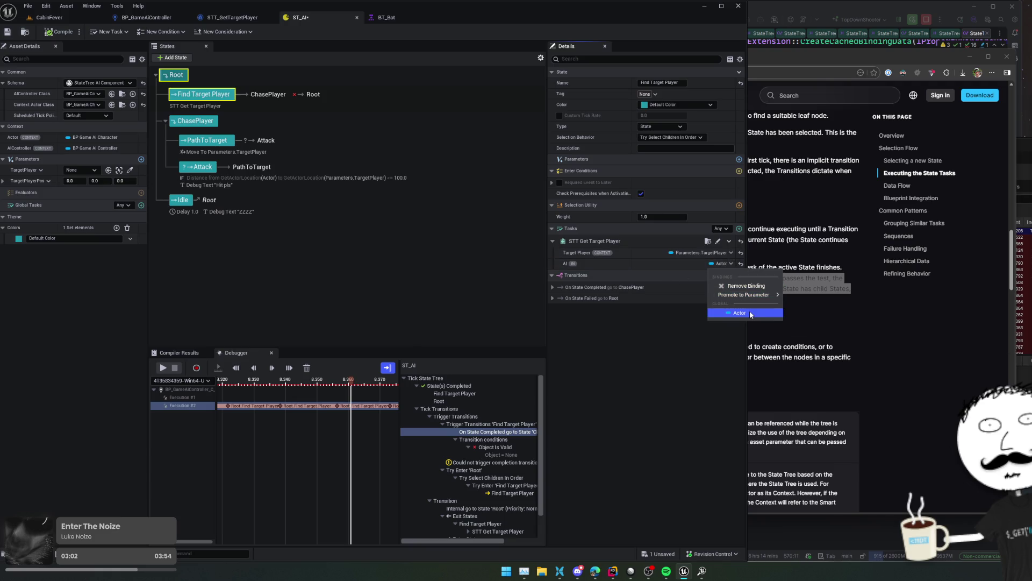
{"action": "left_click", "coordinate": [750, 314]}
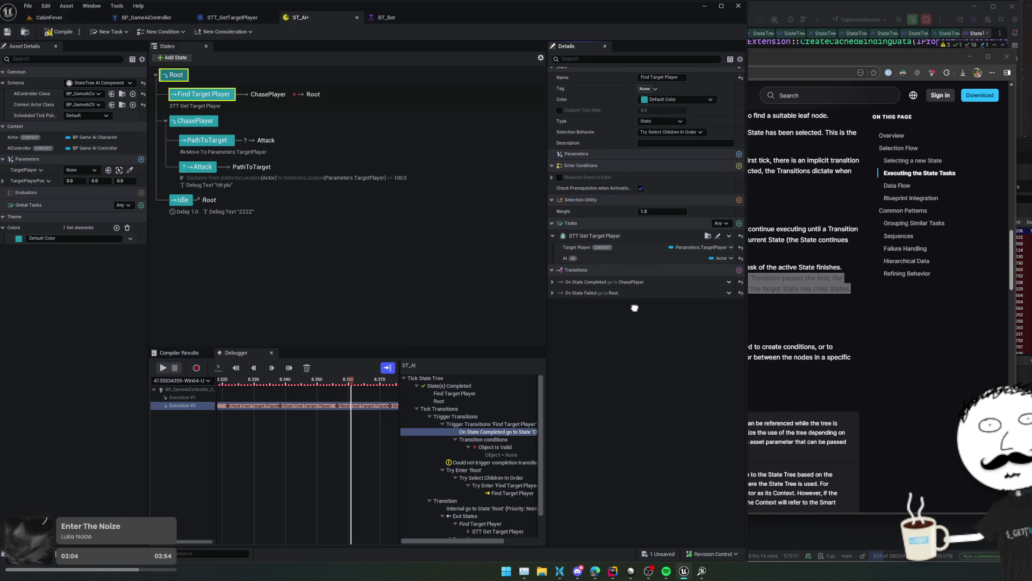
- Bind the On State Completed Is Object Valid Object to TargetPlayer, then compile and save
{"action": "left_click", "coordinate": [551, 298]}
{"action": "left_click", "coordinate": [552, 287]}
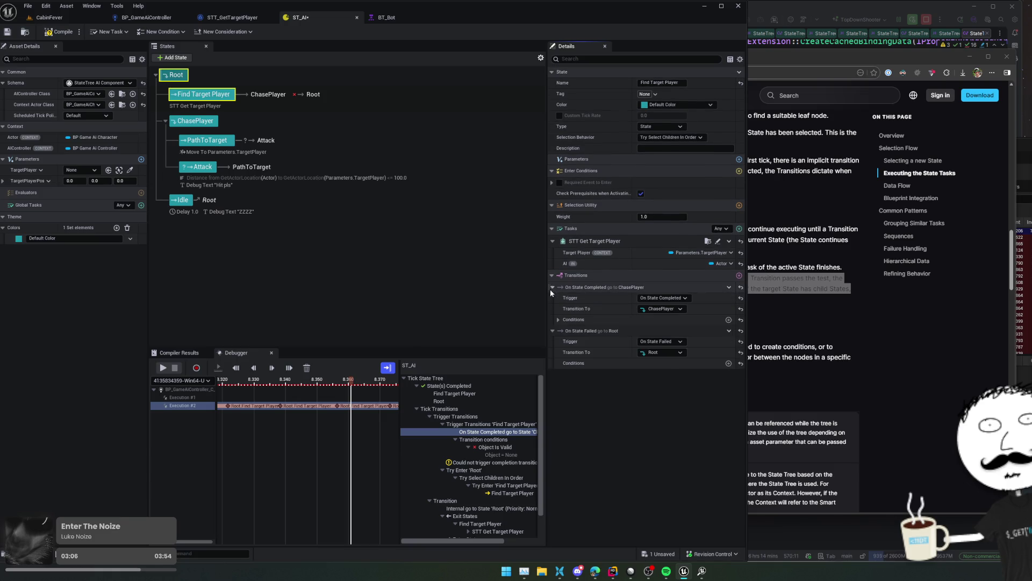
{"action": "left_click", "coordinate": [558, 320]}
{"action": "left_click", "coordinate": [566, 330]}
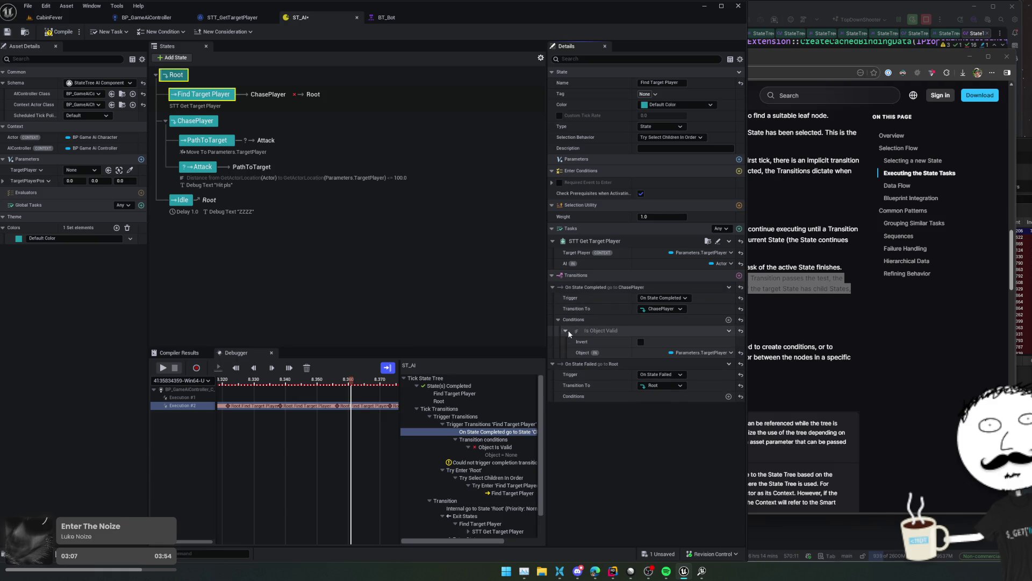
{"action": "left_click", "coordinate": [702, 352]}
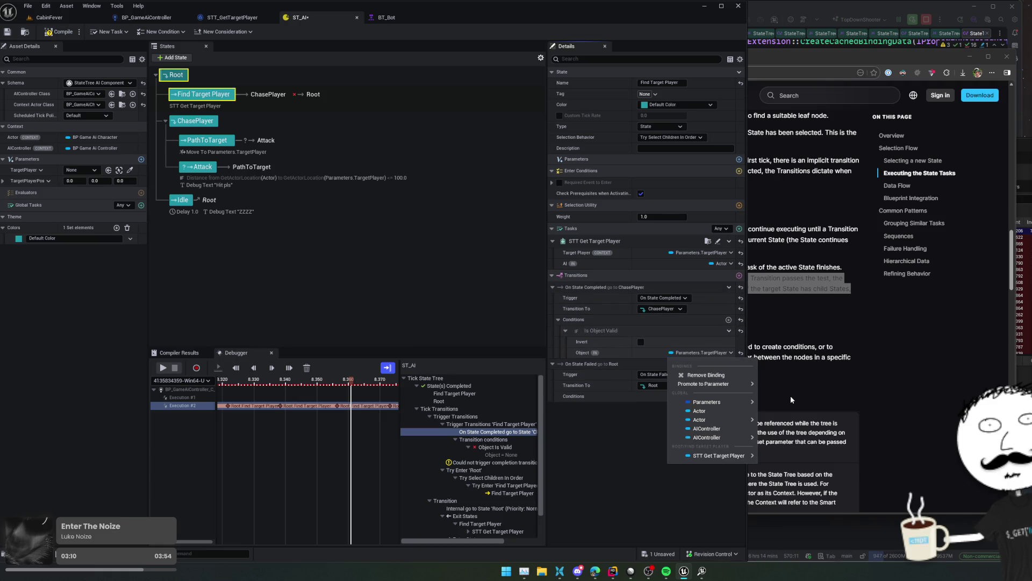
{"action": "mouse_move", "coordinate": [734, 456]}
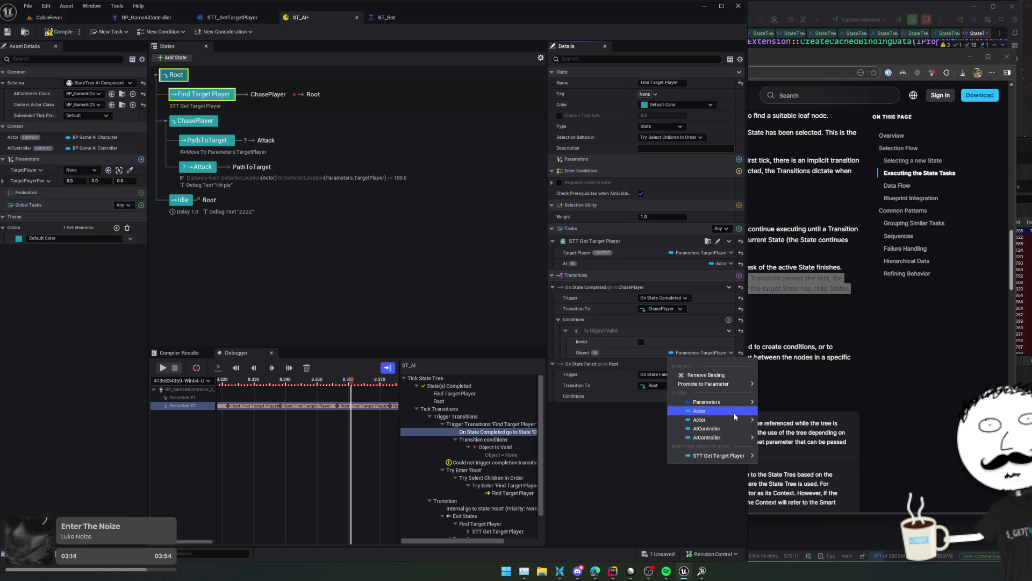
{"action": "mouse_move", "coordinate": [734, 403]}
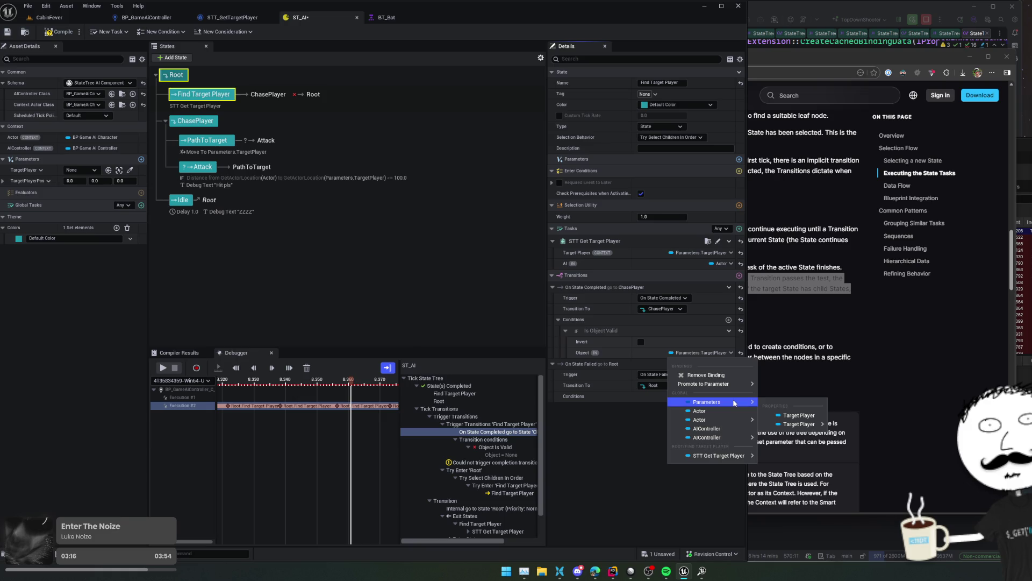
{"action": "mouse_move", "coordinate": [738, 437]}
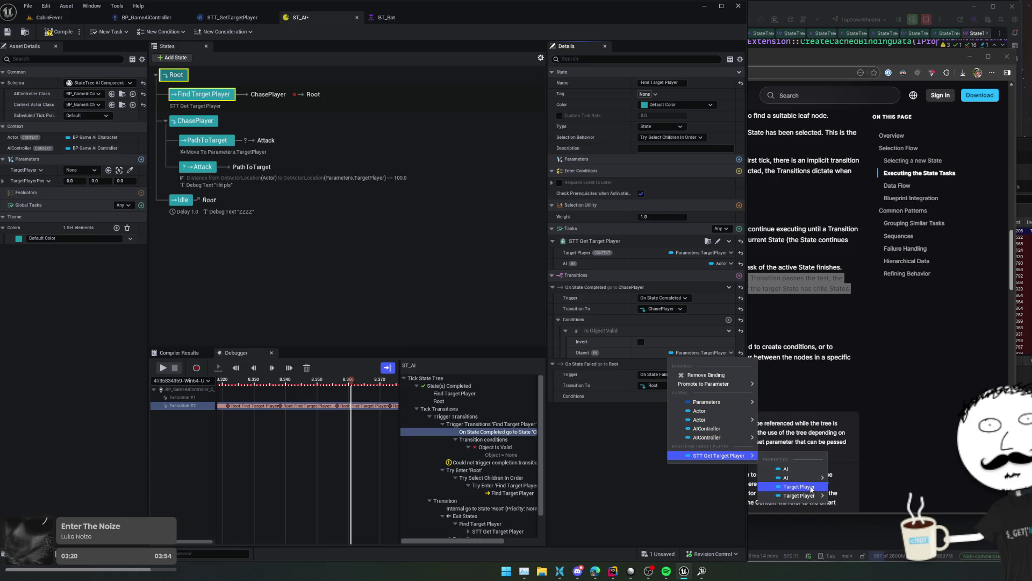
{"action": "left_click", "coordinate": [812, 488]}
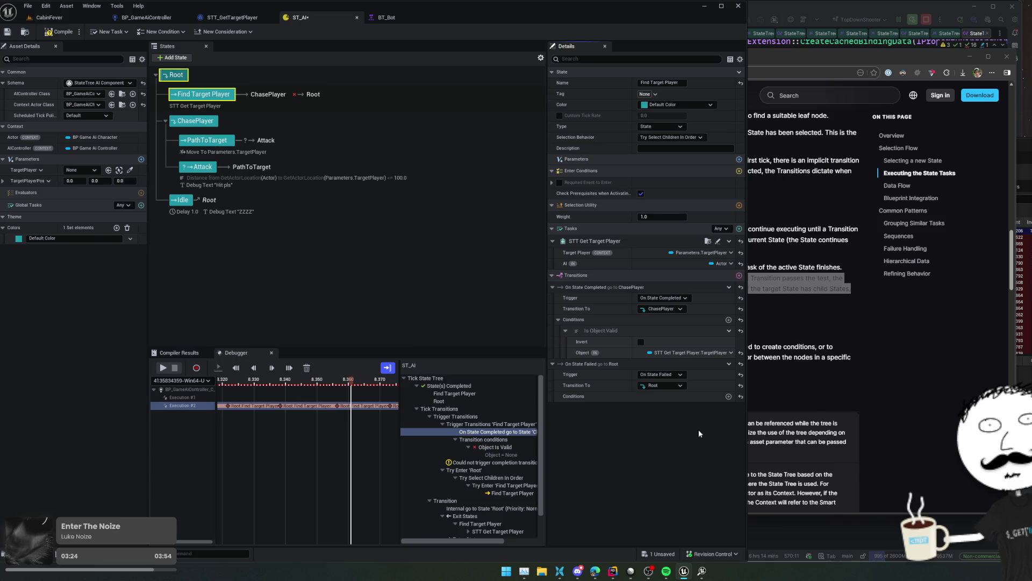
{"action": "left_click", "coordinate": [64, 32]}
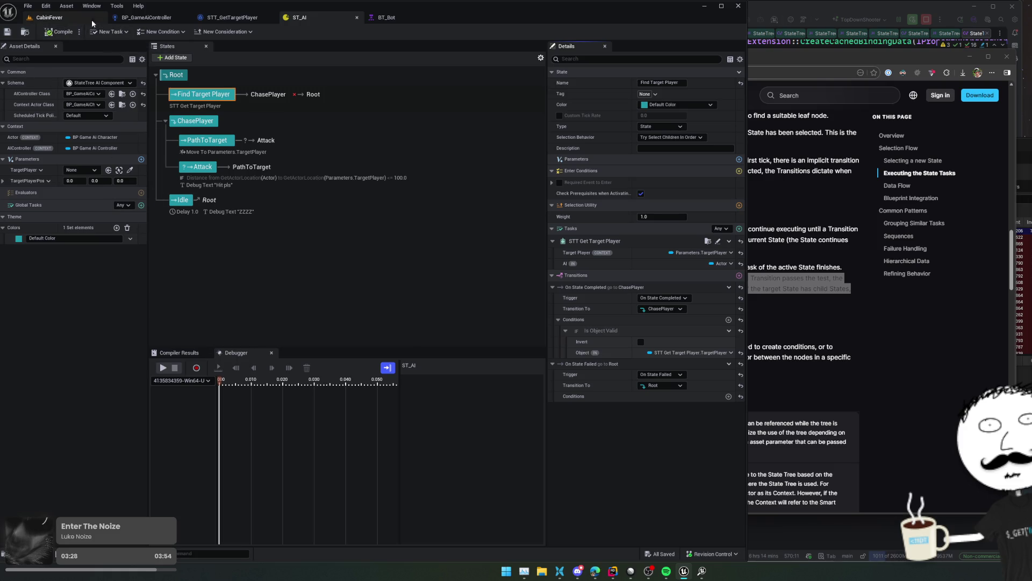
- Start a play-test of the CabinFever level and glance at BT_Bot
{"action": "left_click", "coordinate": [95, 19]}
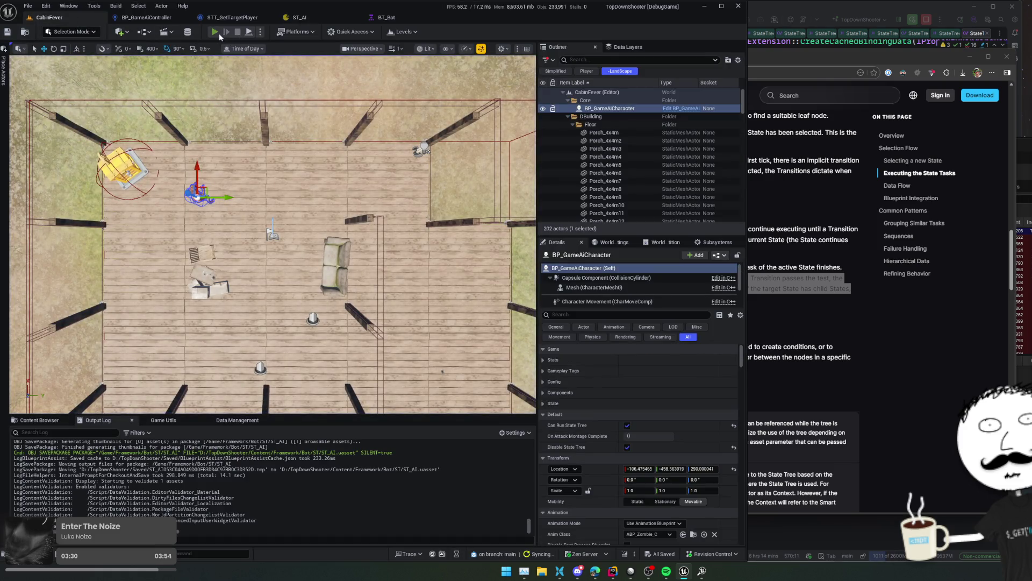
{"action": "left_click", "coordinate": [218, 34]}
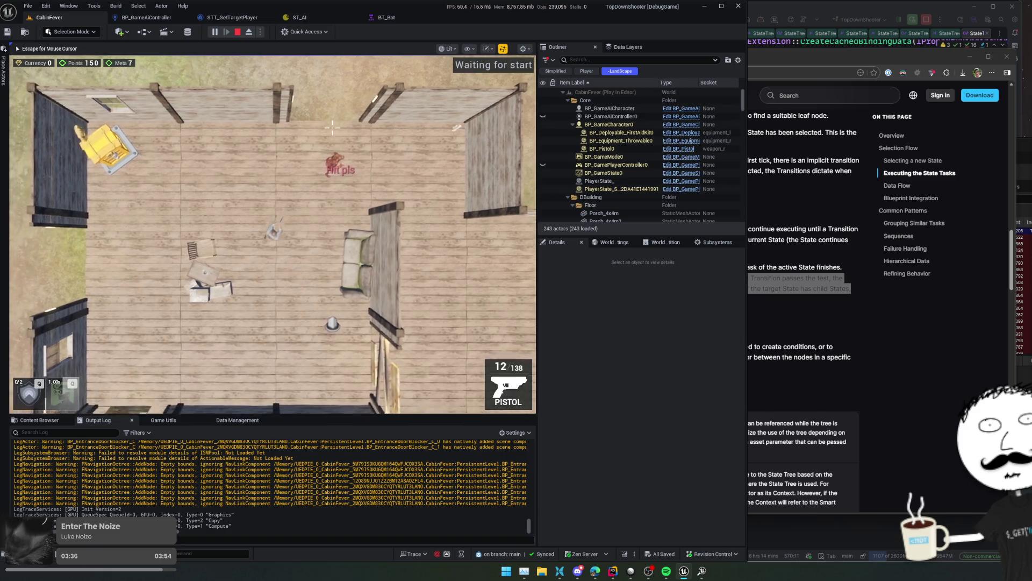
{"action": "left_click", "coordinate": [404, 15]}
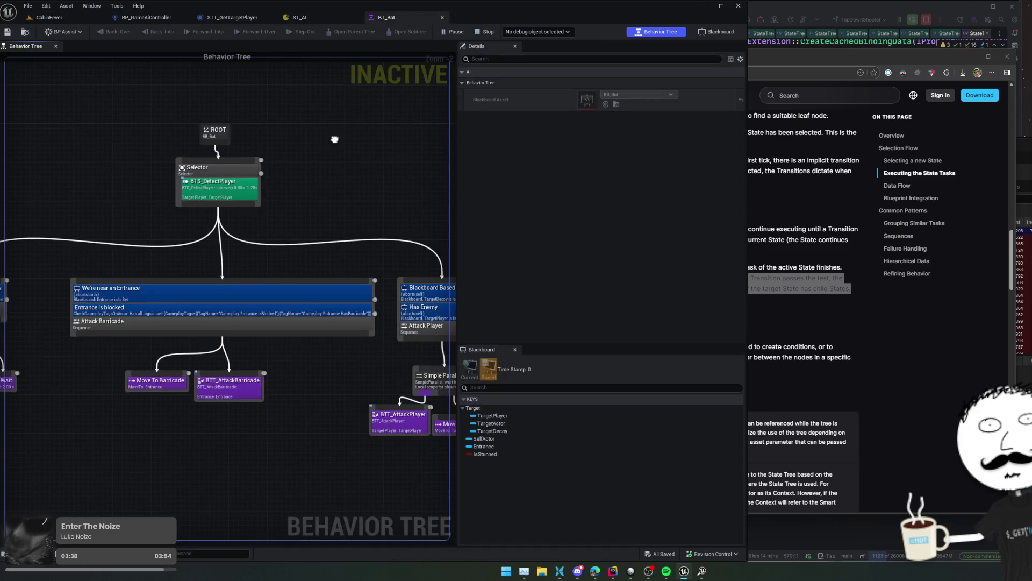
{"action": "left_click_drag", "start_coordinate": [334, 139], "coordinate": [318, 133]}
- Breakpoint the SET node in STT_GetTargetPlayer, debug instance C_6, and return to ST_AI
{"action": "left_click", "coordinate": [232, 17]}
{"action": "mouse_move", "coordinate": [391, 145]}
{"action": "left_mouse_down"}
{"action": "mouse_move", "coordinate": [494, 149]}
{"action": "mouse_move", "coordinate": [362, 145]}
{"action": "left_mouse_up"}
{"action": "left_click_drag", "start_coordinate": [468, 190], "coordinate": [410, 190]}
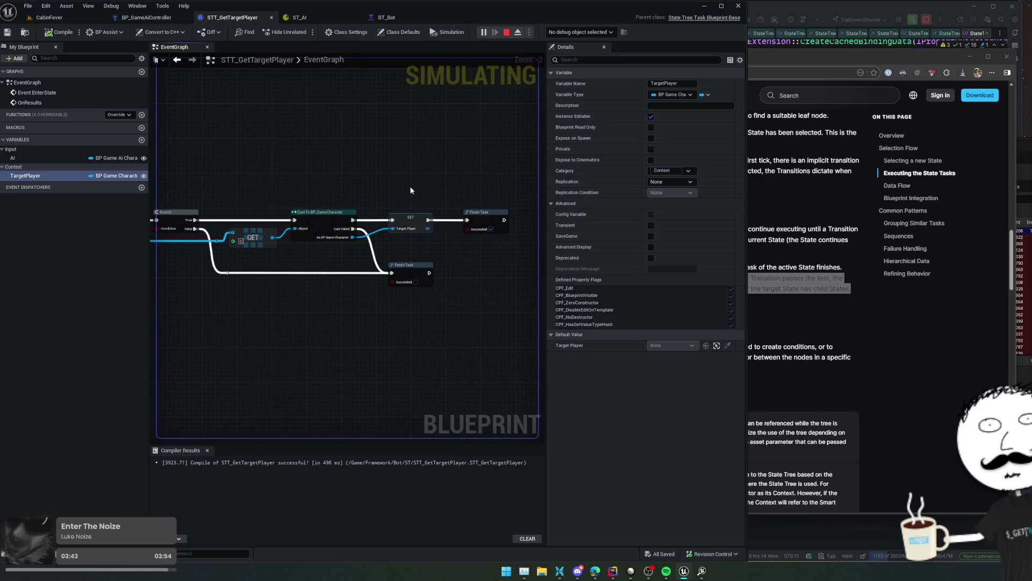
{"action": "right_click", "coordinate": [406, 216]}
{"action": "left_click", "coordinate": [439, 388]}
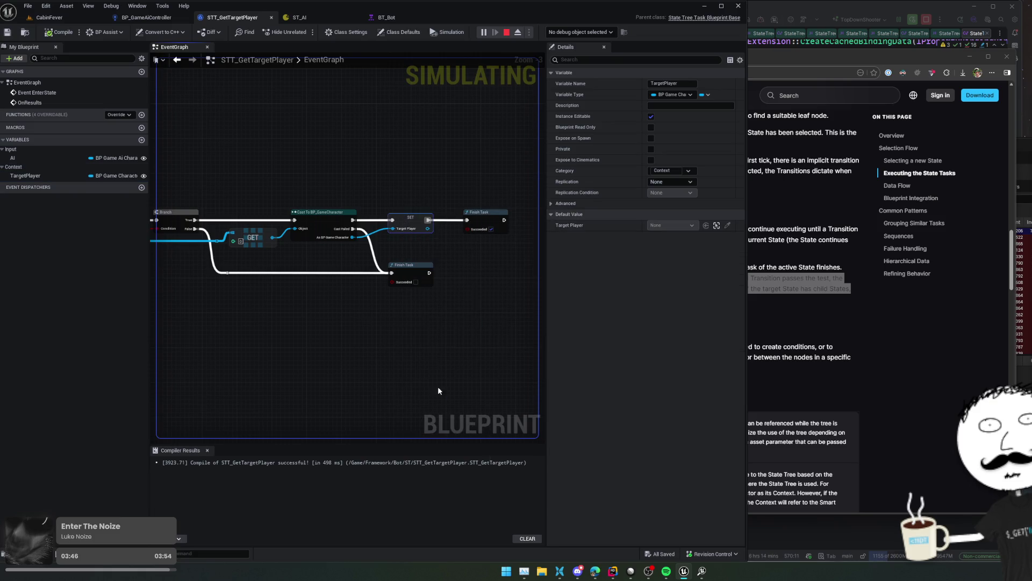
{"action": "left_click", "coordinate": [569, 32]}
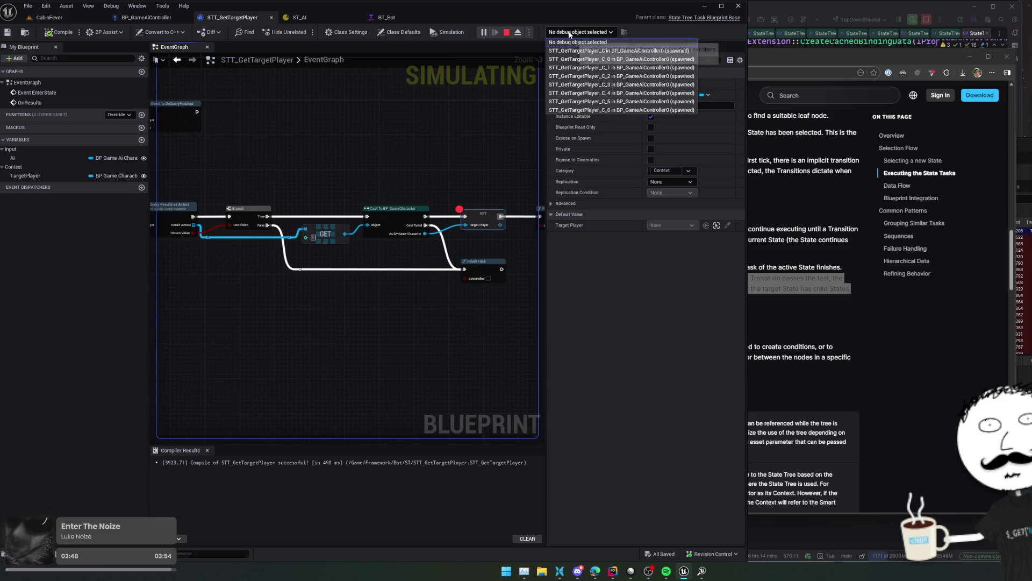
{"action": "left_click", "coordinate": [624, 110]}
{"action": "left_click", "coordinate": [308, 17]}
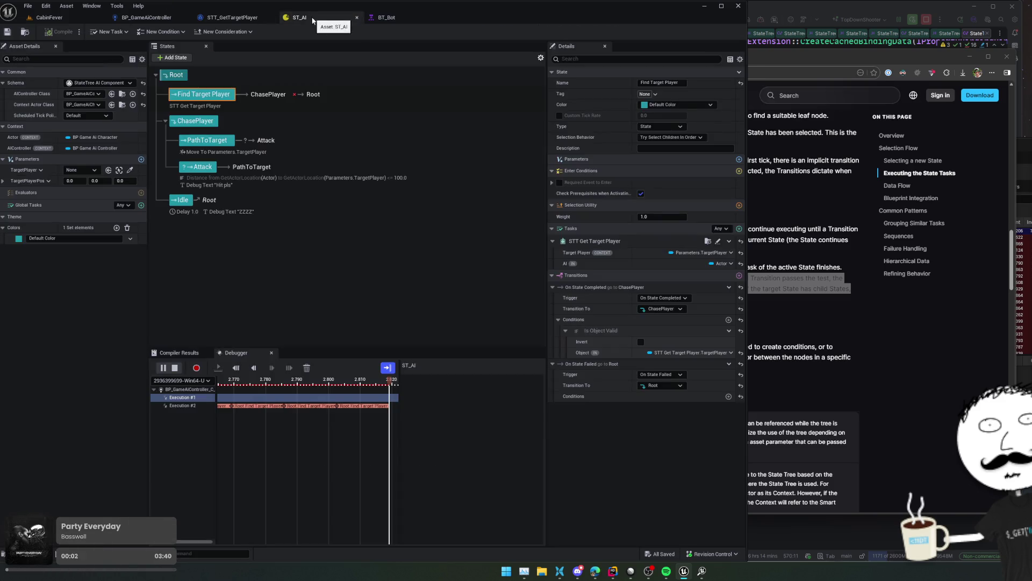
- Scrub the debugger timeline and expand the Object Is Valid condition result in a widened trace
{"action": "left_click", "coordinate": [319, 398]}
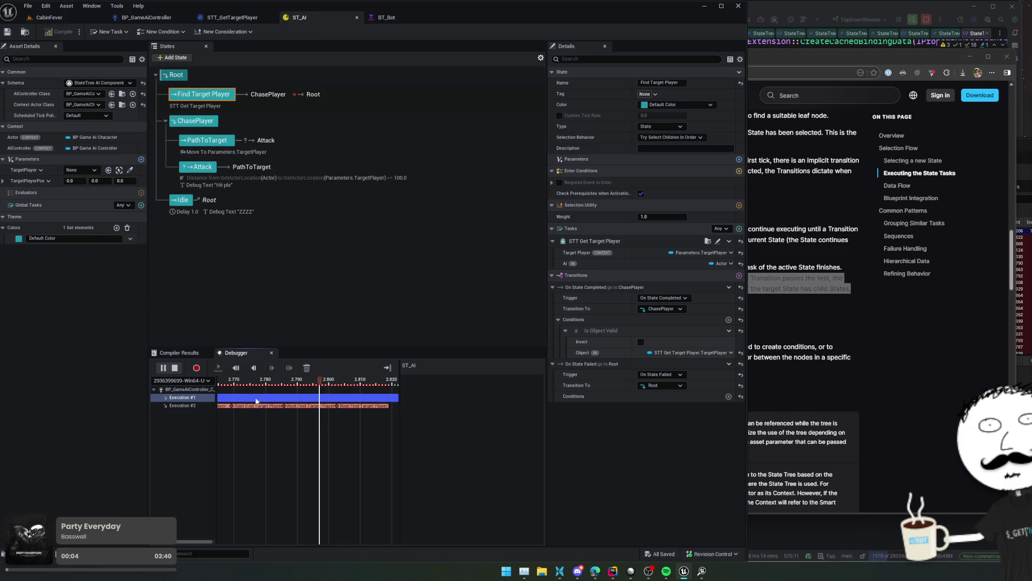
{"action": "left_click", "coordinate": [181, 405]}
{"action": "left_click_drag", "start_coordinate": [288, 385], "coordinate": [388, 384]}
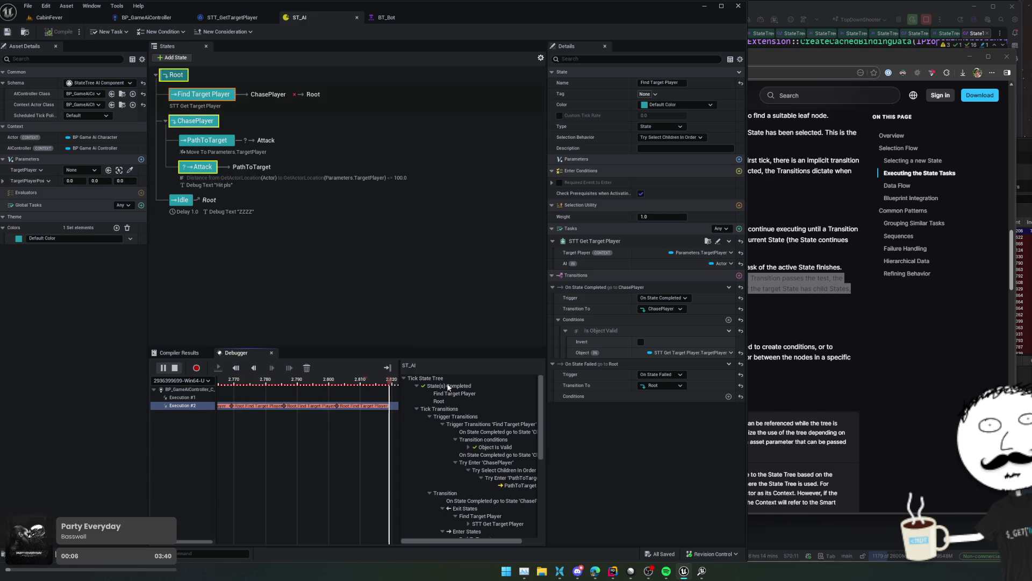
{"action": "left_click", "coordinate": [468, 447]}
{"action": "scroll", "coordinate": [508, 462], "scroll_direction": "down", "scroll_amount": 2}
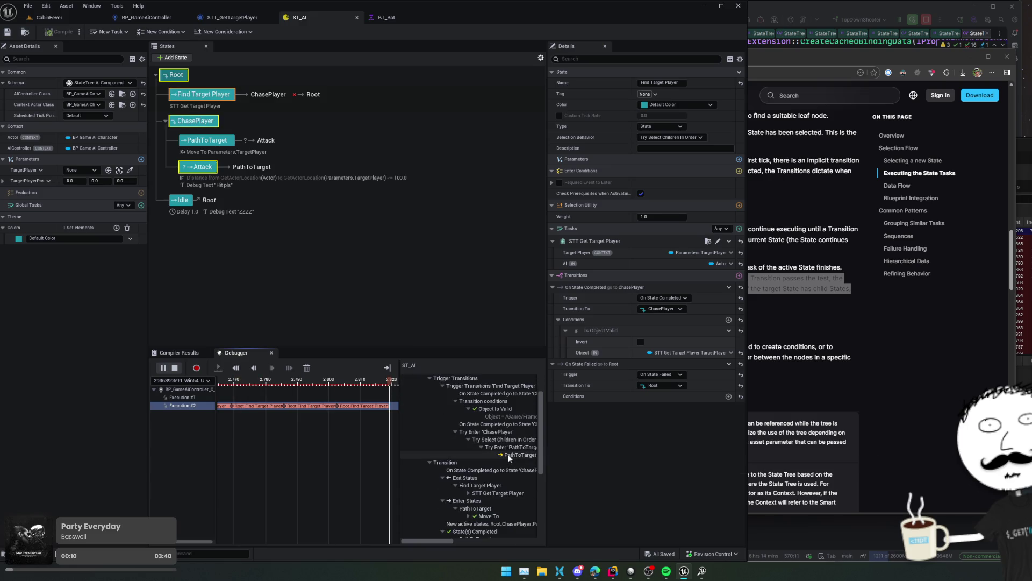
{"action": "left_click_drag", "start_coordinate": [434, 541], "coordinate": [451, 542]}
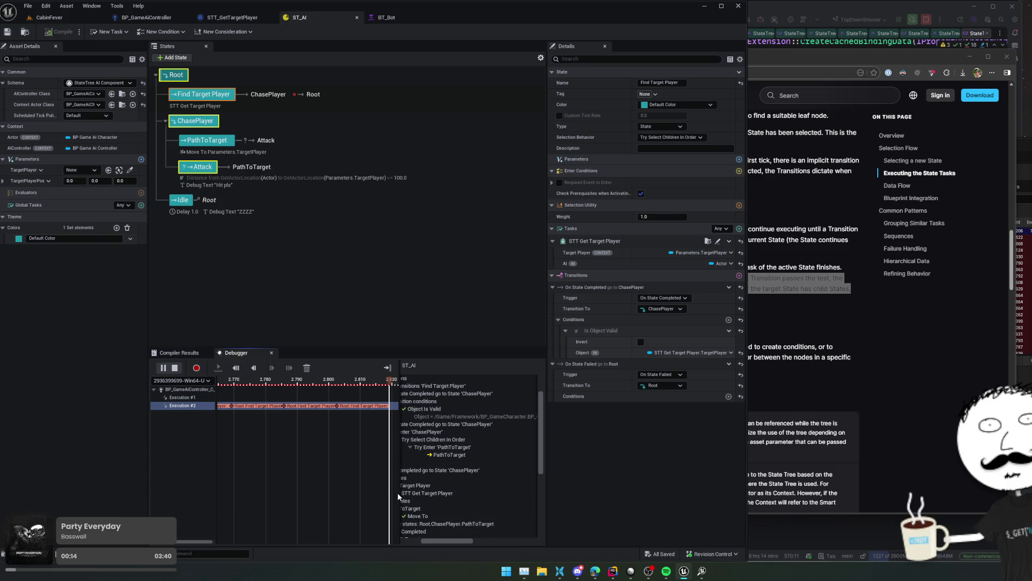
{"action": "left_click_drag", "start_coordinate": [400, 495], "coordinate": [326, 511]}
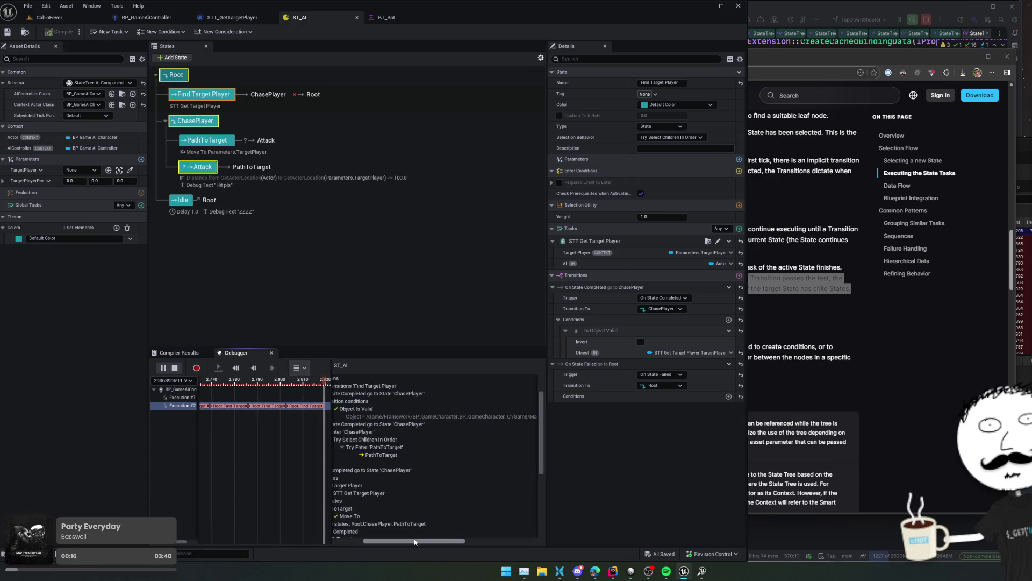
{"action": "mouse_move", "coordinate": [414, 541]}
{"action": "left_mouse_down"}
{"action": "mouse_move", "coordinate": [445, 544]}
{"action": "mouse_move", "coordinate": [397, 536]}
{"action": "left_mouse_up"}
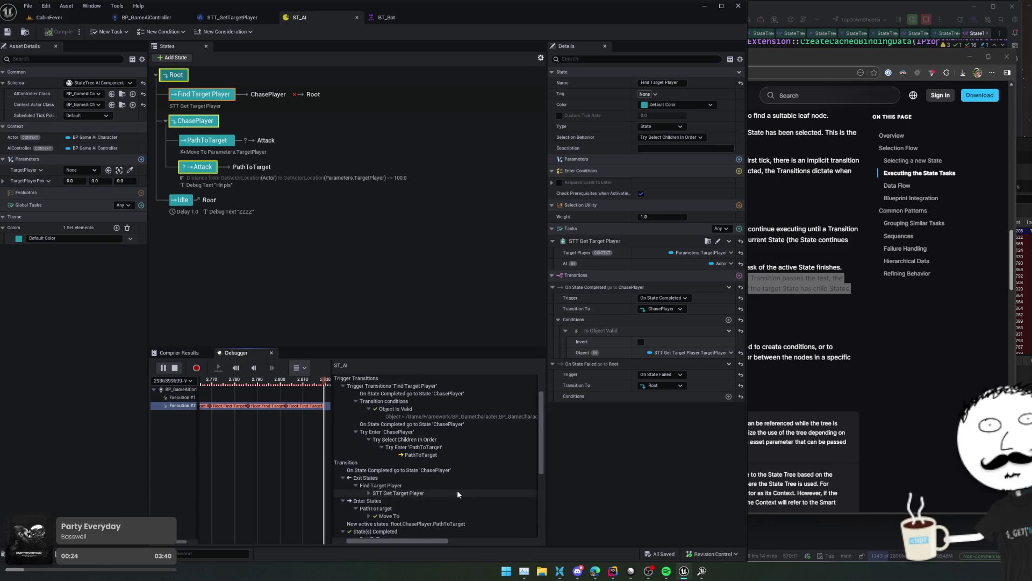
{"action": "scroll", "coordinate": [441, 487], "scroll_direction": "down", "scroll_amount": 1}
- Expand STT Get Target Player and Move To entries, finding TargetActor = None
{"action": "left_click", "coordinate": [368, 479]}
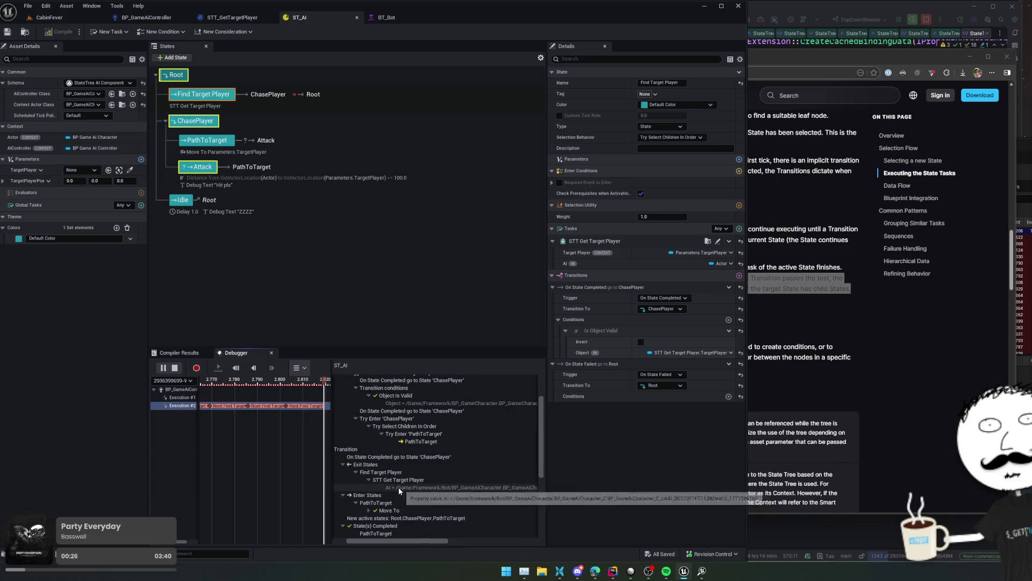
{"action": "scroll", "coordinate": [434, 479], "scroll_direction": "down", "scroll_amount": 3}
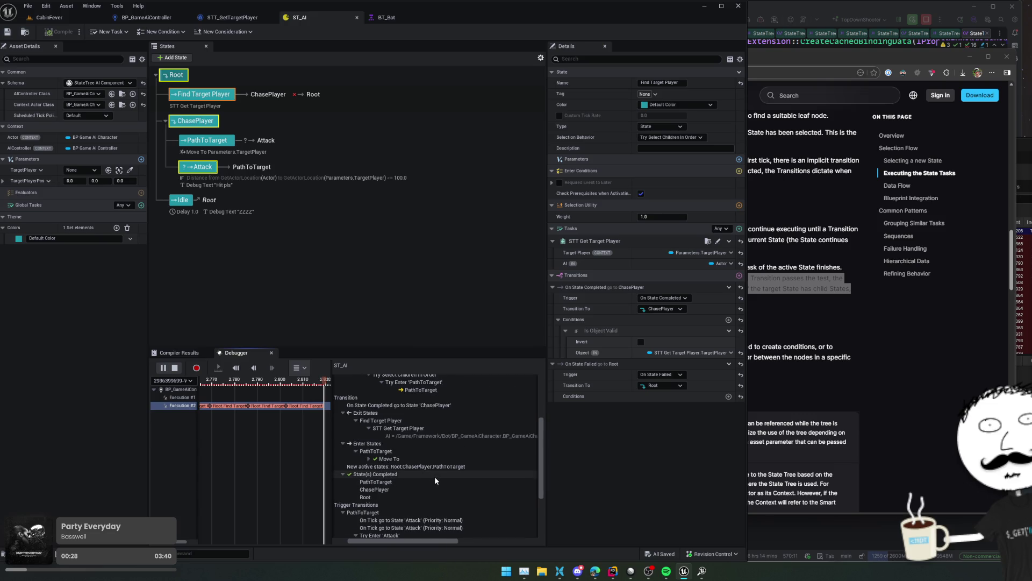
{"action": "left_click", "coordinate": [369, 458]}
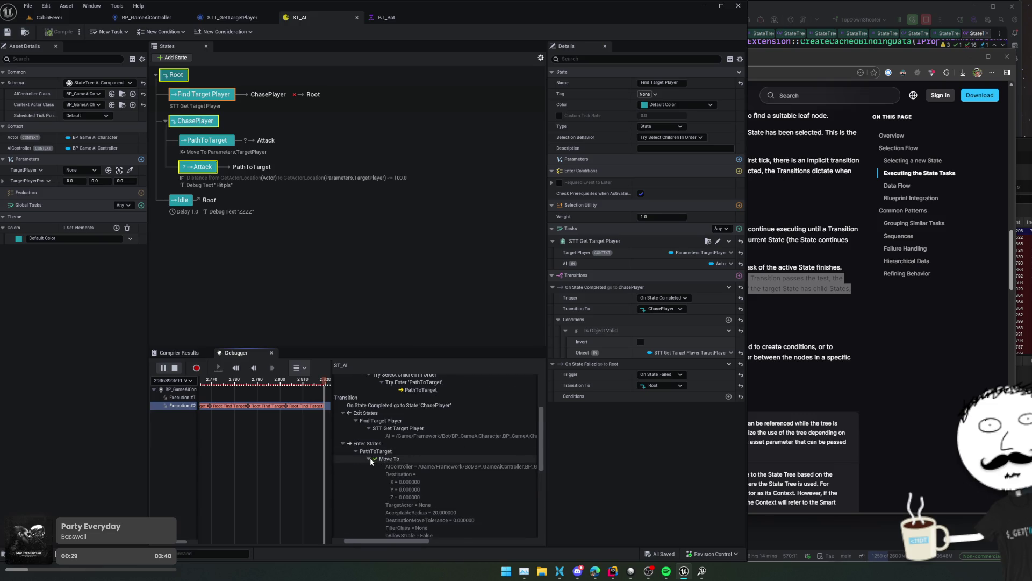
{"action": "scroll", "coordinate": [476, 472], "scroll_direction": "down", "scroll_amount": 2}
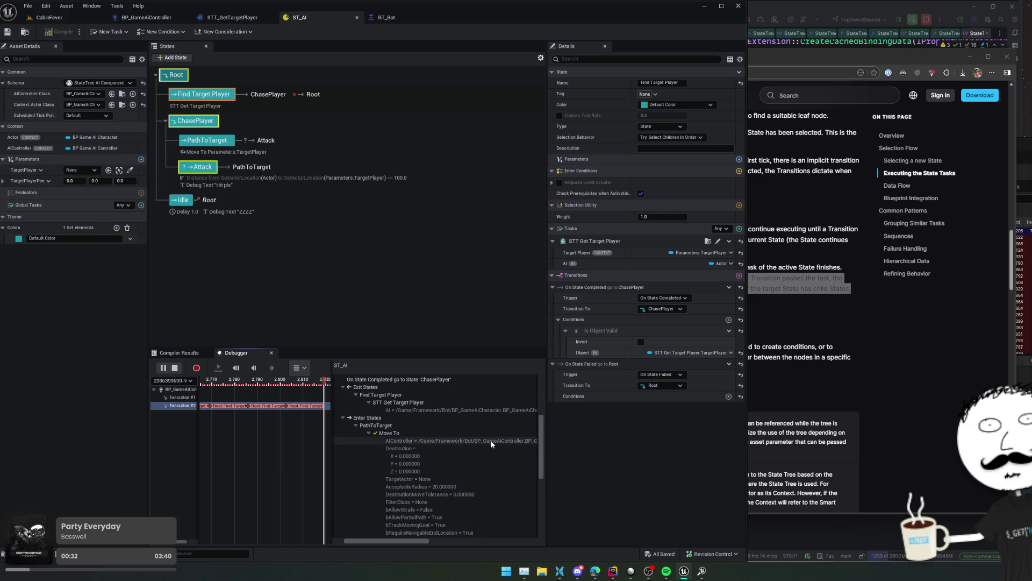
{"action": "scroll", "coordinate": [486, 456], "scroll_direction": "down", "scroll_amount": 2}
{"action": "left_click", "coordinate": [436, 455]}
{"action": "scroll", "coordinate": [474, 455], "scroll_direction": "down", "scroll_amount": 1}
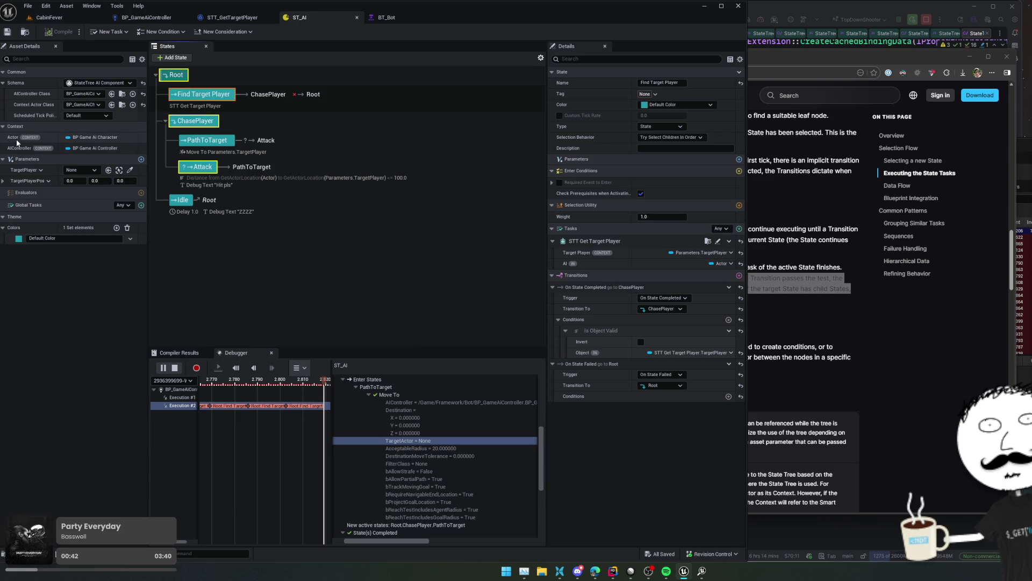
{"action": "right_click", "coordinate": [13, 183]}
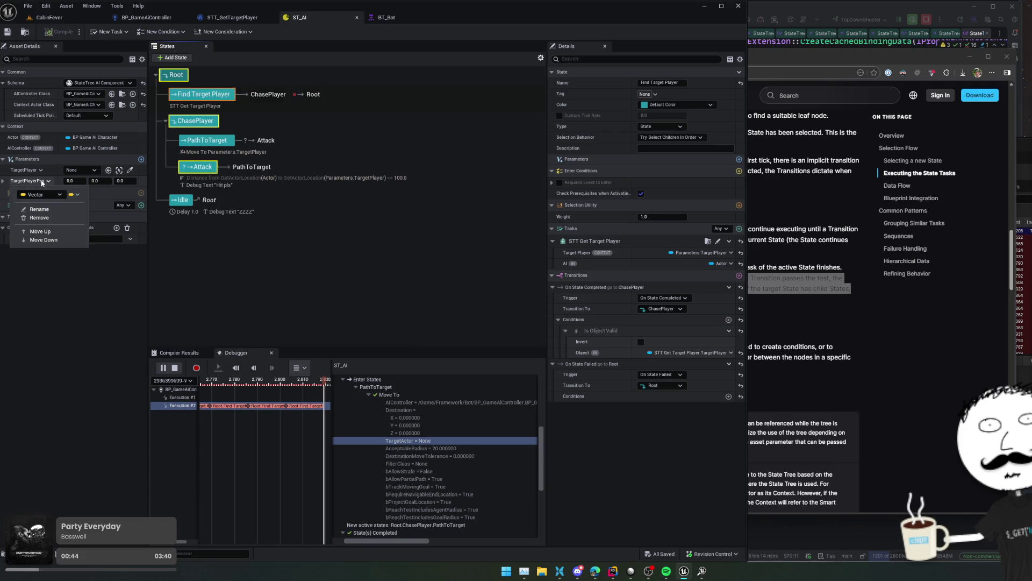
- Remove the TargetPlayerPos parameter from ST_AI and switch to the BT_Bot behavior tree
{"action": "left_click", "coordinate": [45, 218]}
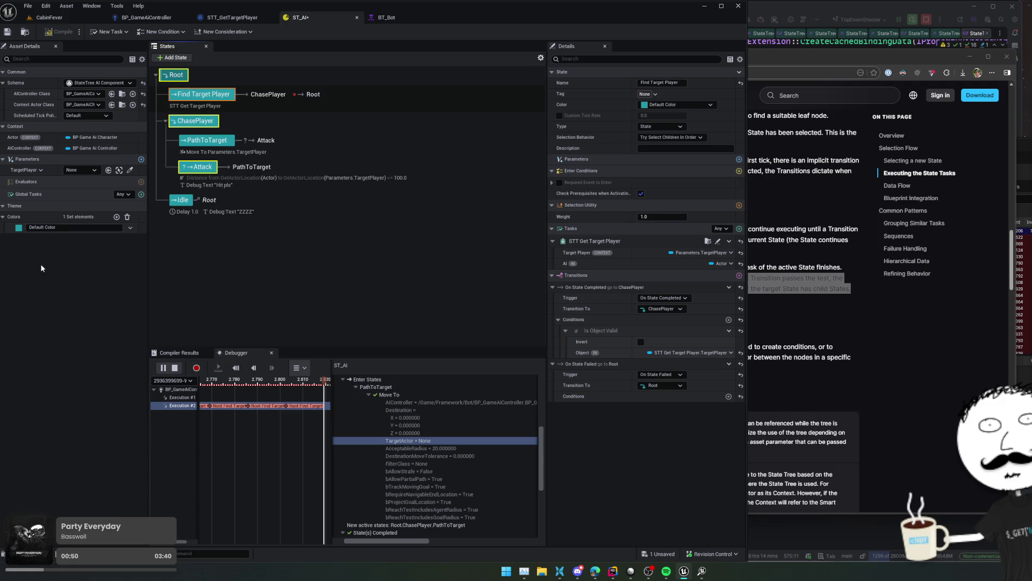
{"action": "scroll", "coordinate": [41, 268], "scroll_direction": "up", "scroll_amount": 1}
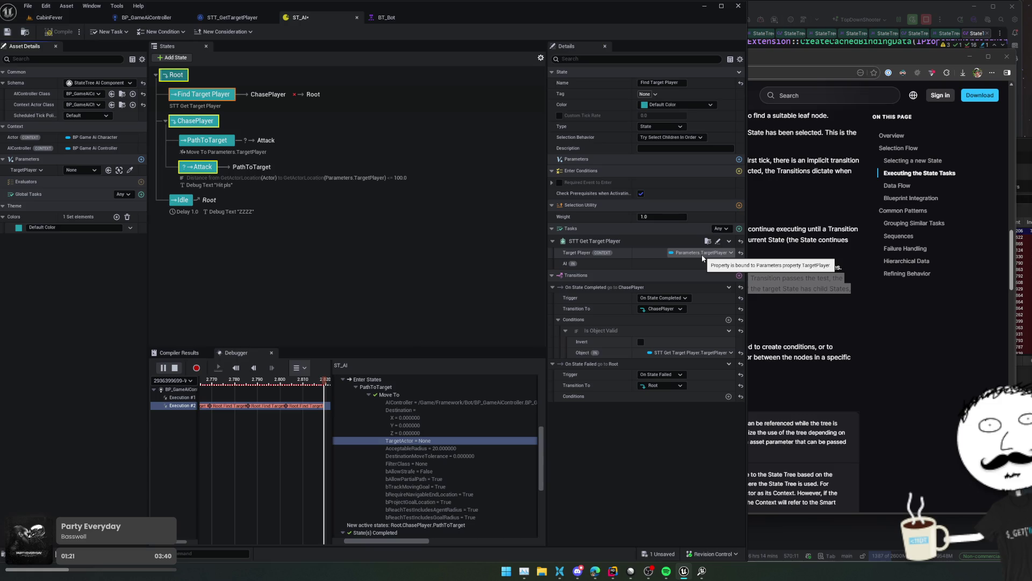
{"action": "left_click", "coordinate": [386, 17]}
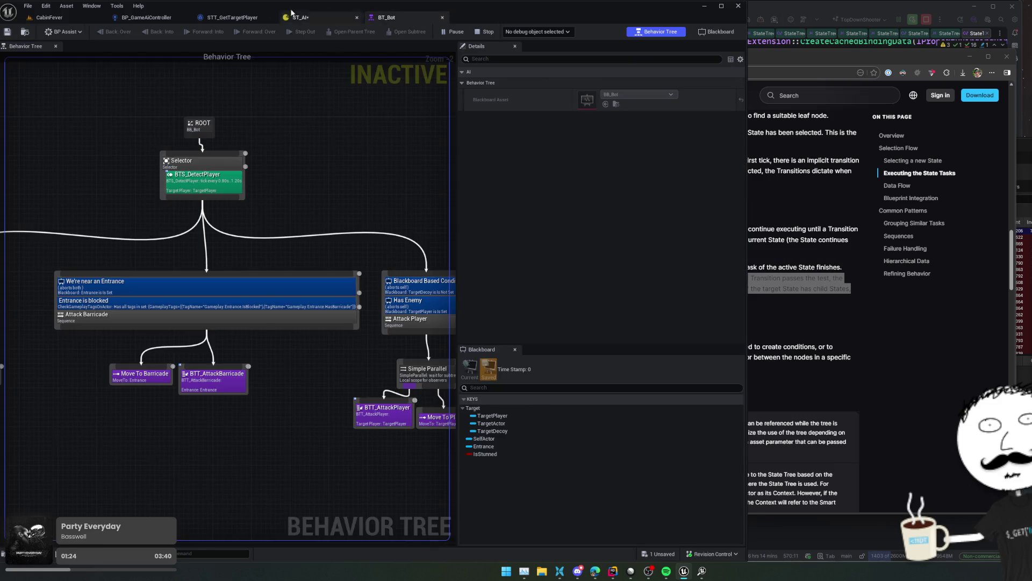
- In STT_GetTargetPlayer, view the task defaults and remove the SET node's breakpoint
{"action": "left_click", "coordinate": [227, 16]}
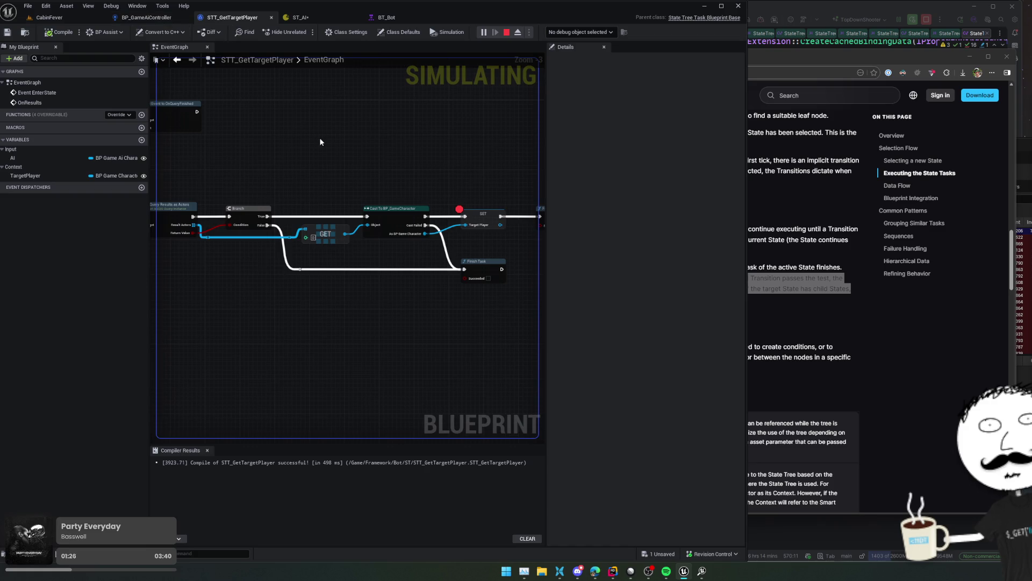
{"action": "left_click_drag", "start_coordinate": [320, 137], "coordinate": [343, 130]}
{"action": "left_click", "coordinate": [399, 32]}
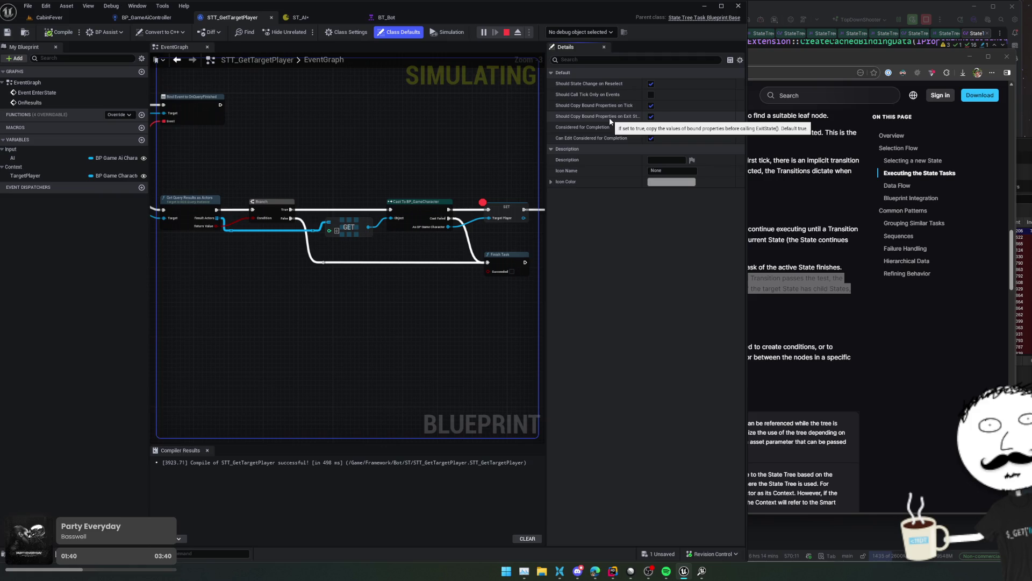
{"action": "right_click", "coordinate": [507, 205]}
{"action": "mouse_move", "coordinate": [588, 355]}
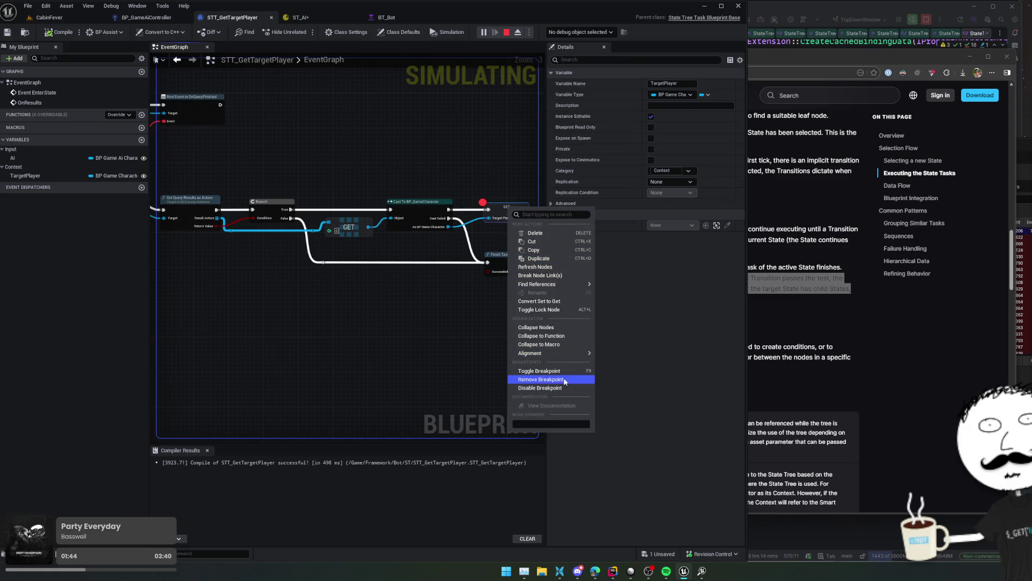
{"action": "left_click", "coordinate": [541, 379]}
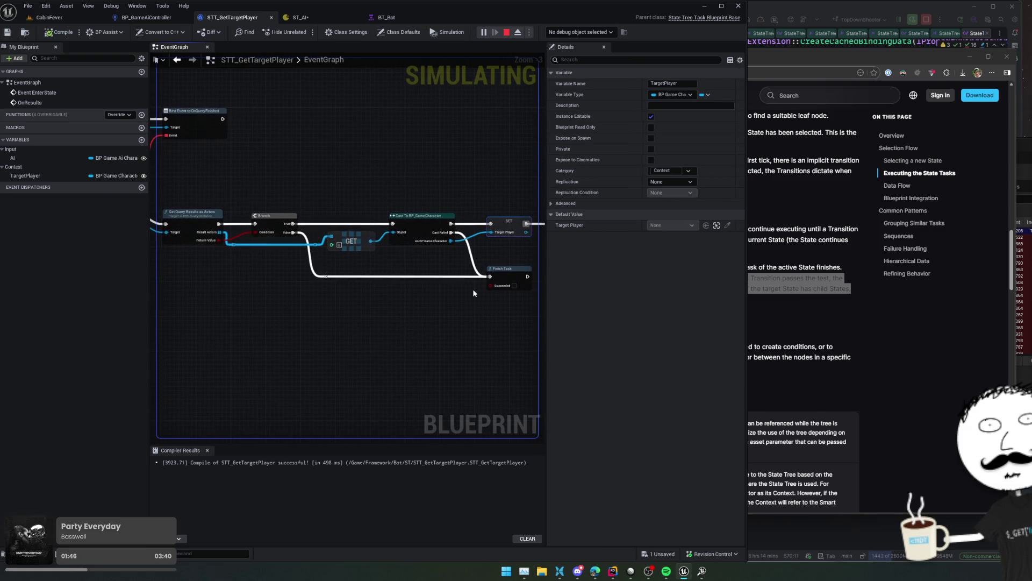
- Breakpoint the Cast To BP_GameCharacter node and start play-testing CabinFever
{"action": "right_click", "coordinate": [426, 227]}
{"action": "left_click", "coordinate": [452, 387]}
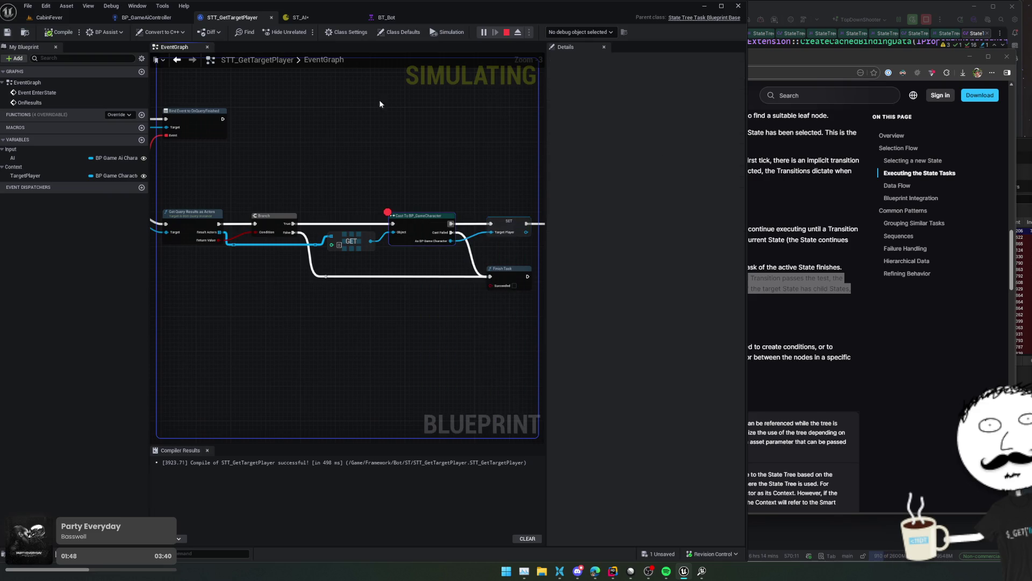
{"action": "left_click", "coordinate": [48, 17]}
{"action": "left_click", "coordinate": [237, 33]}
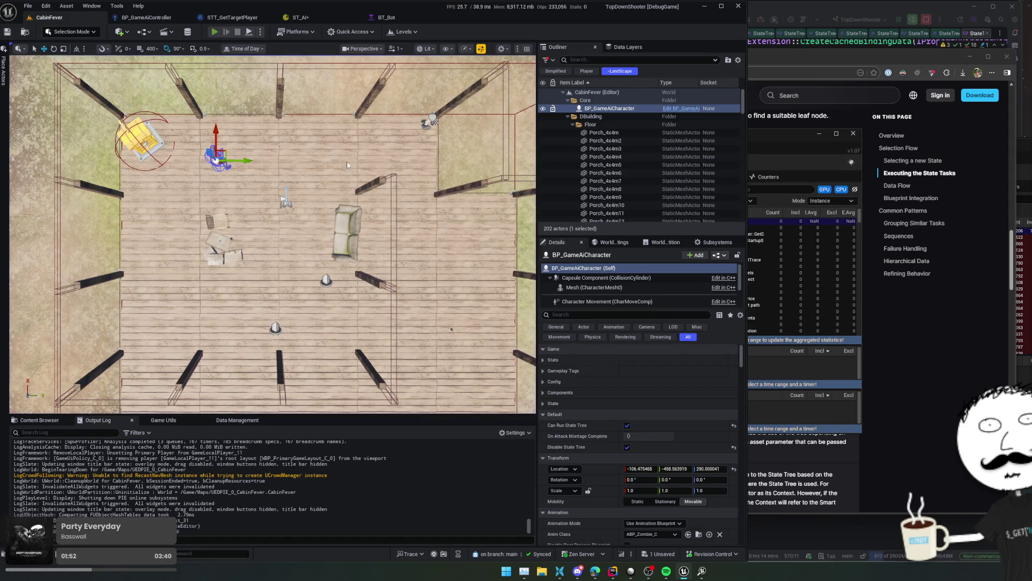
{"action": "key", "text": "alt+s"}
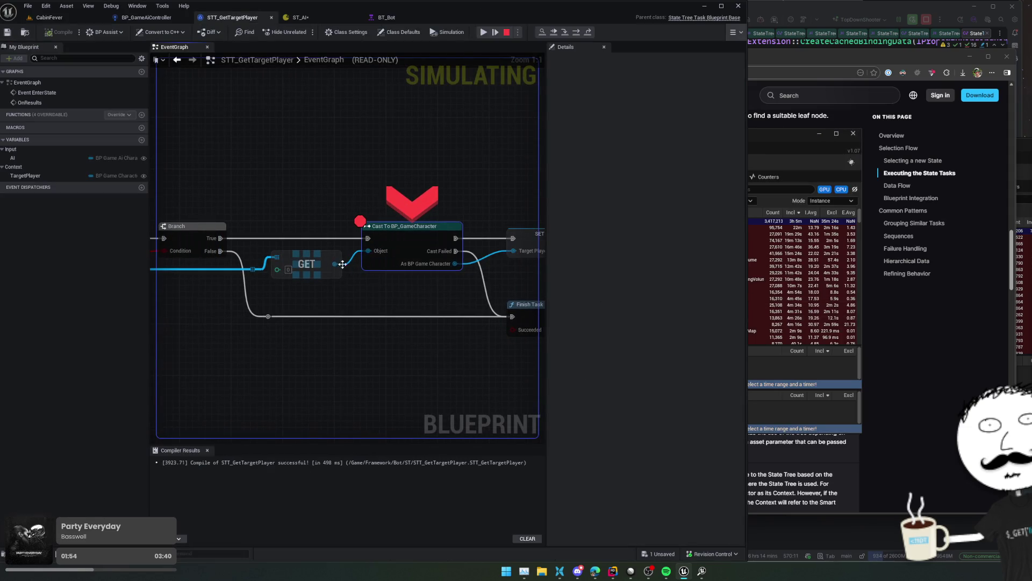
- Remove the Cast node's breakpoint and resume the game
{"action": "mouse_move", "coordinate": [334, 264]}
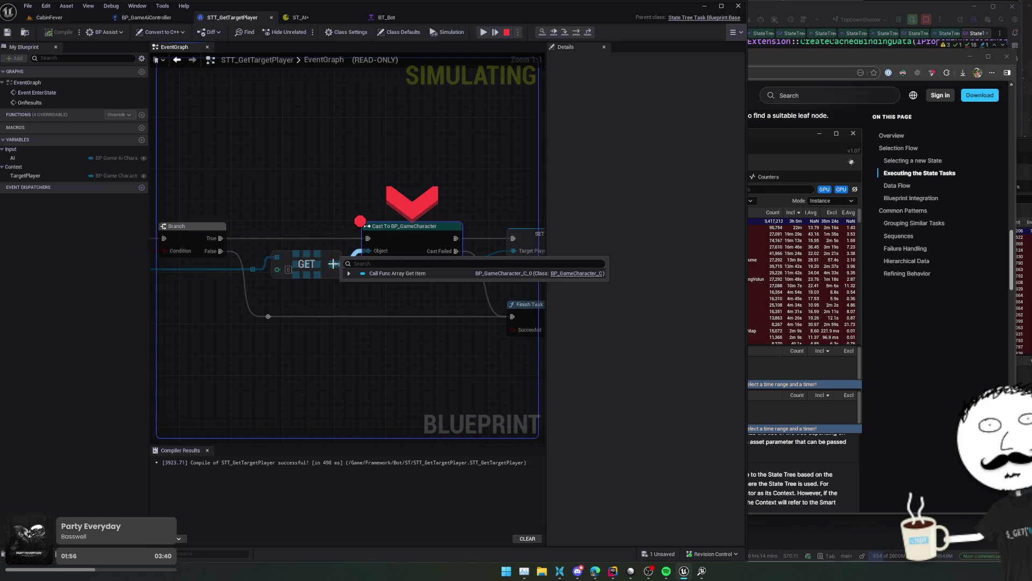
{"action": "right_click", "coordinate": [381, 232]}
{"action": "left_click", "coordinate": [450, 279]}
{"action": "scroll", "coordinate": [390, 218], "scroll_direction": "down", "scroll_amount": 2}
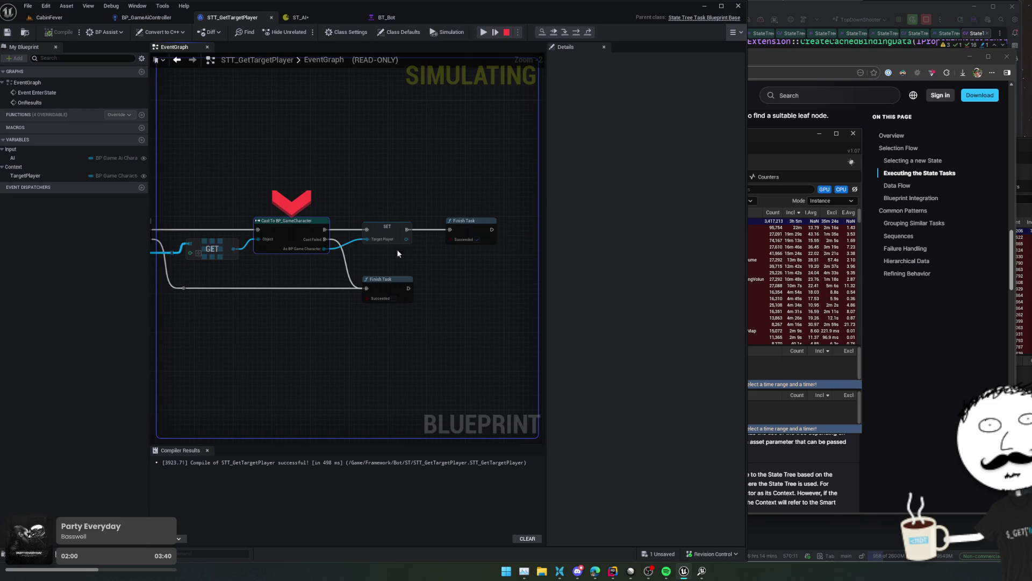
{"action": "mouse_move", "coordinate": [377, 236]}
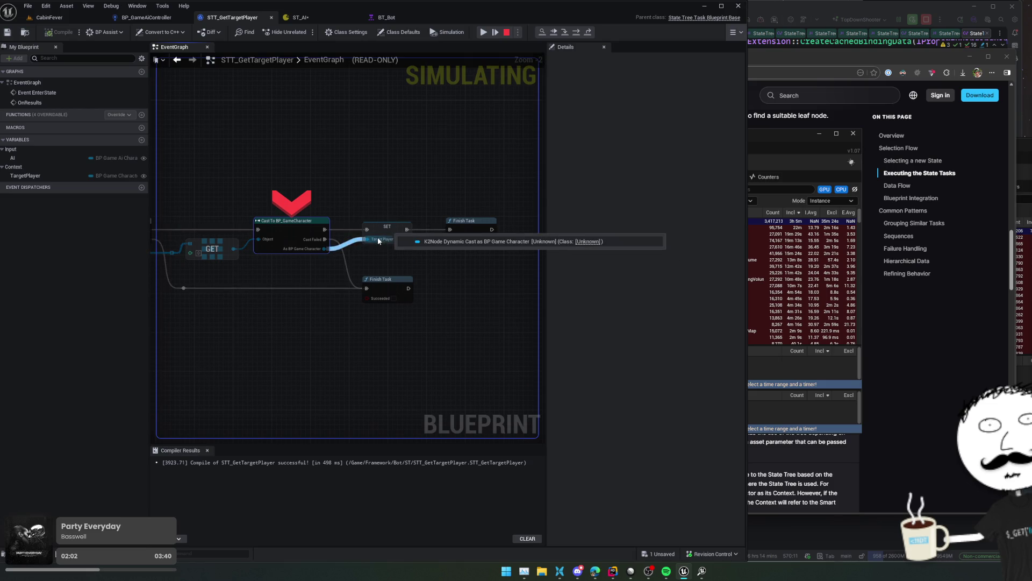
{"action": "left_click", "coordinate": [486, 32]}
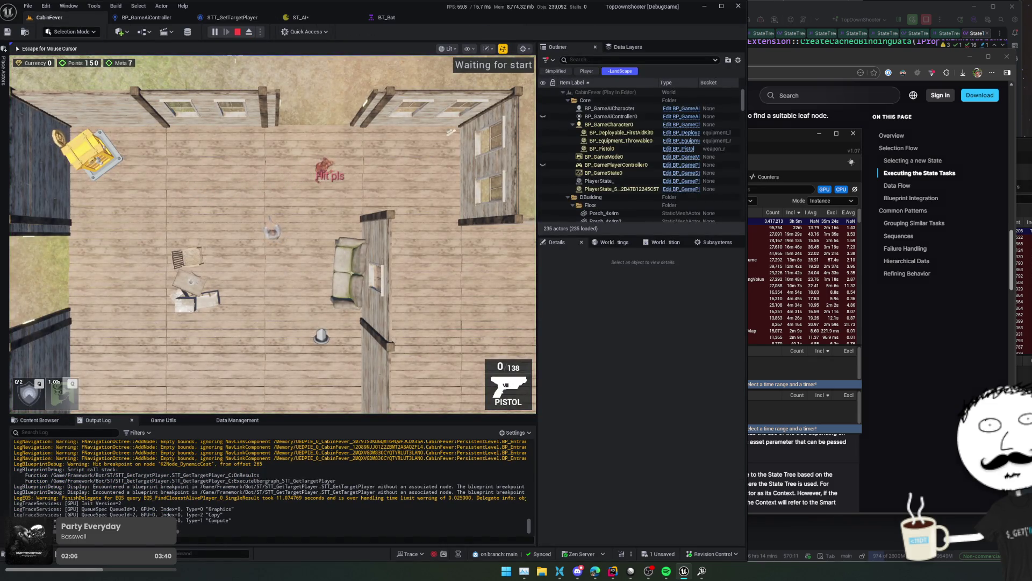
- Stop the play session, close Unreal Insights, and return to BT_Bot
{"action": "key", "text": "Escape"}
{"action": "left_click", "coordinate": [237, 32]}
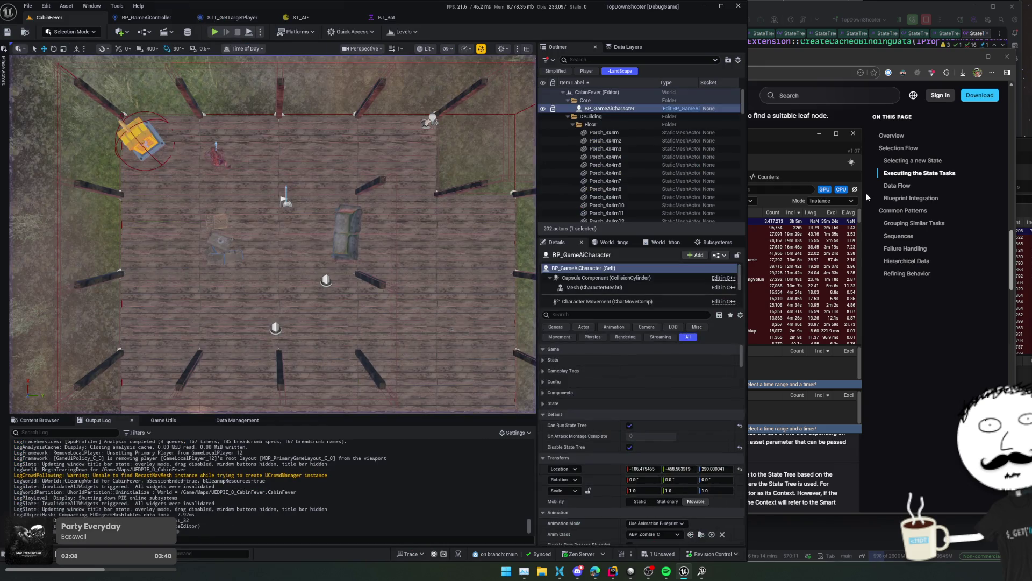
{"action": "left_click", "coordinate": [701, 573]}
{"action": "mouse_move", "coordinate": [701, 574]}
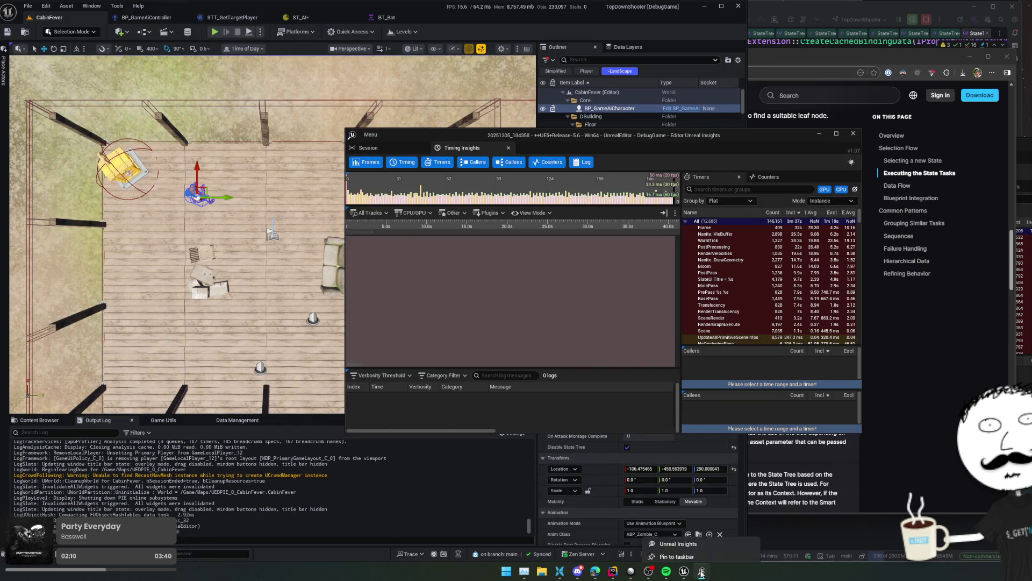
{"action": "left_click", "coordinate": [664, 509]}
{"action": "left_click", "coordinate": [385, 16]}
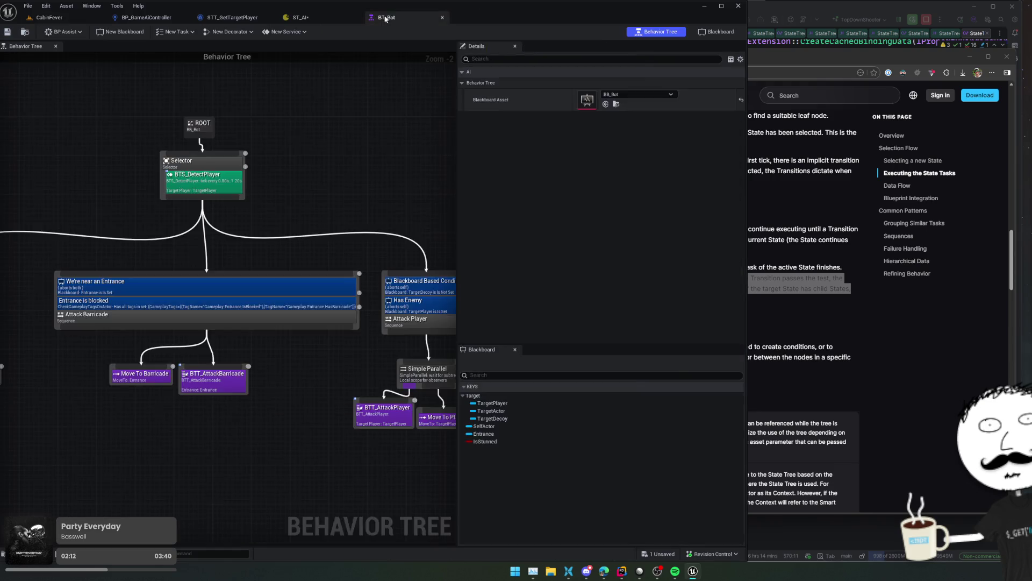
- Save ST_AI and bind STT Get Target Player's Target Player to the TargetPlayer parameter
{"action": "left_click", "coordinate": [317, 15]}
{"action": "left_click", "coordinate": [7, 32]}
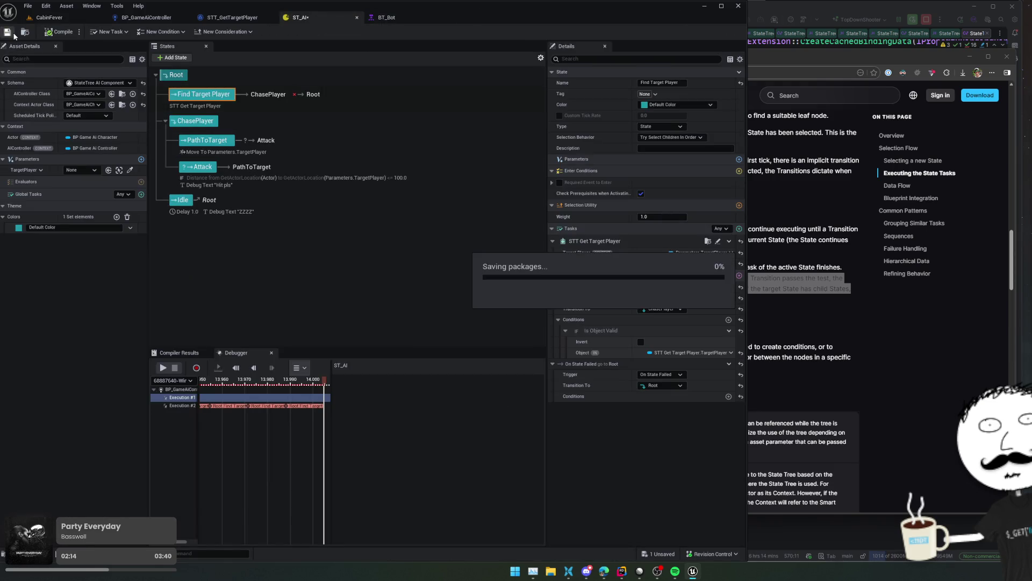
{"action": "left_click", "coordinate": [203, 125]}
{"action": "left_click", "coordinate": [203, 95]}
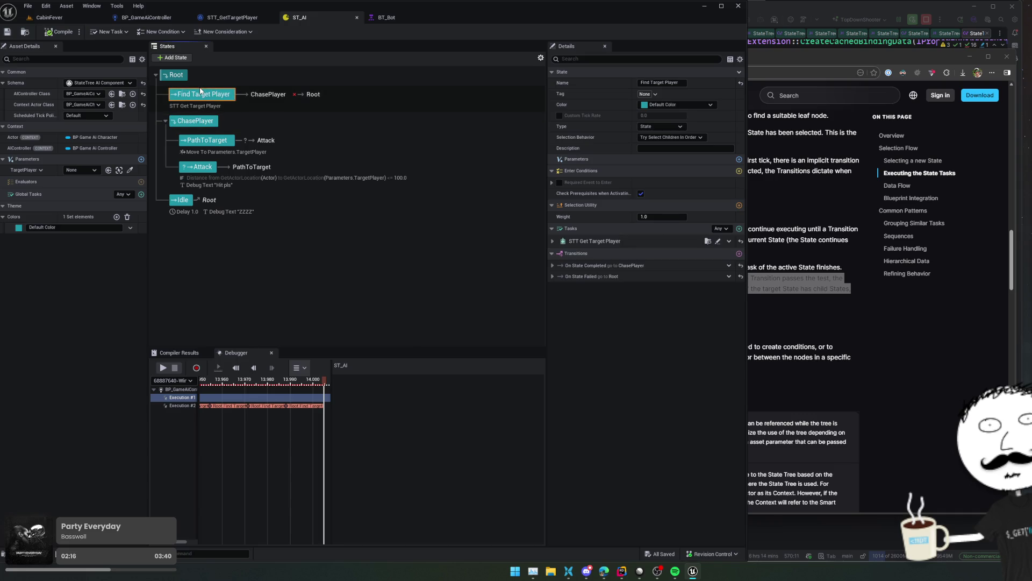
{"action": "left_click", "coordinate": [553, 241]}
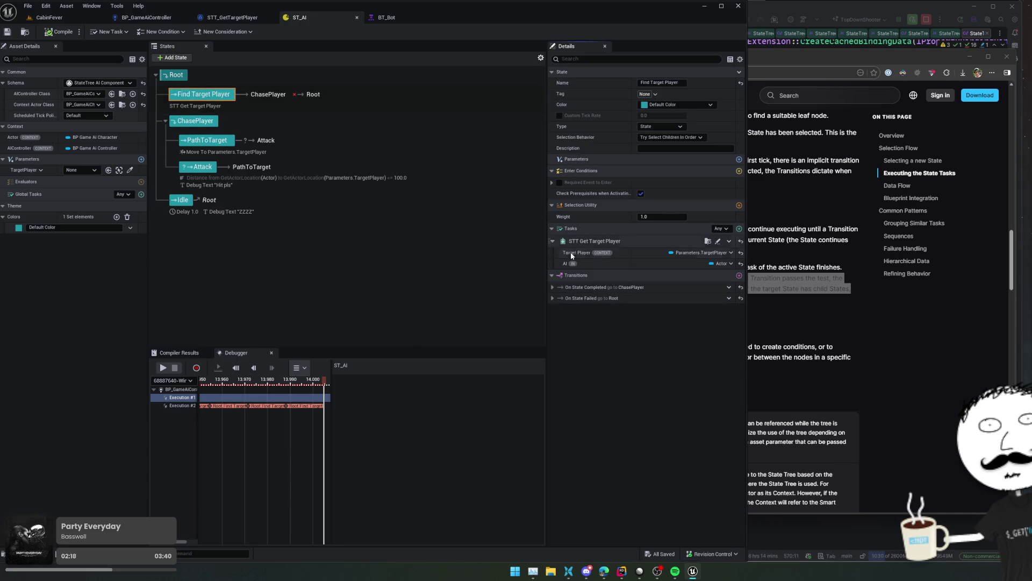
{"action": "left_click", "coordinate": [731, 252]}
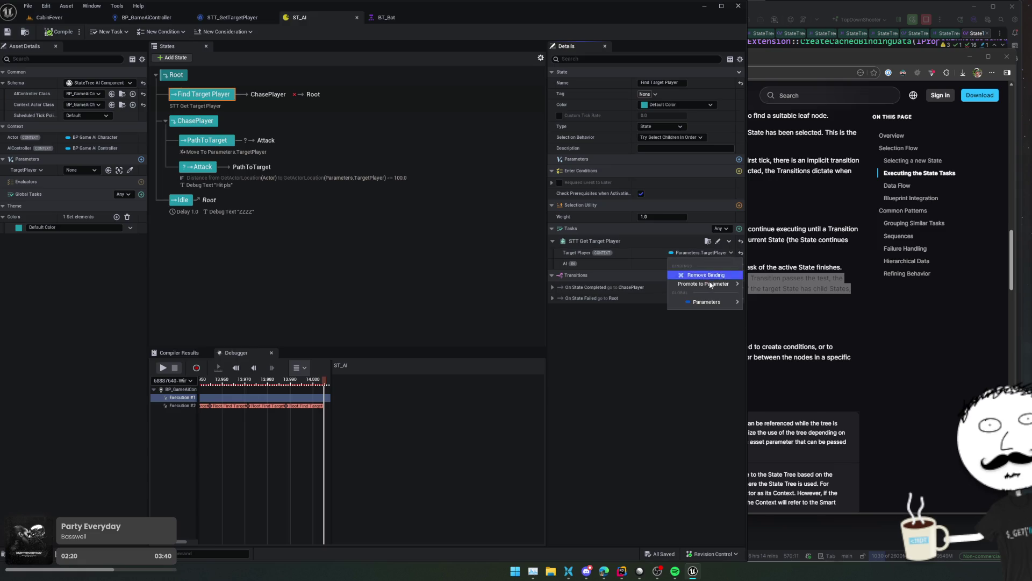
{"action": "mouse_move", "coordinate": [709, 285]}
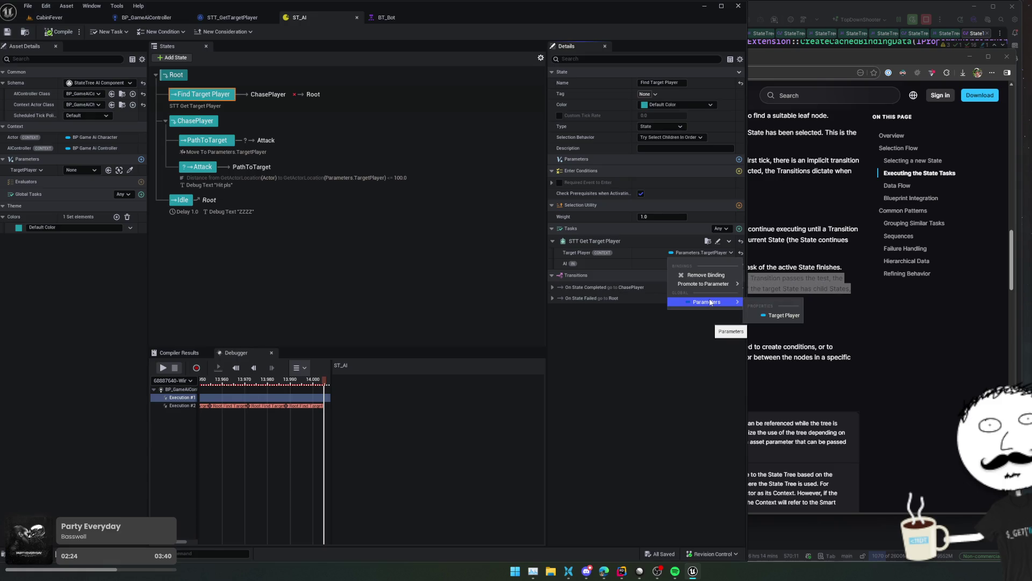
{"action": "left_click", "coordinate": [766, 314]}
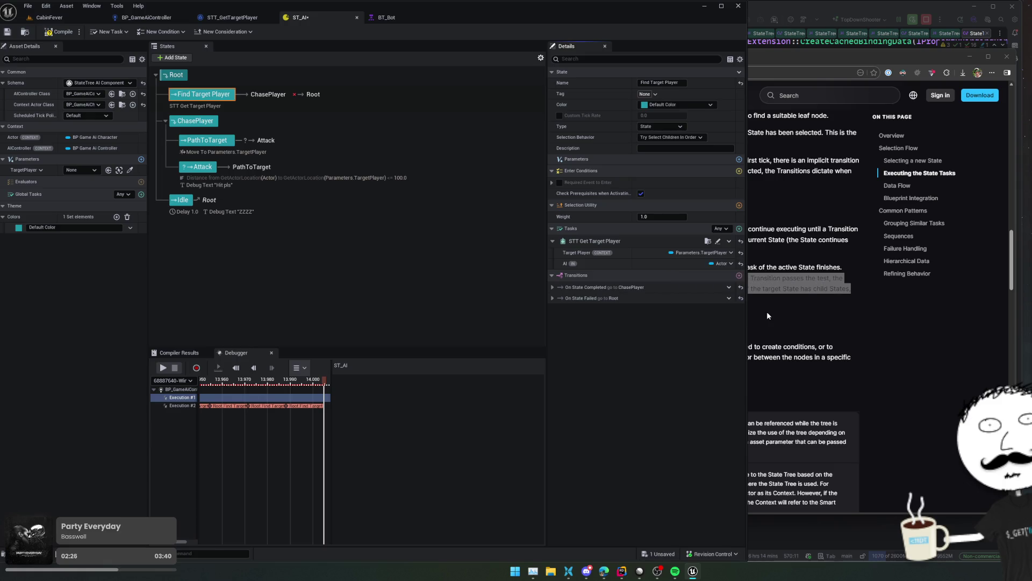
- Bind the completion transition's Is Object Valid Object to the TargetPlayer parameter and compile
{"action": "left_click", "coordinate": [553, 287]}
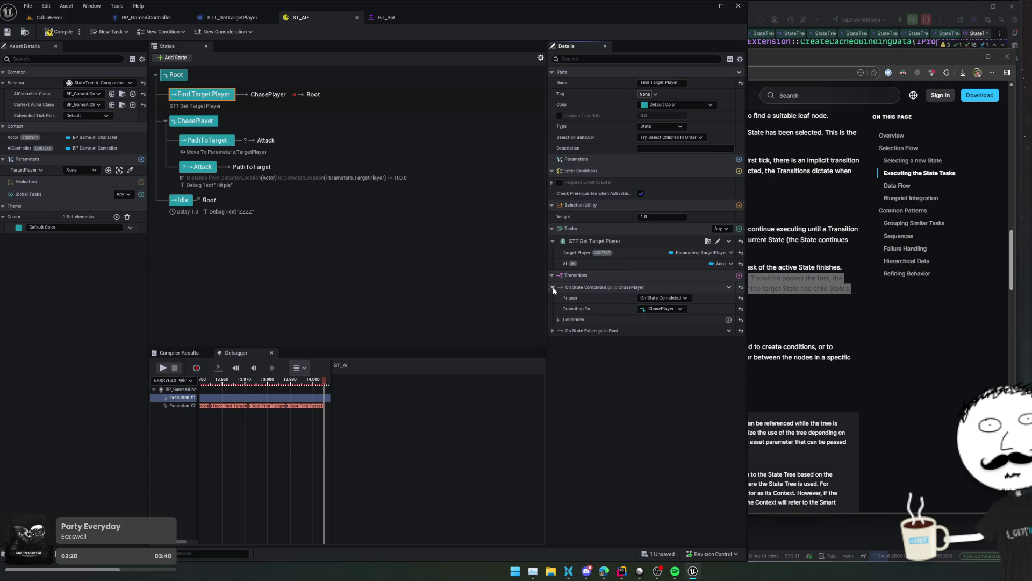
{"action": "left_click", "coordinate": [558, 319]}
{"action": "left_click", "coordinate": [565, 330]}
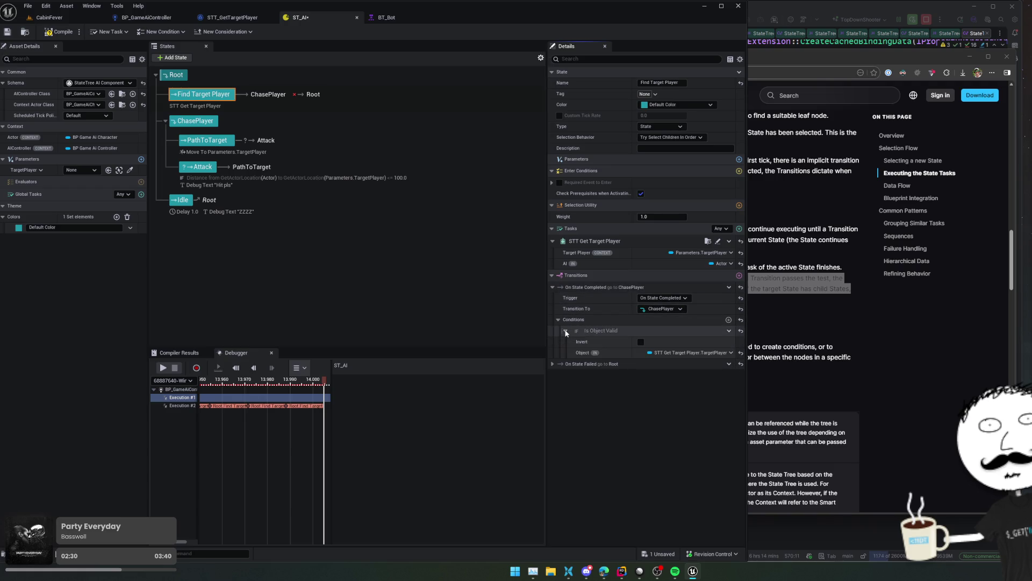
{"action": "left_click", "coordinate": [678, 353]}
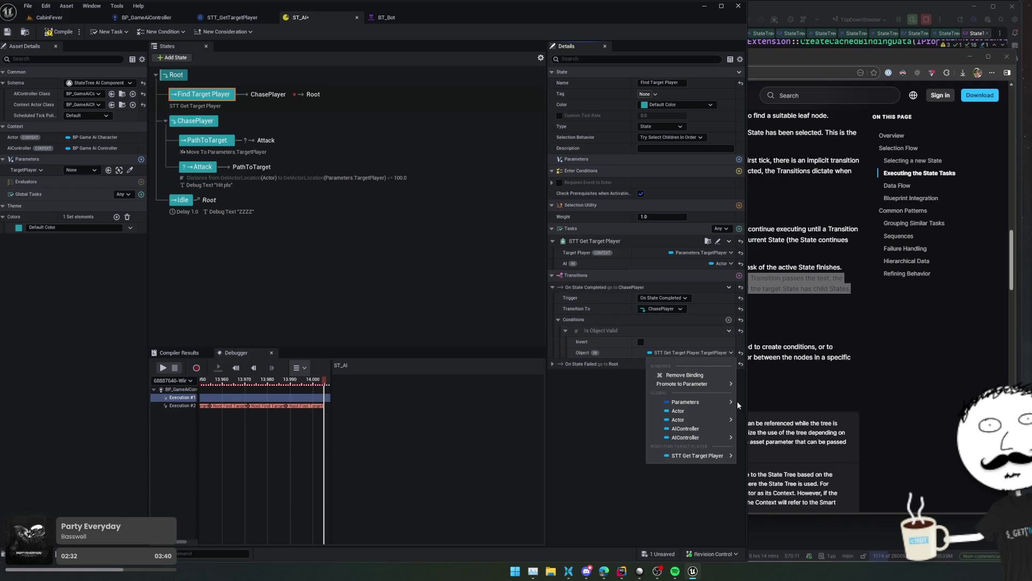
{"action": "mouse_move", "coordinate": [714, 402]}
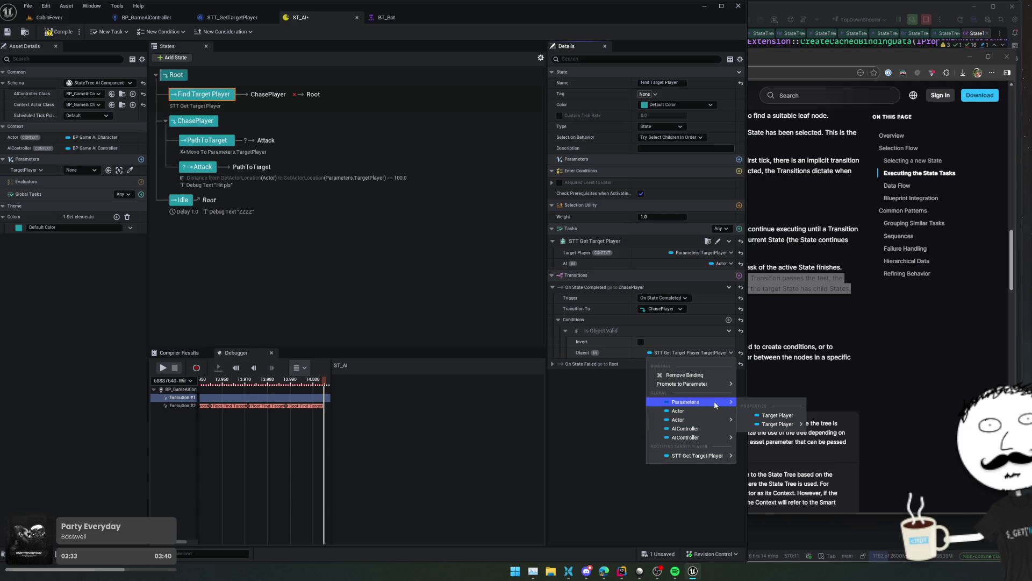
{"action": "left_click", "coordinate": [781, 417]}
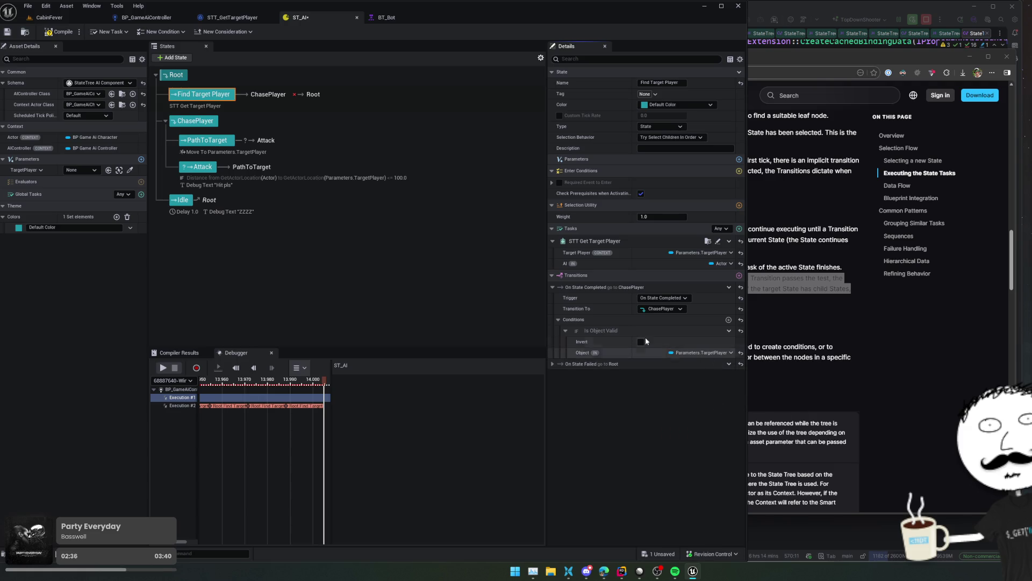
{"action": "left_click", "coordinate": [43, 33]}
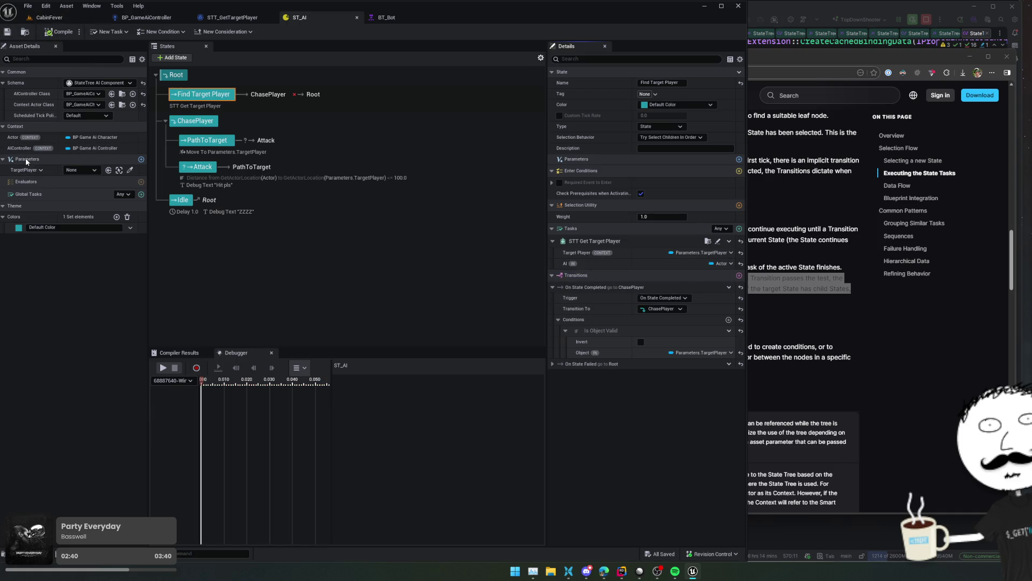
{"action": "left_click", "coordinate": [89, 171]}
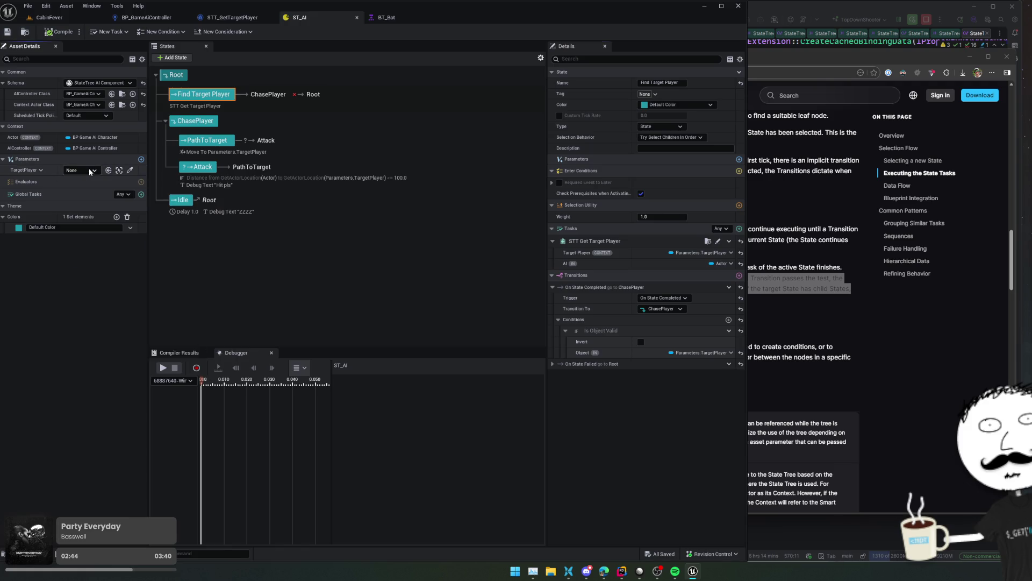
- Start playing CabinFever, view STT_GetTargetPlayer, and open a new browser tab
{"action": "left_click", "coordinate": [53, 20]}
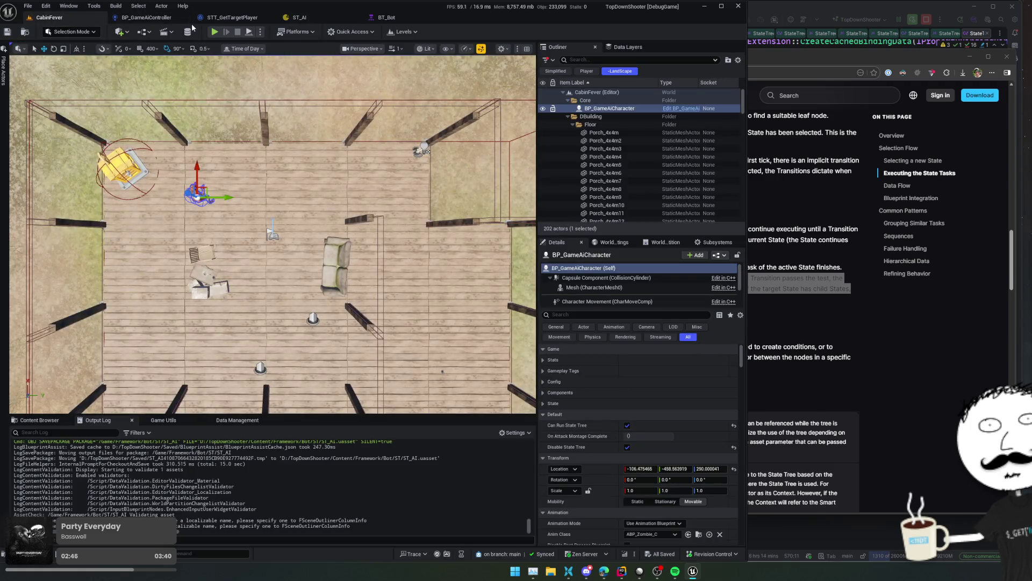
{"action": "key", "text": "alt+p"}
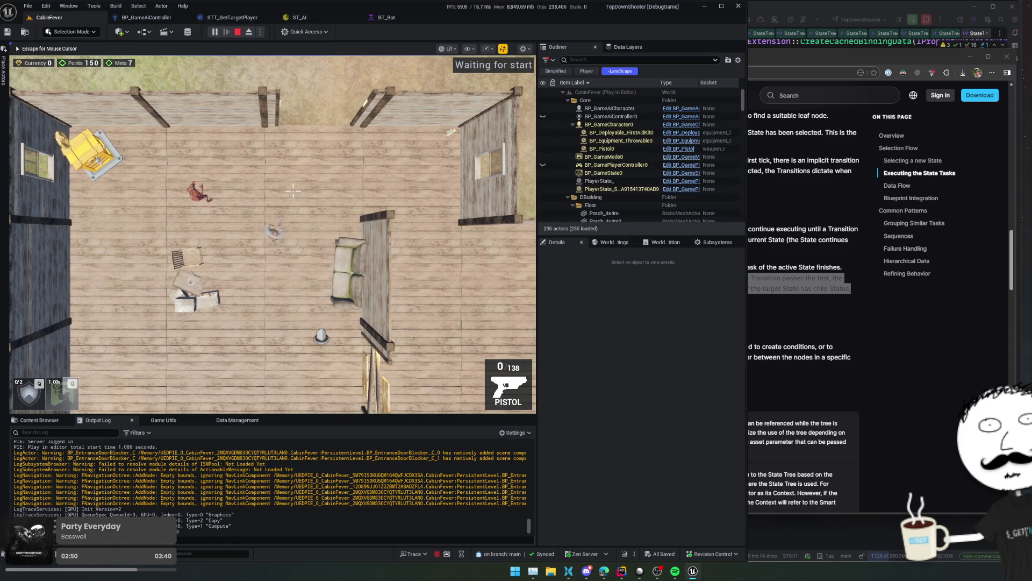
{"action": "left_click", "coordinate": [232, 17]}
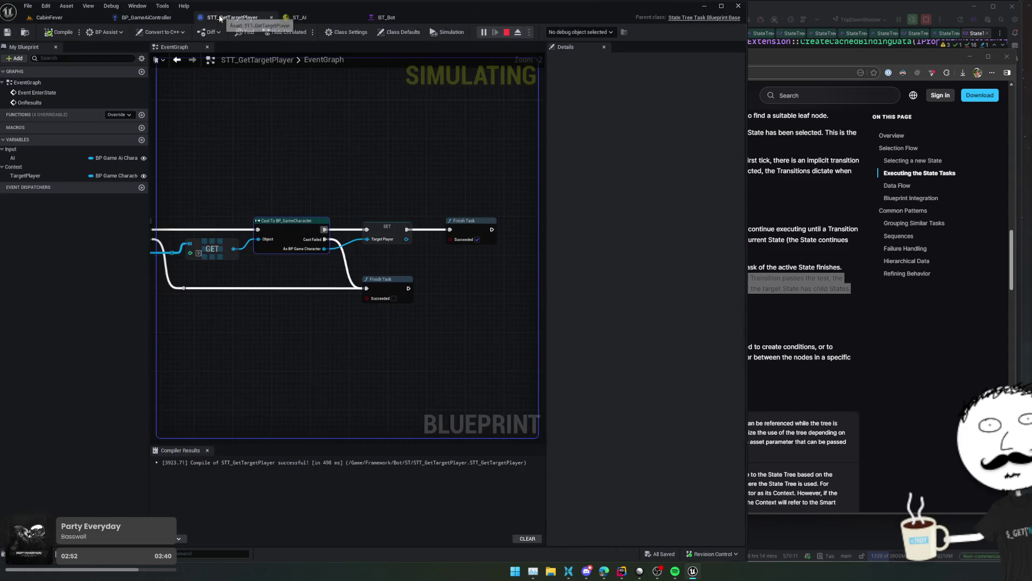
{"action": "left_click", "coordinate": [876, 328]}
{"action": "left_click", "coordinate": [455, 56]}
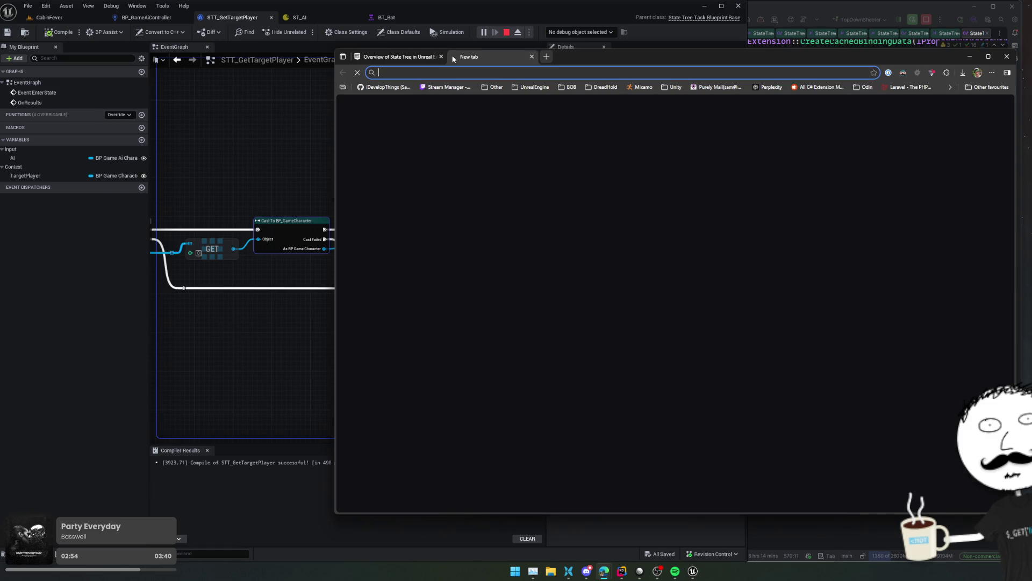
- Search 'ue state tree bind to global parameters' and read the Lilys State Tree 5.5 article
{"action": "type", "text": "ue state tree bind to global"}
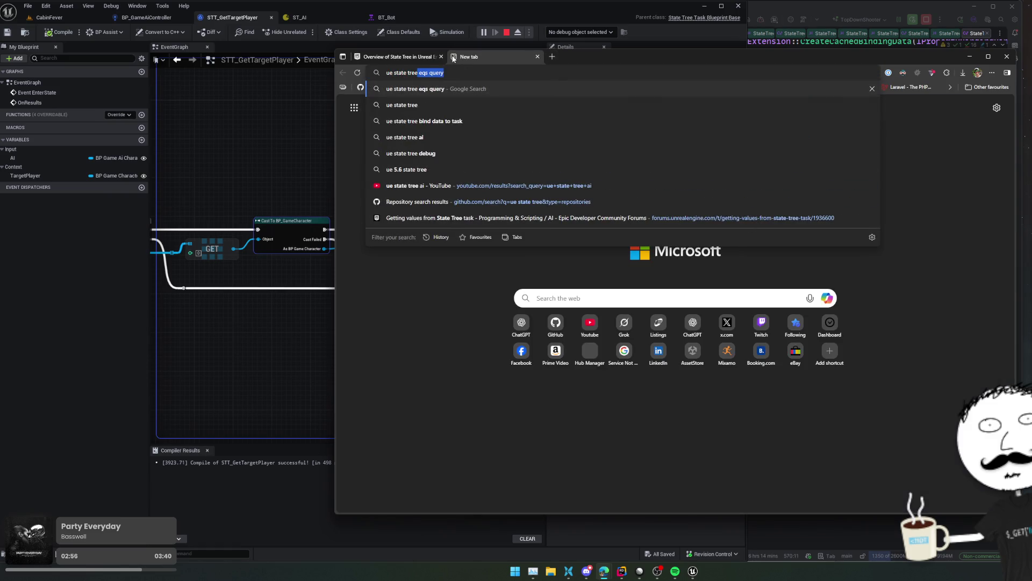
{"action": "type", "text": " parameters"}
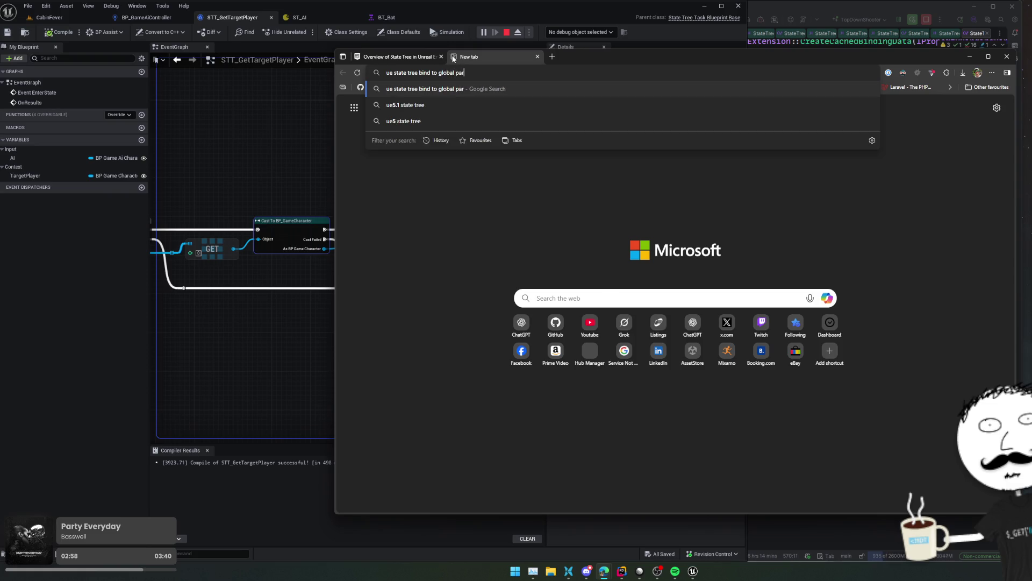
{"action": "key", "text": "Return"}
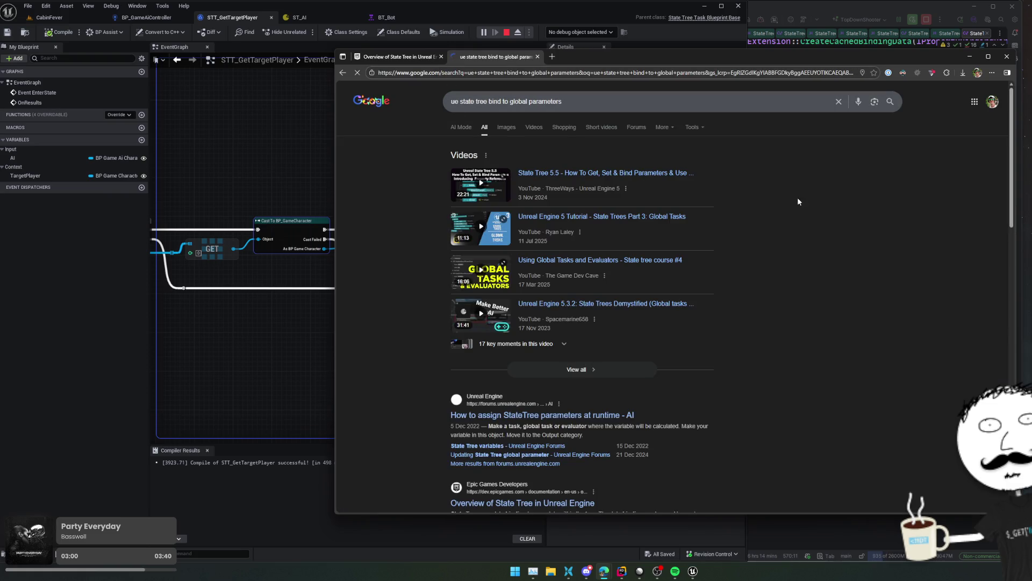
{"action": "scroll", "coordinate": [808, 195], "scroll_direction": "down", "scroll_amount": 4}
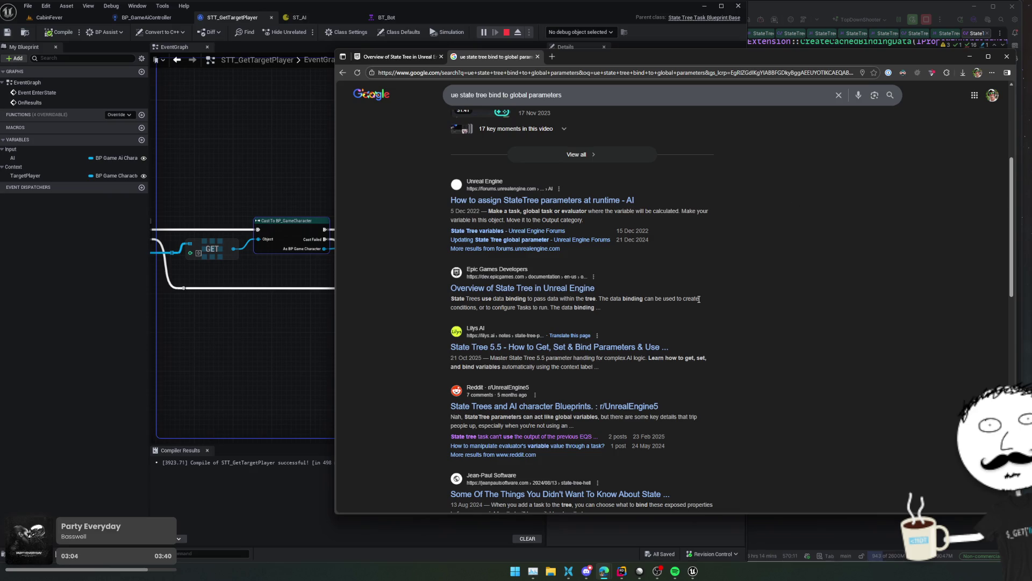
{"action": "scroll", "coordinate": [698, 299], "scroll_direction": "down", "scroll_amount": 1}
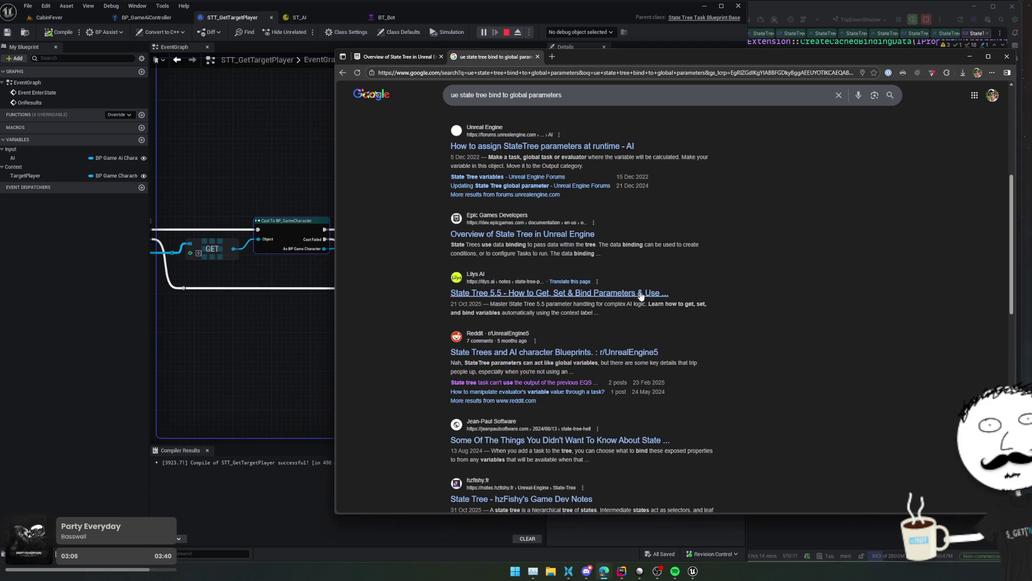
{"action": "left_click", "coordinate": [517, 302]}
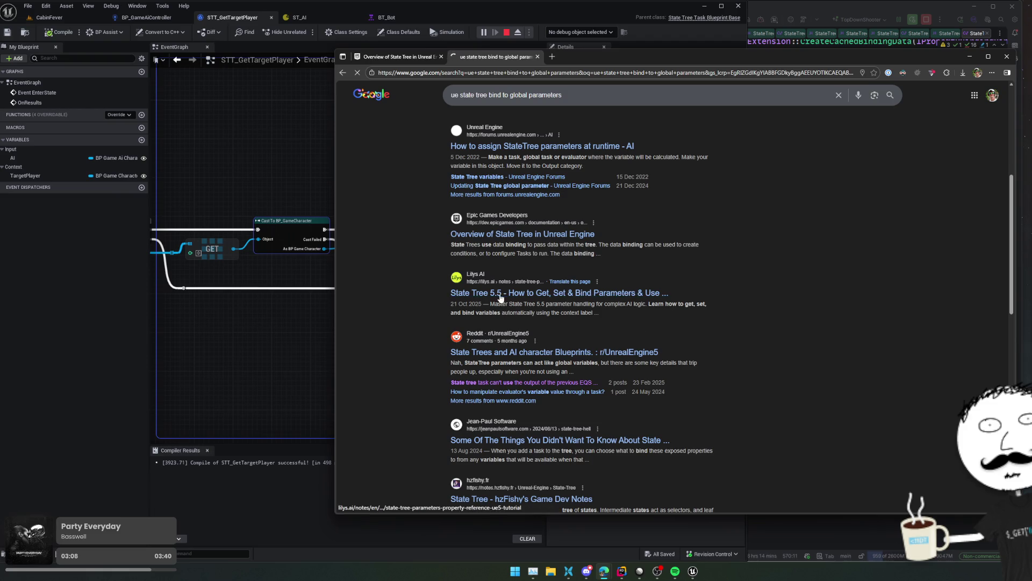
{"action": "scroll", "coordinate": [745, 279], "scroll_direction": "down", "scroll_amount": 3}
{"action": "scroll", "coordinate": [745, 279], "scroll_direction": "down", "scroll_amount": 3}
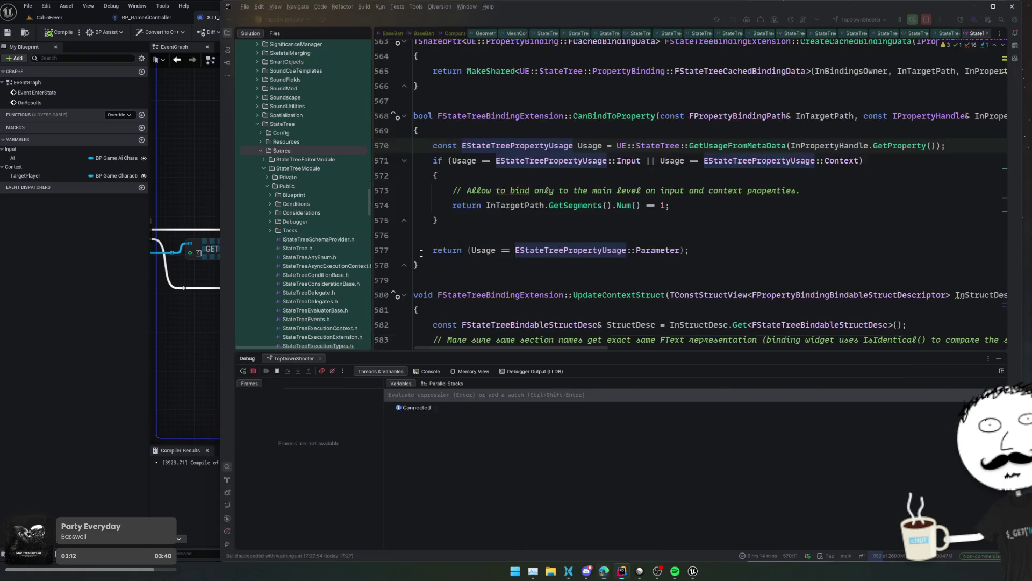
- Inspect the Context value in the TickComponent frame's failed ensure, then resume the game
{"action": "left_click", "coordinate": [524, 178]}
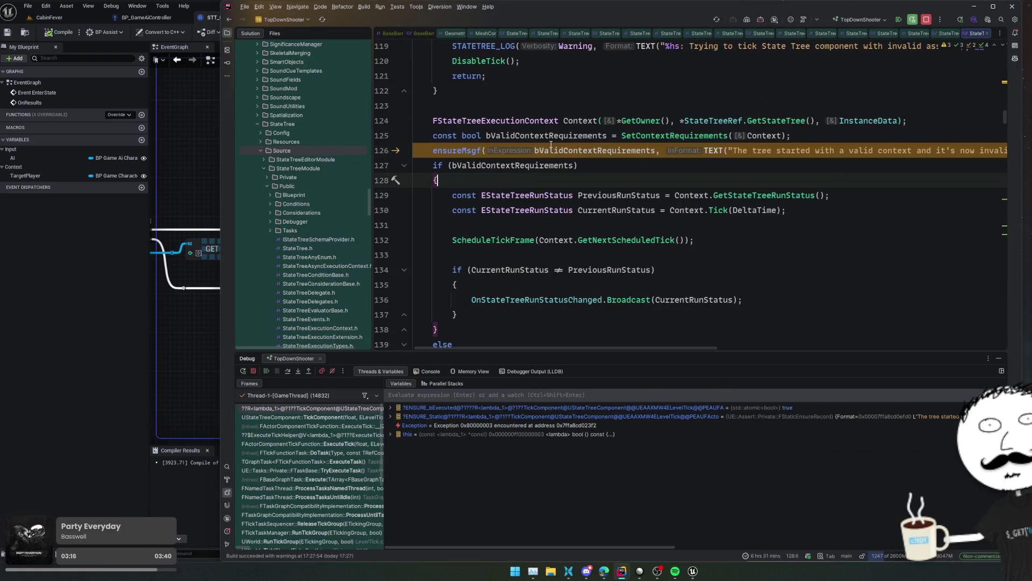
{"action": "mouse_move", "coordinate": [553, 141]}
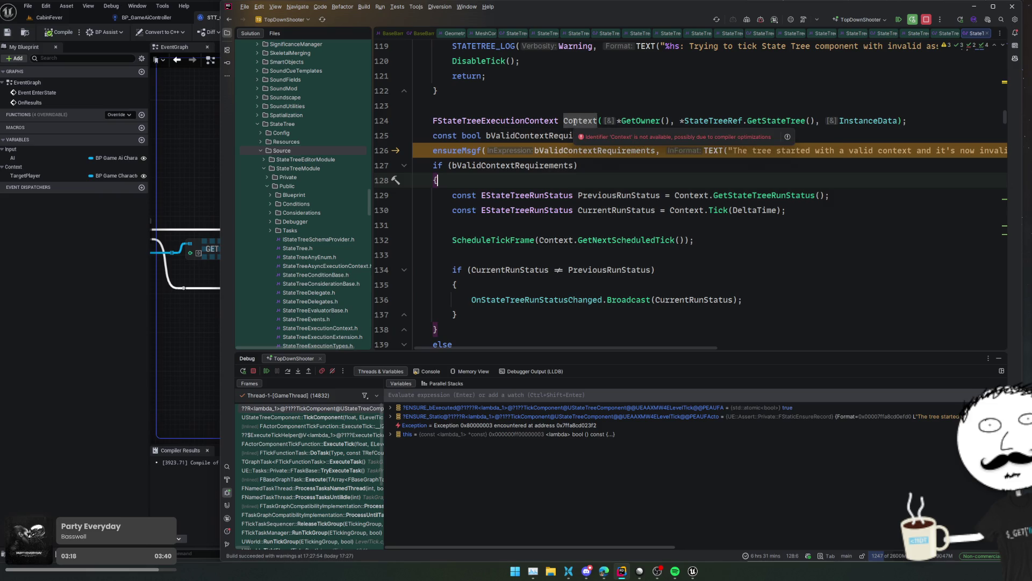
{"action": "left_click", "coordinate": [329, 415]}
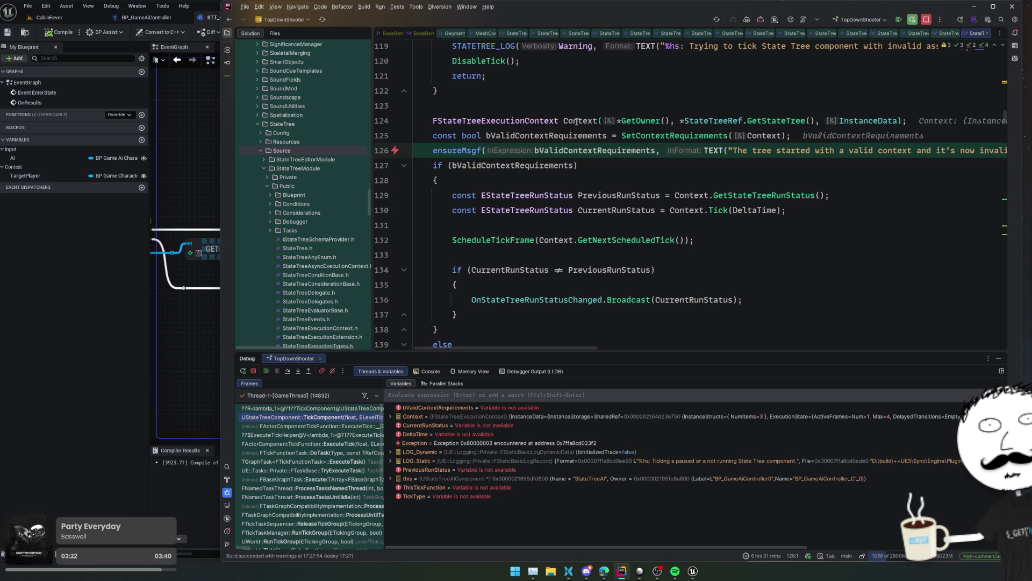
{"action": "mouse_move", "coordinate": [581, 122]}
{"action": "left_click", "coordinate": [616, 139]}
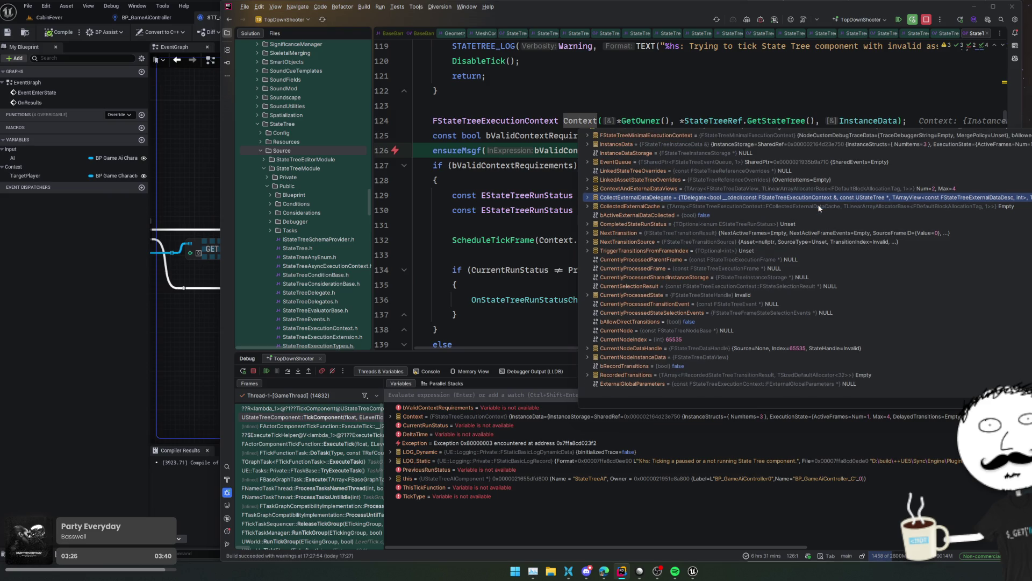
{"action": "left_click", "coordinate": [456, 314]}
{"action": "left_click", "coordinate": [266, 371]}
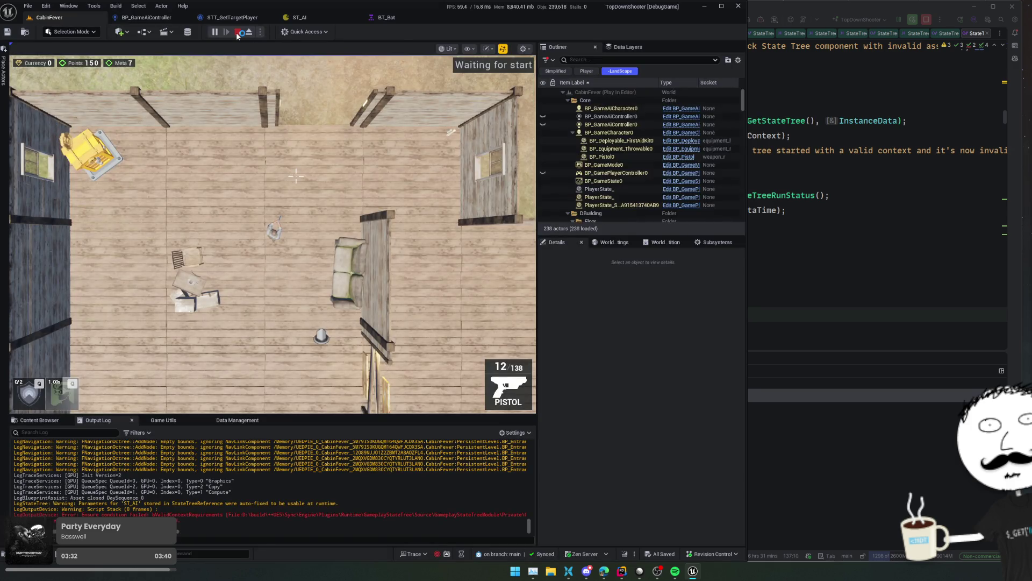
- Stop play, close Unreal Insights, select ST_AI, then switch to the Lilys article
{"action": "left_click", "coordinate": [239, 32]}
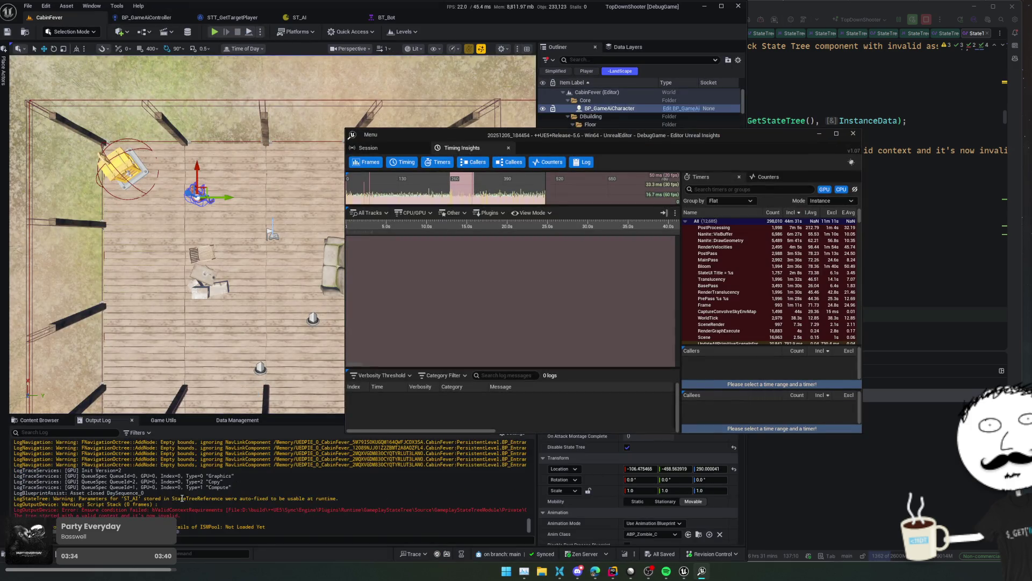
{"action": "left_click", "coordinate": [182, 498]}
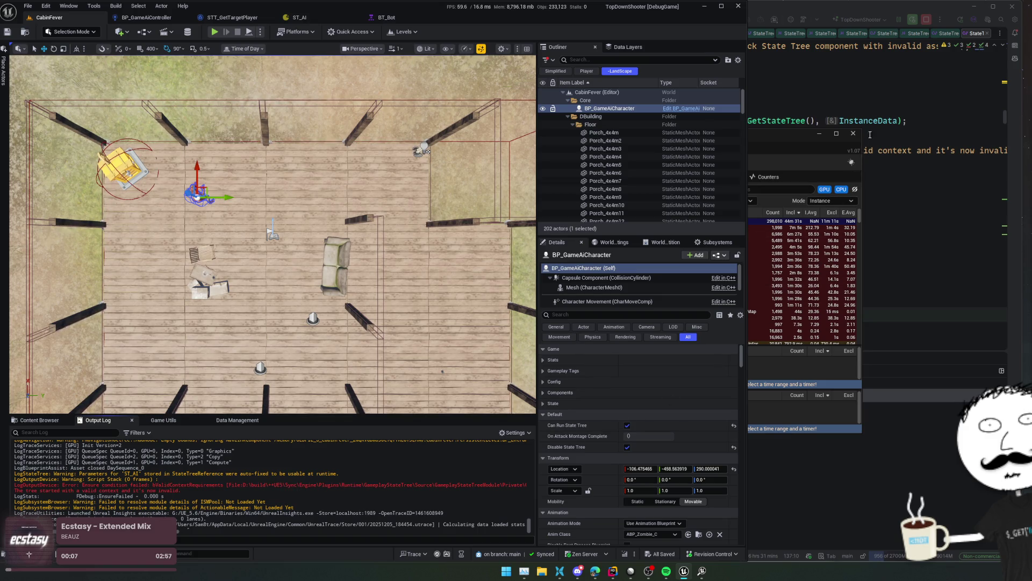
{"action": "left_click", "coordinate": [854, 143]}
{"action": "left_click", "coordinate": [854, 137]}
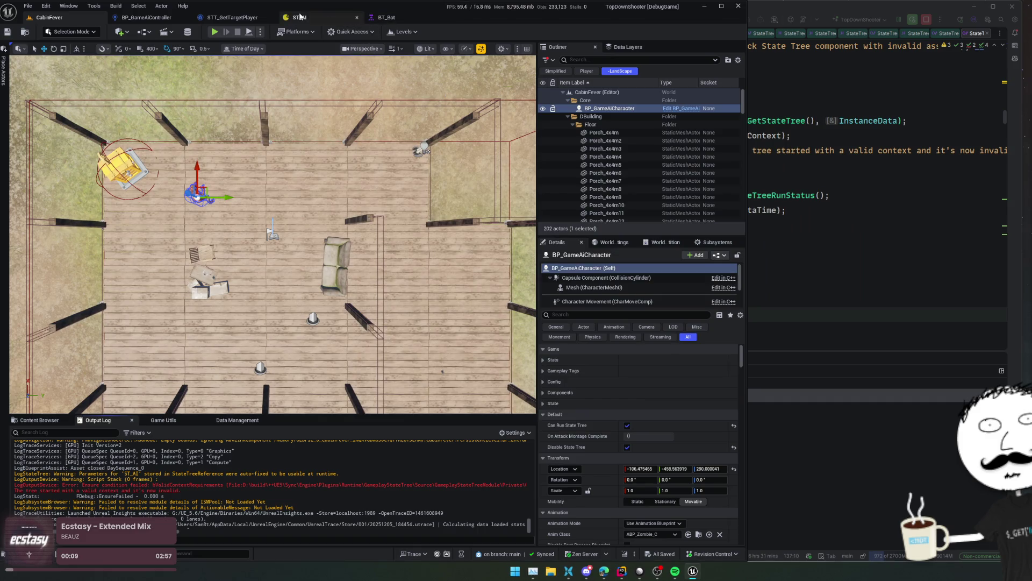
{"action": "left_click", "coordinate": [300, 18]}
{"action": "key", "text": "alt+Tab"}
{"action": "key", "text": "alt+Tab"}
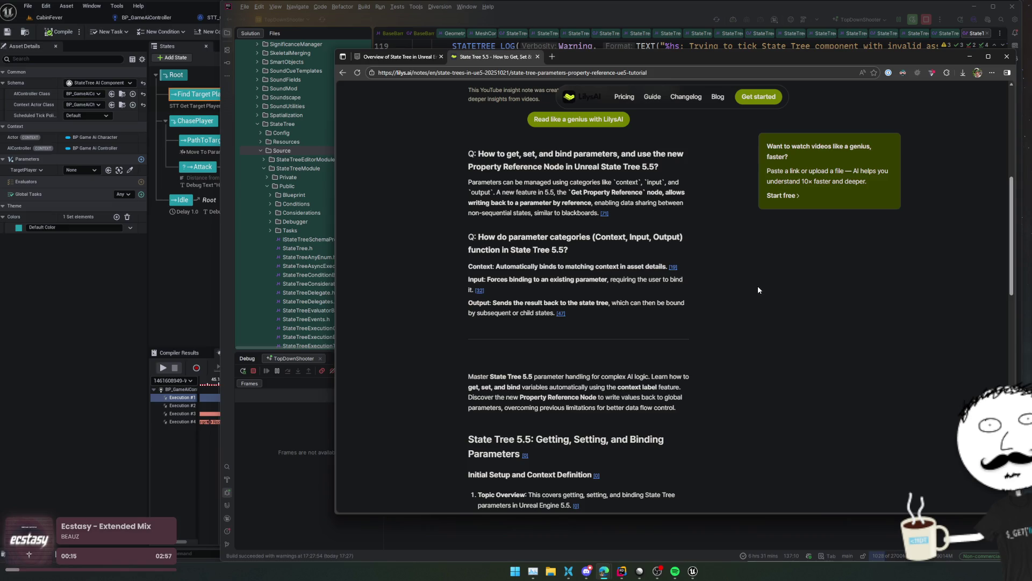
- Read the Lilys article's passage on parameters and Get Property Reference, then return to the Google results
{"action": "left_click_drag", "start_coordinate": [461, 180], "coordinate": [701, 191]}
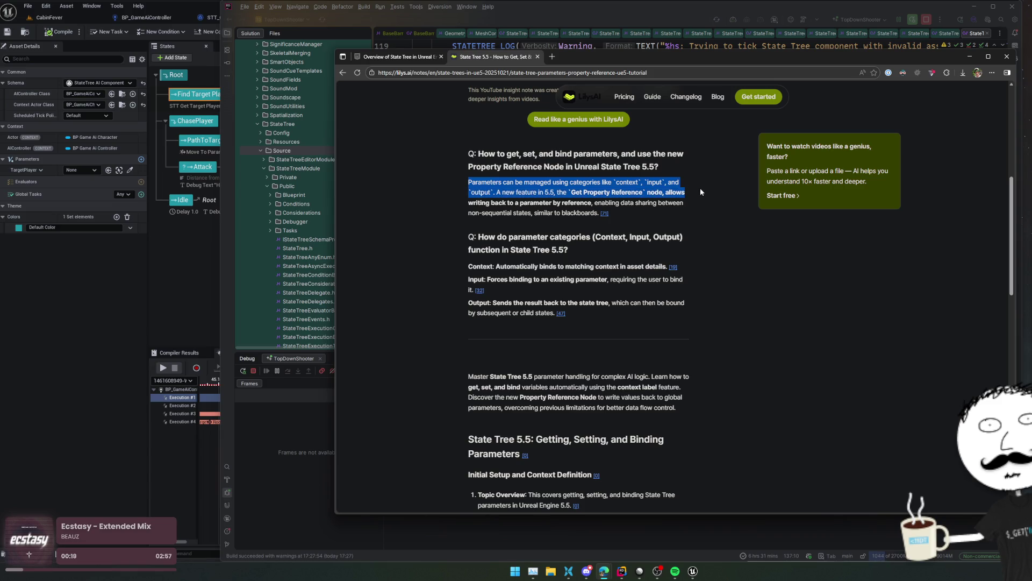
{"action": "left_click_drag", "start_coordinate": [476, 203], "coordinate": [686, 213]}
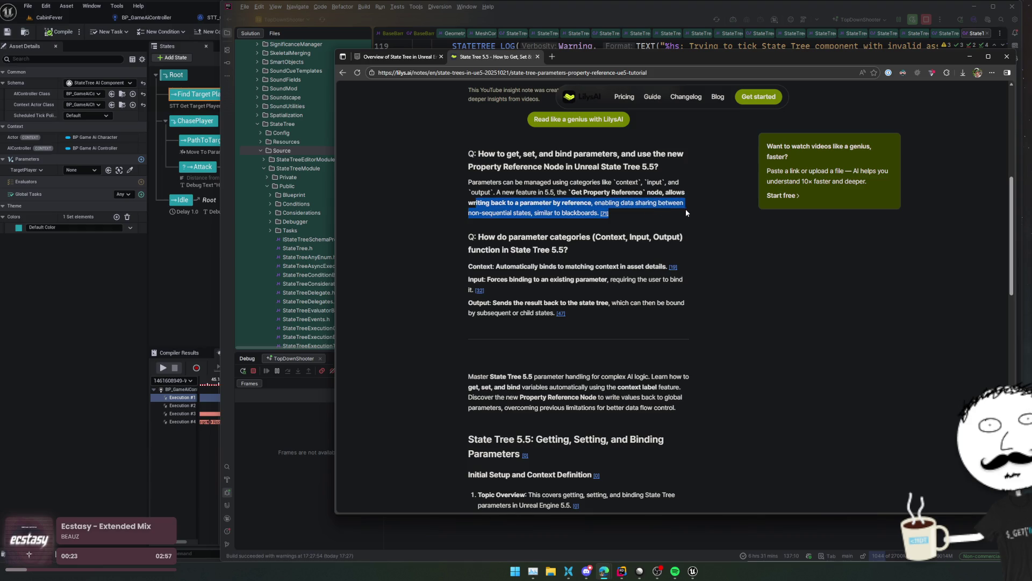
{"action": "triple_click", "coordinate": [686, 213]}
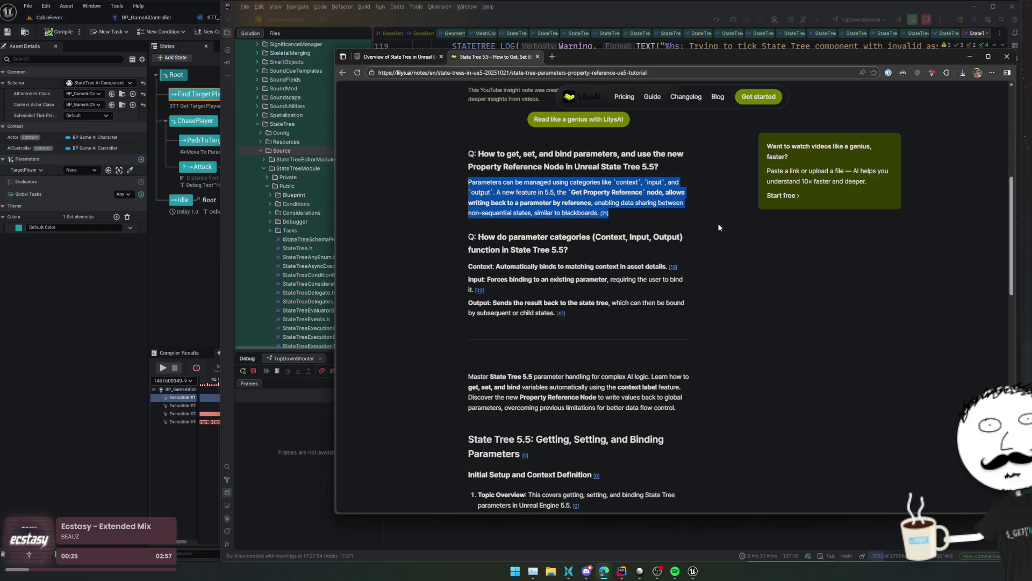
{"action": "left_click", "coordinate": [682, 217]}
{"action": "left_click_drag", "start_coordinate": [563, 193], "coordinate": [652, 200]}
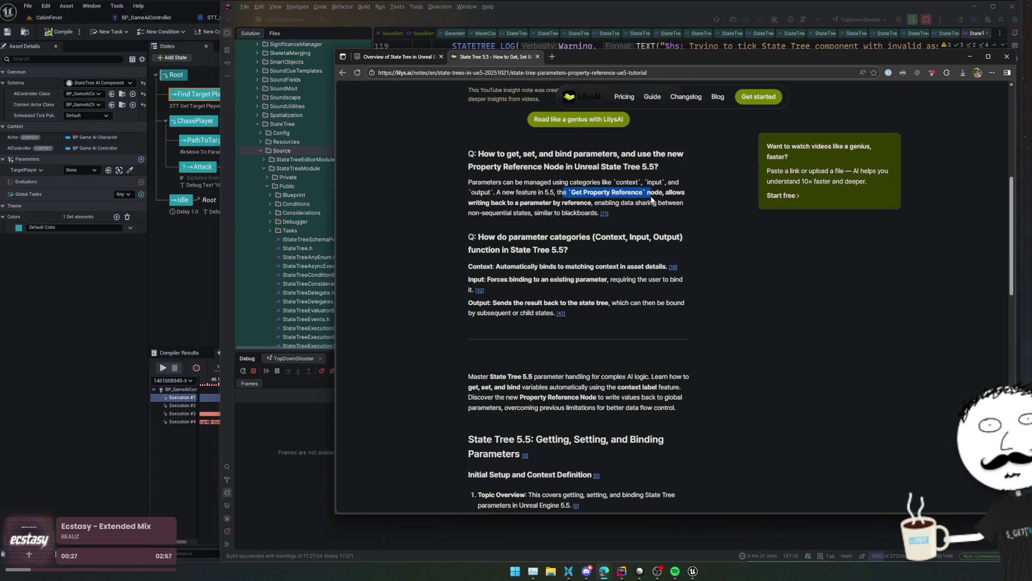
{"action": "scroll", "coordinate": [651, 200], "scroll_direction": "down", "scroll_amount": 4}
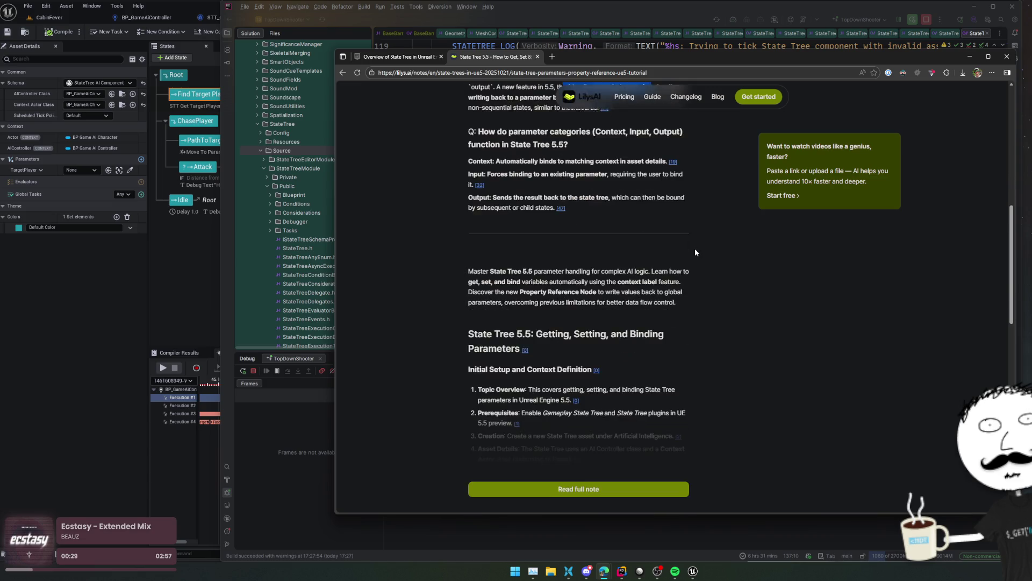
{"action": "left_click_drag", "start_coordinate": [573, 424], "coordinate": [578, 379]}
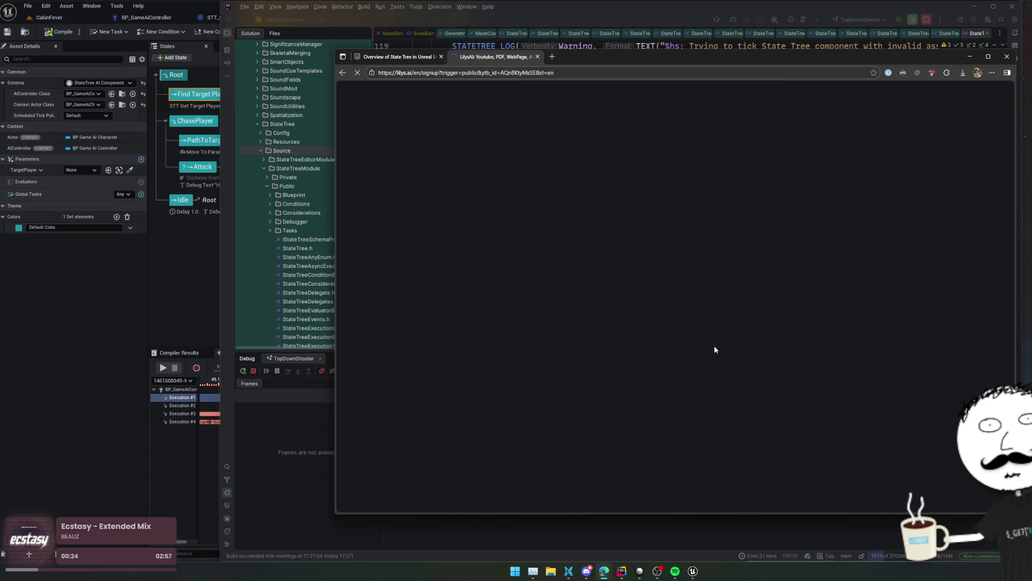
{"action": "key", "text": "alt+Left"}
{"action": "key", "text": "alt+Left"}
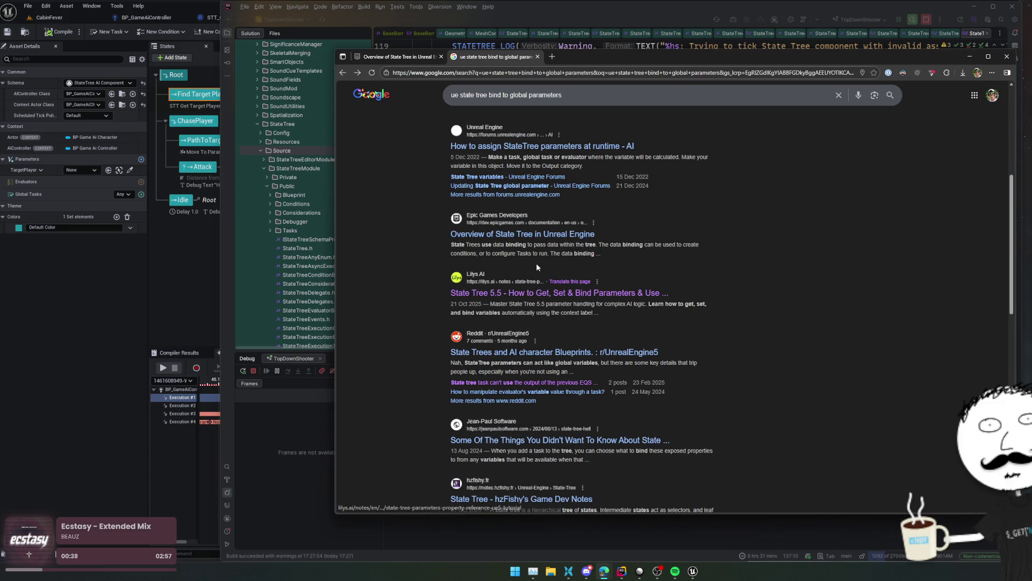
- In STT_GetTargetPlayer's event graph, add a Get Property Reference node and drag in the TargetPlayer variable
{"action": "left_click", "coordinate": [87, 360]}
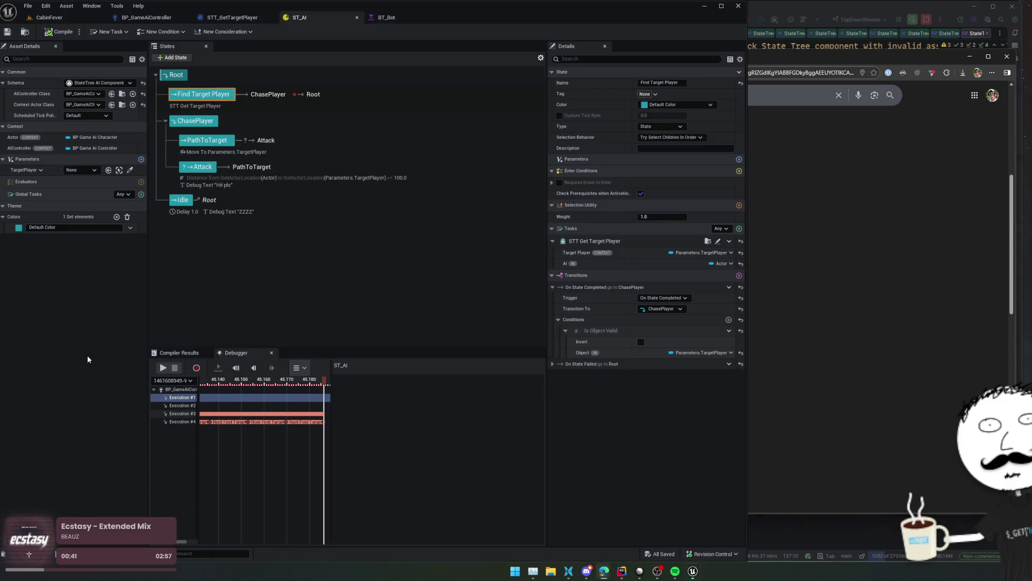
{"action": "left_click", "coordinate": [151, 17]}
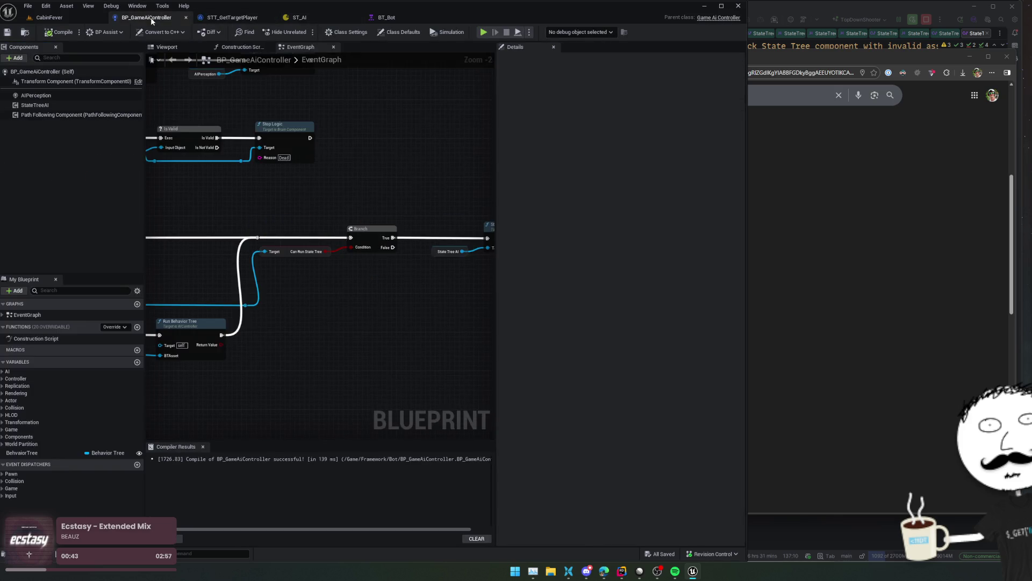
{"action": "left_click", "coordinate": [232, 17]}
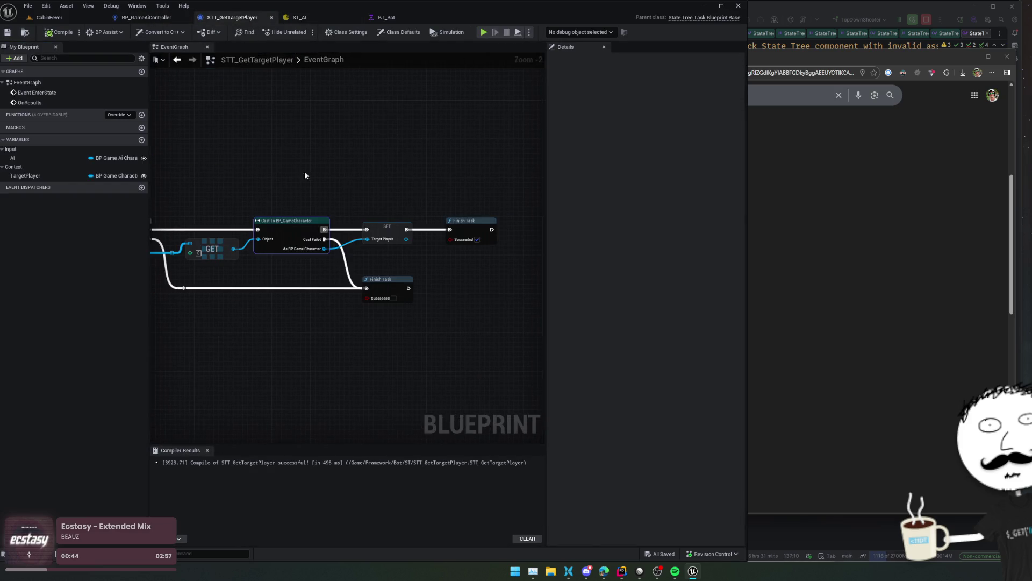
{"action": "right_click", "coordinate": [423, 321]}
{"action": "type", "text": "get property ref"}
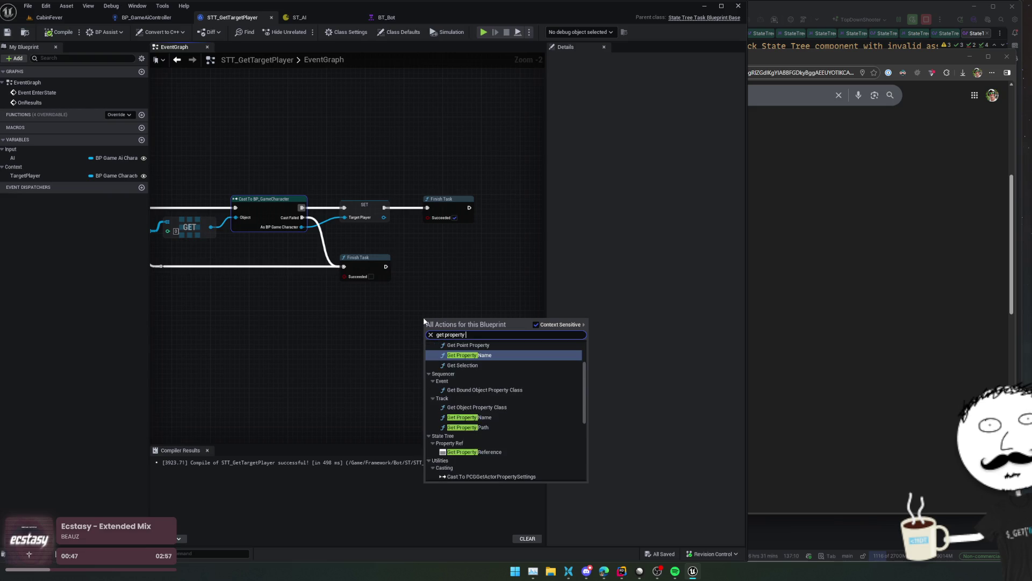
{"action": "key", "text": "Return"}
{"action": "scroll", "coordinate": [465, 334], "scroll_direction": "up", "scroll_amount": 2}
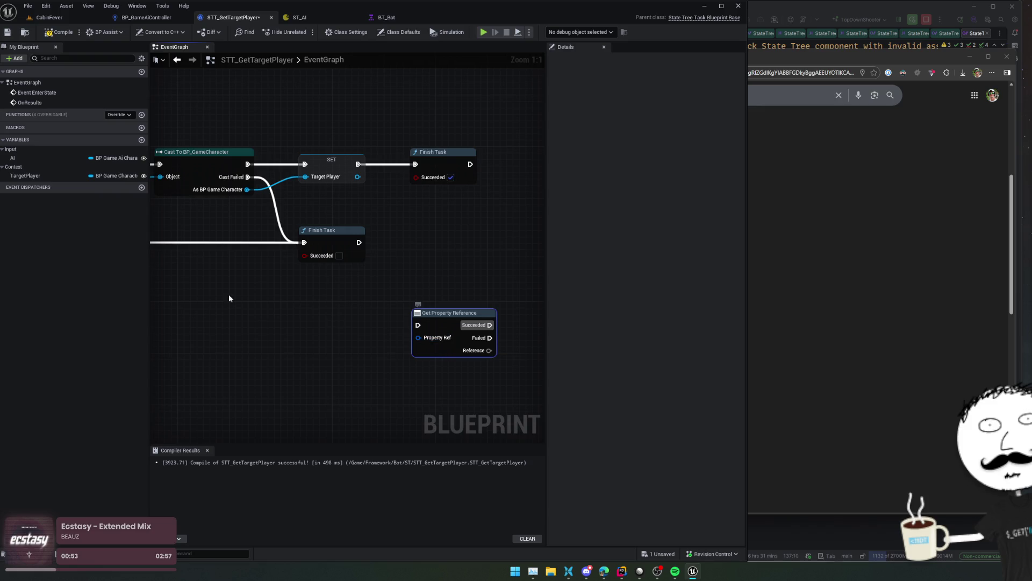
{"action": "left_click", "coordinate": [48, 178]}
{"action": "mouse_move", "coordinate": [47, 177]}
{"action": "left_mouse_down"}
{"action": "mouse_move", "coordinate": [428, 343]}
{"action": "mouse_move", "coordinate": [321, 366]}
{"action": "left_mouse_up"}
- Feed Property Ref from a Make State Tree Property Ref node placed left of Get Property Reference
{"action": "left_click", "coordinate": [460, 314]}
{"action": "mouse_move", "coordinate": [432, 312]}
{"action": "left_mouse_down"}
{"action": "mouse_move", "coordinate": [406, 312]}
{"action": "mouse_move", "coordinate": [345, 352]}
{"action": "left_mouse_up"}
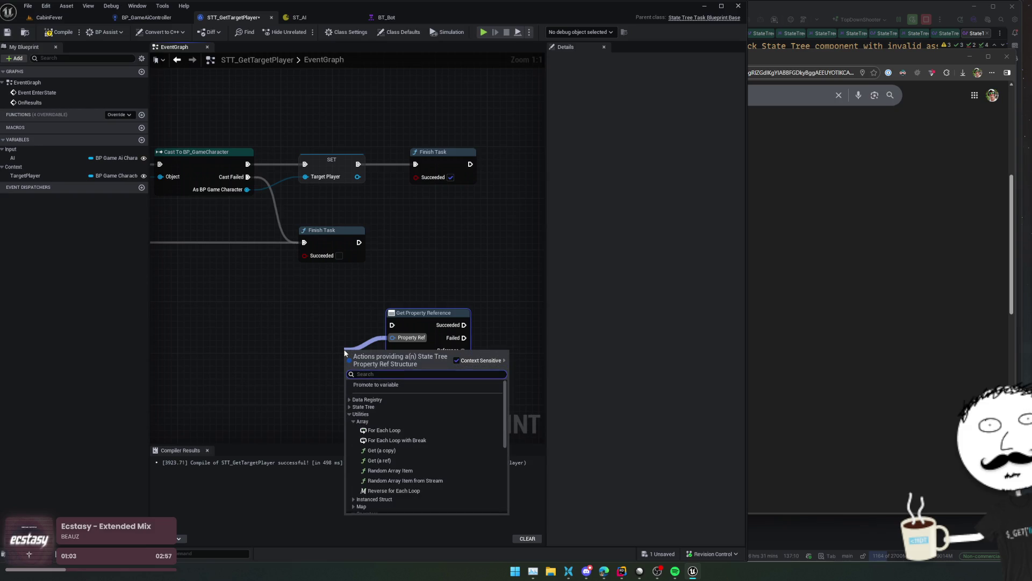
{"action": "scroll", "coordinate": [401, 418], "scroll_direction": "down", "scroll_amount": 10}
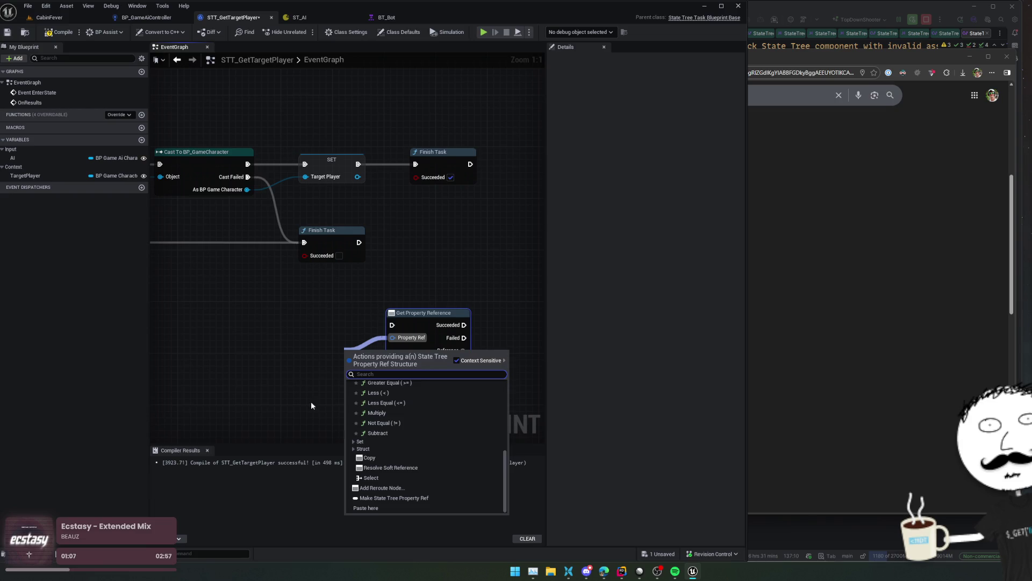
{"action": "left_click", "coordinate": [394, 497]}
{"action": "left_click_drag", "start_coordinate": [375, 350], "coordinate": [285, 325]}
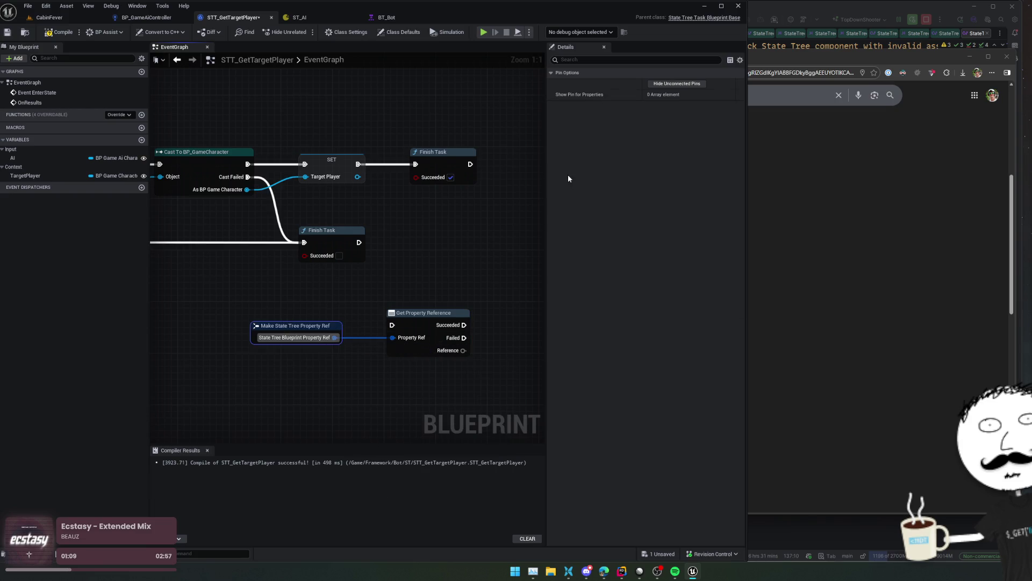
- Add a new State Tree Property Ref variable referencing BP Game Character
{"action": "left_click", "coordinate": [184, 282]}
{"action": "left_click", "coordinate": [141, 140]}
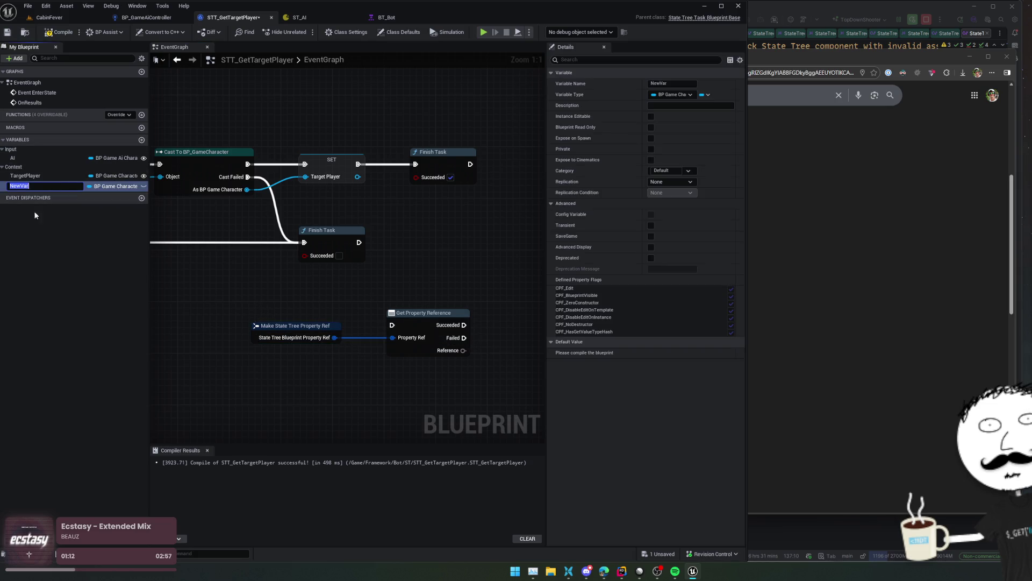
{"action": "left_click", "coordinate": [115, 187]}
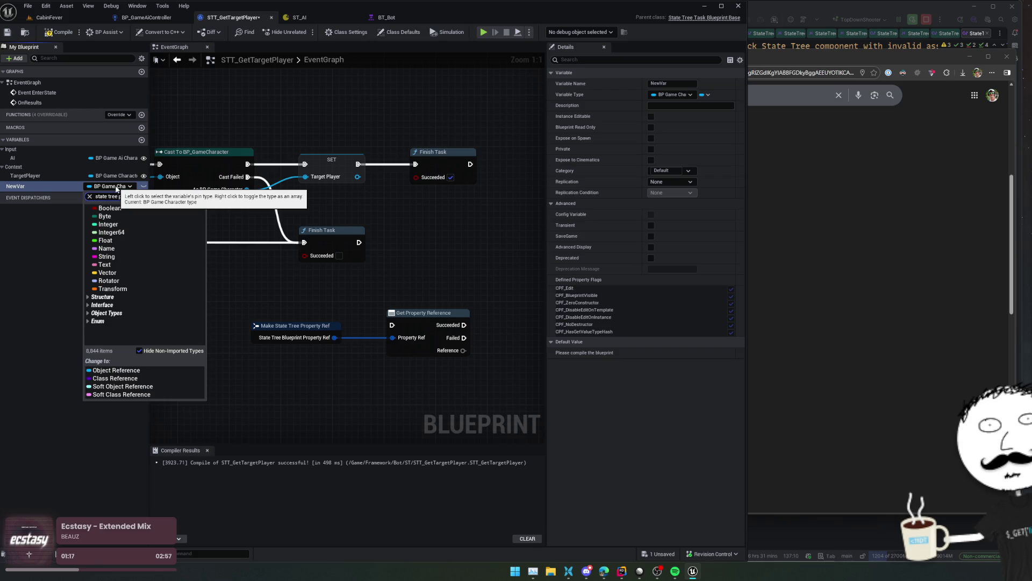
{"action": "left_click", "coordinate": [116, 216]}
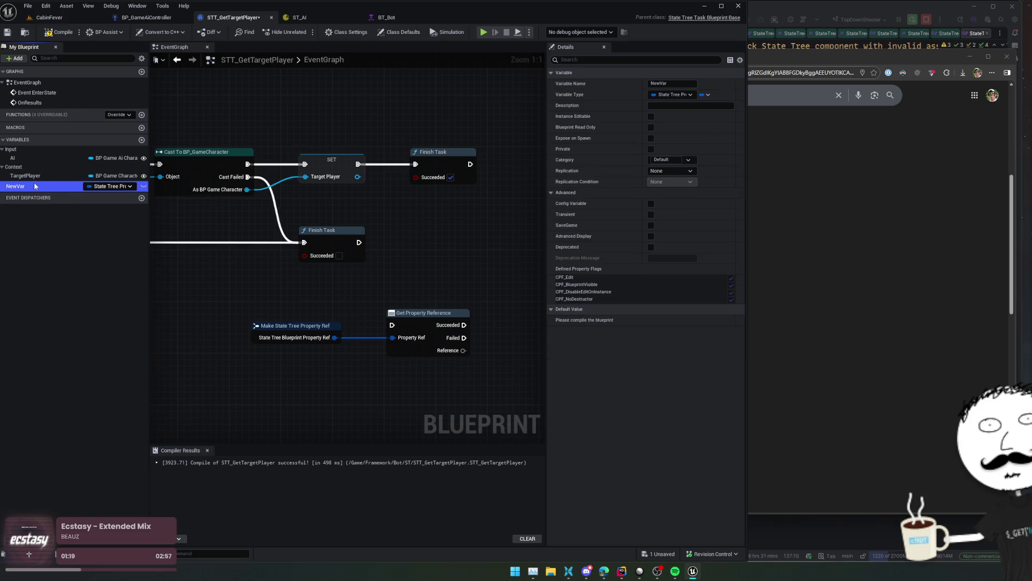
{"action": "left_click", "coordinate": [45, 33]}
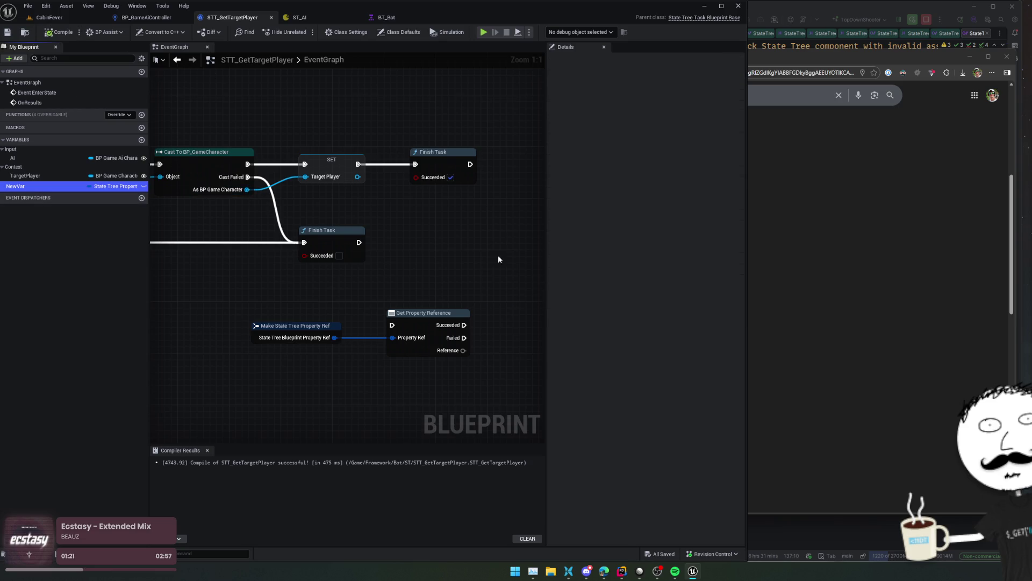
{"action": "left_click", "coordinate": [699, 320]}
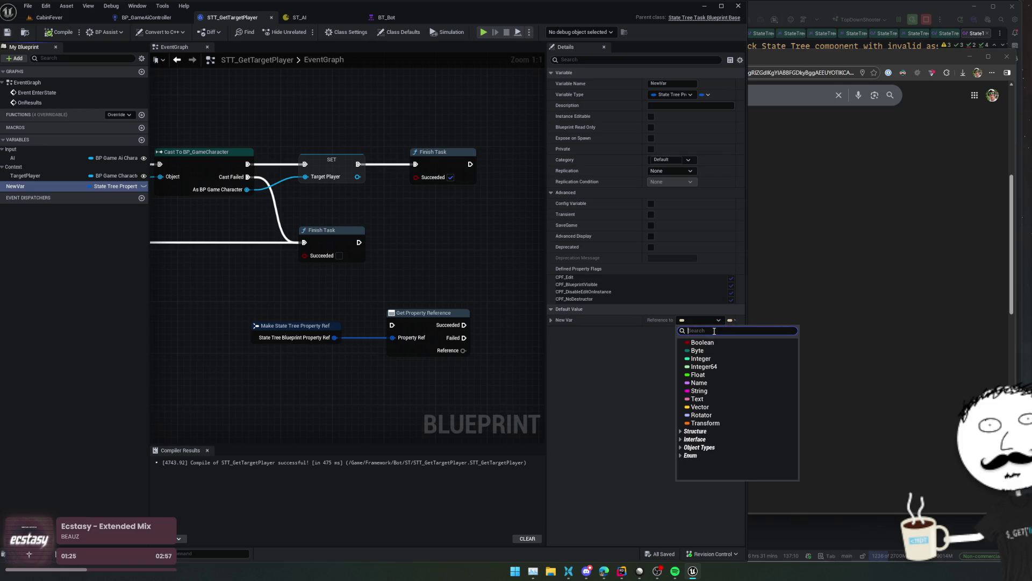
{"action": "type", "text": "Ta"}
{"action": "key", "text": "BackSpace"}
{"action": "key", "text": "BackSpace"}
{"action": "key", "text": "BackSpace"}
{"action": "type", "text": "_GameCha"}
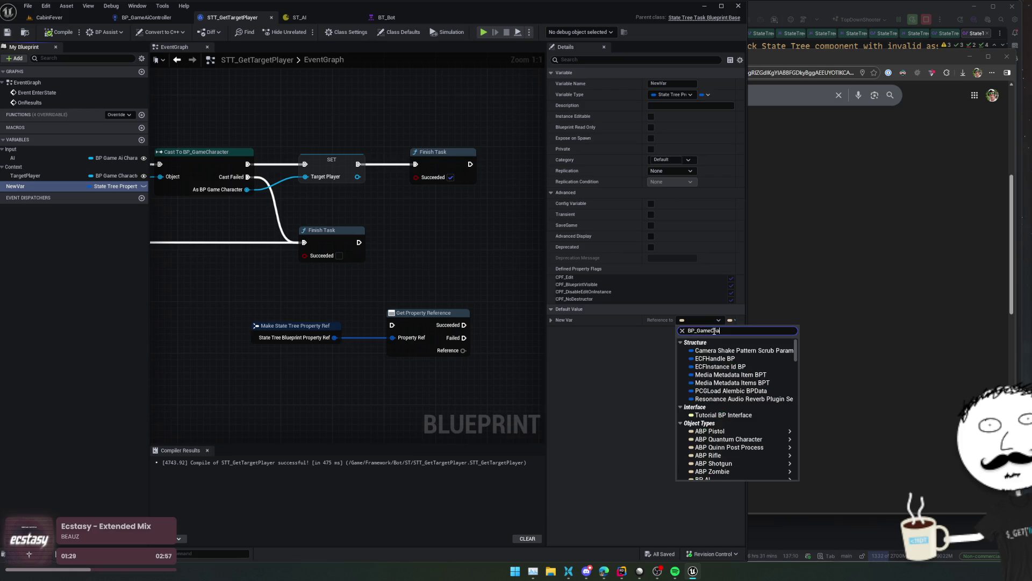
{"action": "left_click", "coordinate": [727, 348]}
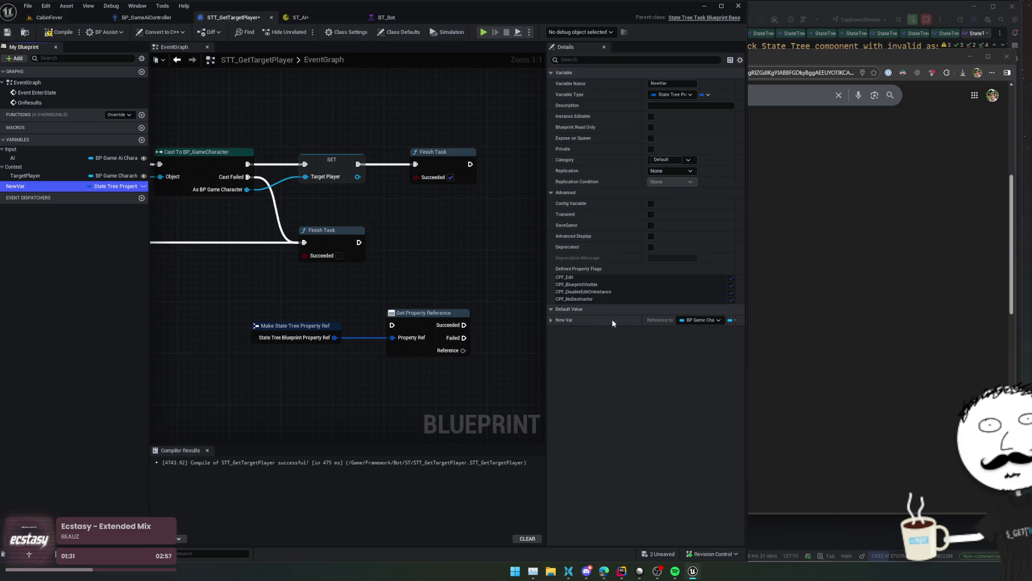
{"action": "left_click", "coordinate": [553, 319]}
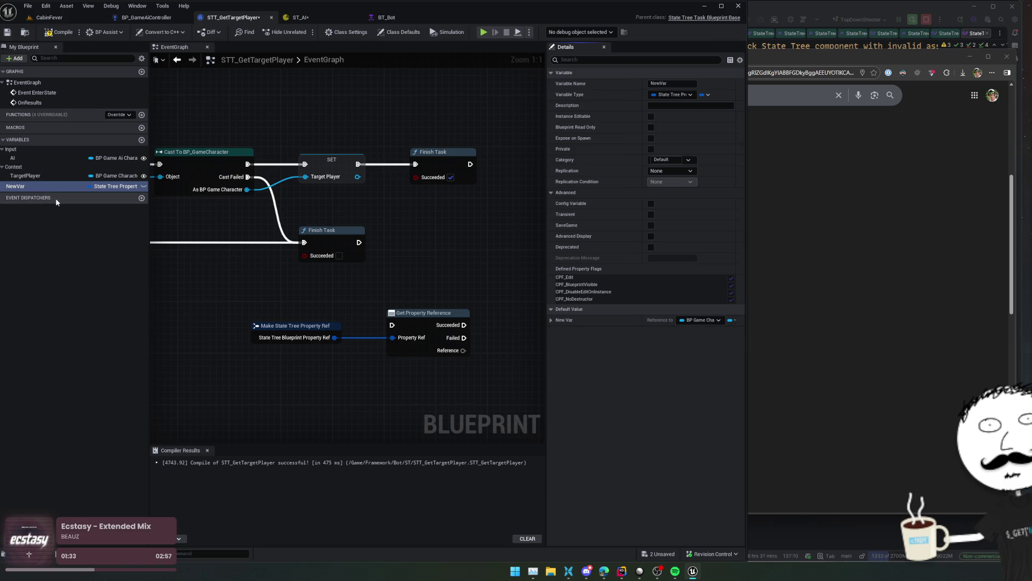
- Delete the old TargetPlayer variable, put the new one in category Context named TargetPlayer, then save and compile
{"action": "left_click", "coordinate": [25, 175]}
{"action": "key", "text": "Delete"}
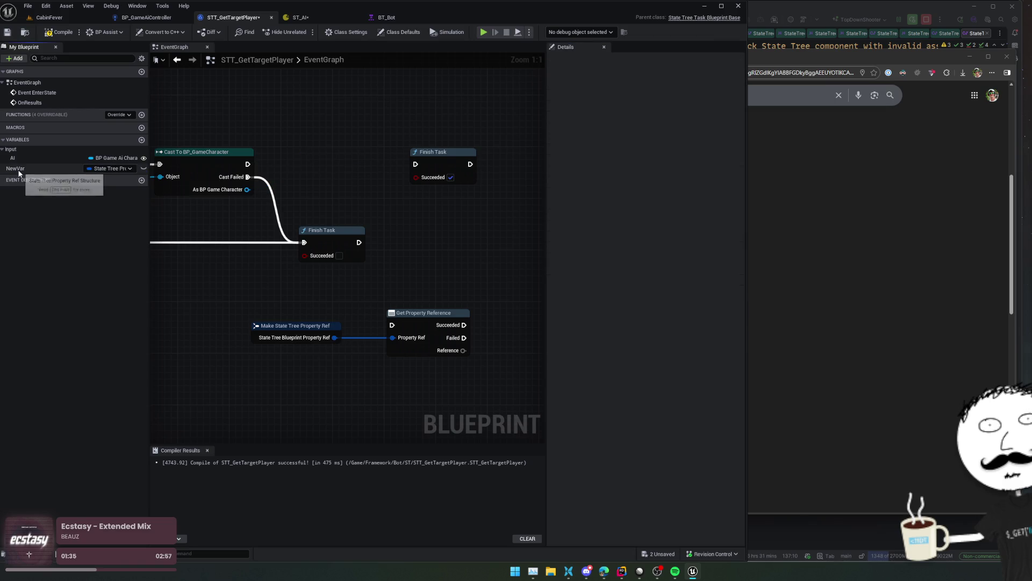
{"action": "left_click", "coordinate": [16, 168]}
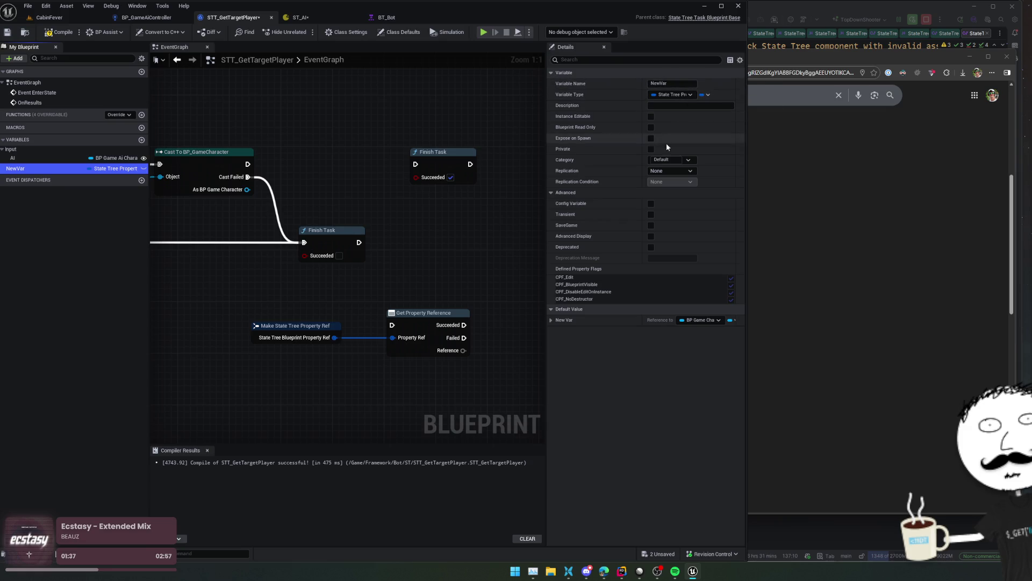
{"action": "left_click", "coordinate": [661, 160]}
{"action": "type", "text": "Context"}
{"action": "key", "text": "Return"}
{"action": "type", "text": "TargetPlayer"}
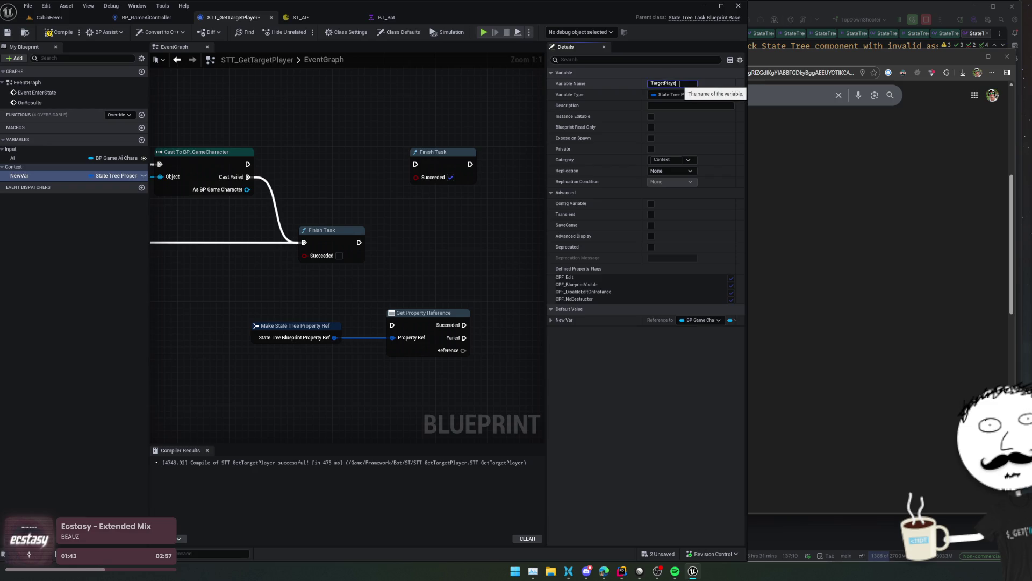
{"action": "key", "text": "Return"}
{"action": "key", "text": "ctrl+s"}
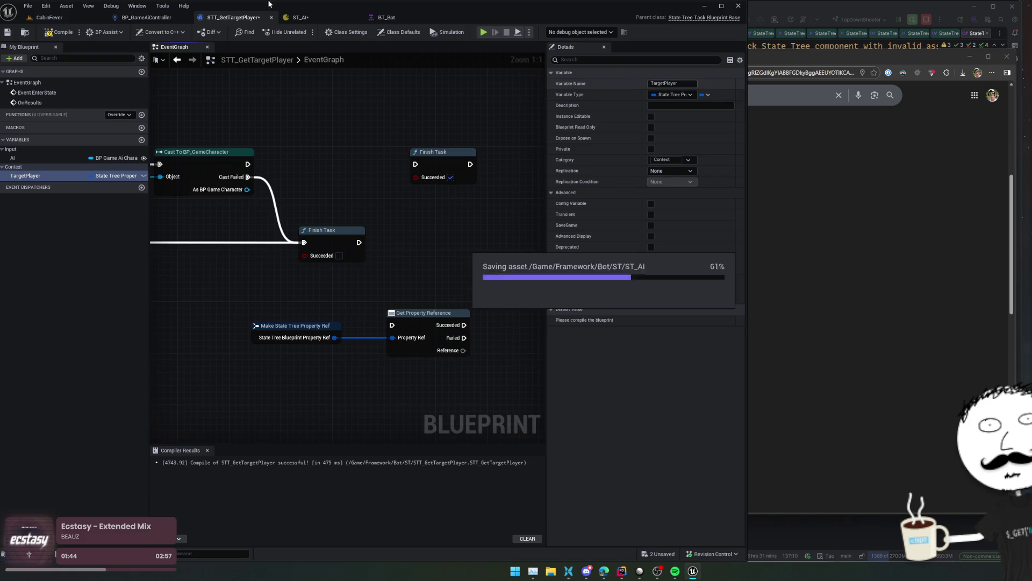
{"action": "left_click", "coordinate": [66, 35]}
- Rename the variable to OutputTargetPlayer, save, compile, and make it Instance Editable
{"action": "left_click", "coordinate": [75, 176]}
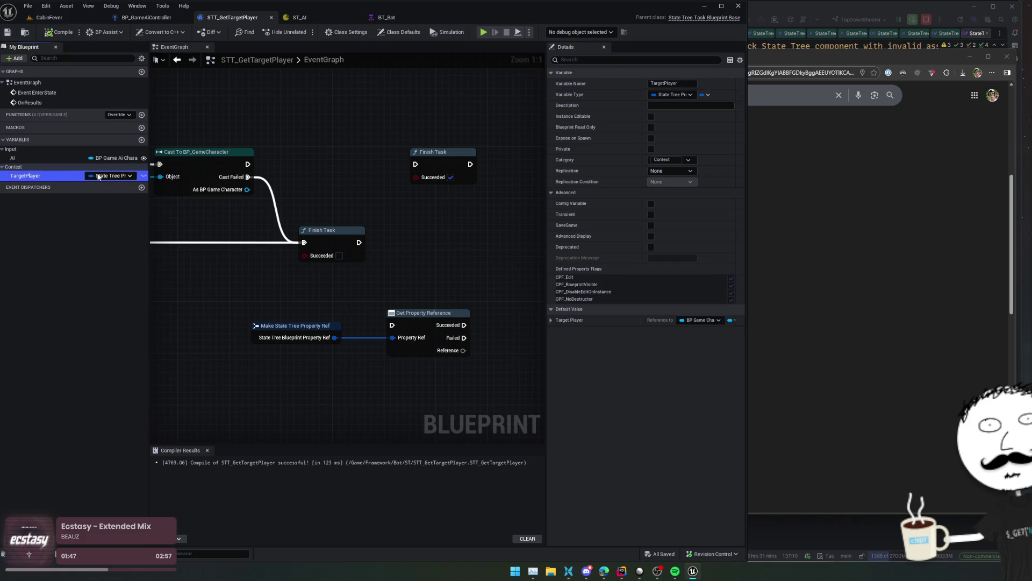
{"action": "type", "text": "Outp"}
{"action": "key", "text": "Return"}
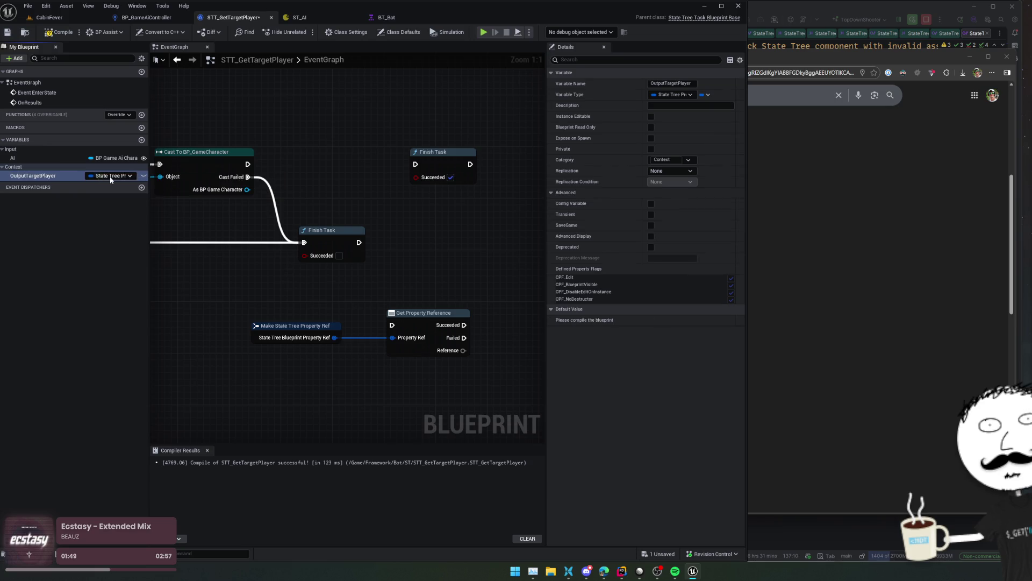
{"action": "key", "text": "ctrl+s"}
{"action": "left_click", "coordinate": [58, 32]}
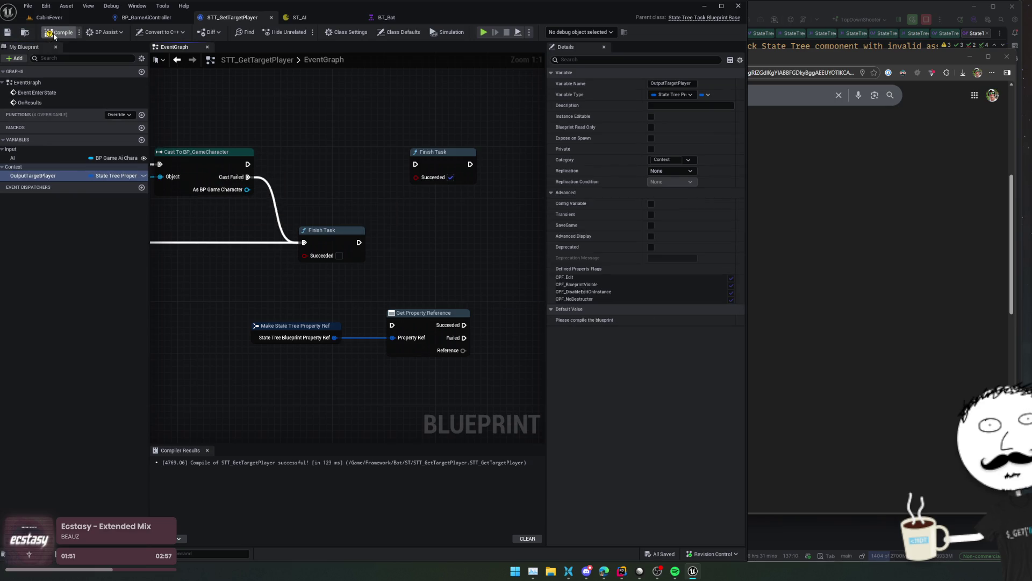
{"action": "left_click", "coordinate": [145, 176]}
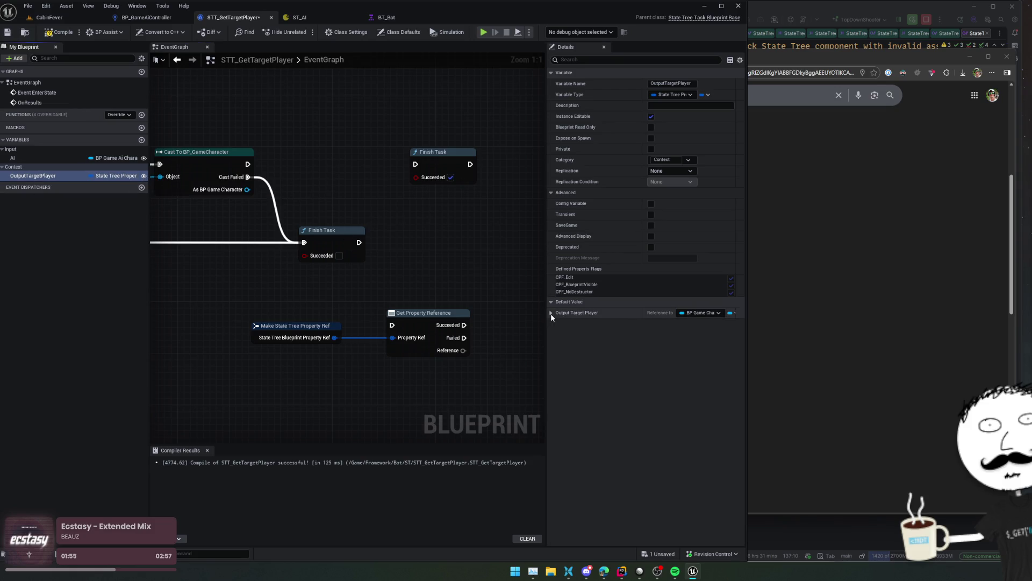
- Replace the Make State Tree Property Ref node with an Output Target Player getter
{"action": "mouse_move", "coordinate": [34, 176]}
{"action": "left_mouse_down"}
{"action": "mouse_move", "coordinate": [350, 292]}
{"action": "mouse_move", "coordinate": [288, 337]}
{"action": "mouse_move", "coordinate": [397, 338]}
{"action": "left_mouse_up"}
{"action": "left_click", "coordinate": [371, 304]}
{"action": "left_click", "coordinate": [294, 326]}
{"action": "key", "text": "Delete"}
{"action": "left_click_drag", "start_coordinate": [426, 301], "coordinate": [401, 303]}
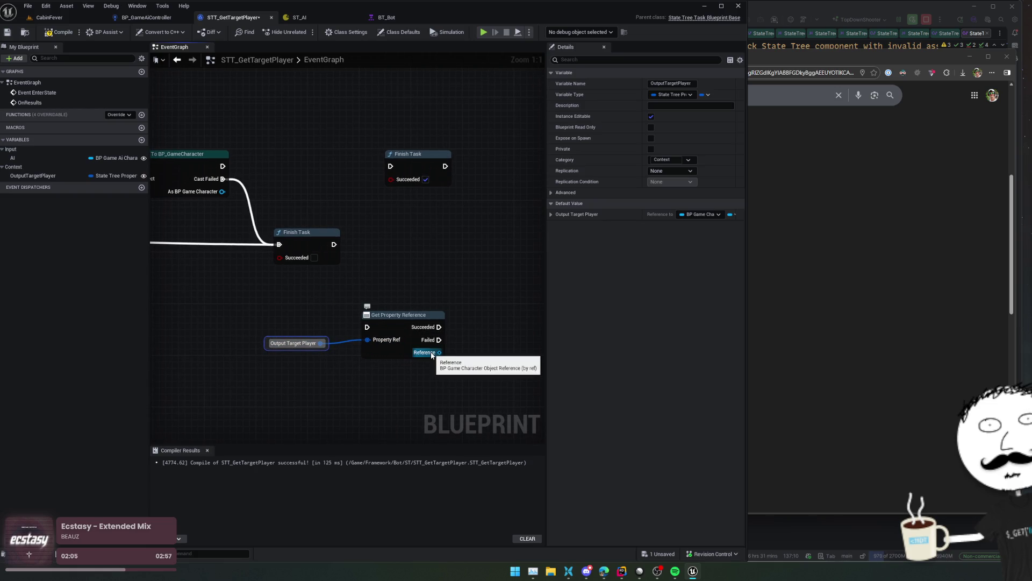
{"action": "mouse_move", "coordinate": [408, 295]}
{"action": "left_mouse_down"}
{"action": "mouse_move", "coordinate": [364, 293]}
{"action": "mouse_move", "coordinate": [478, 295]}
{"action": "mouse_move", "coordinate": [347, 297]}
{"action": "left_mouse_up"}
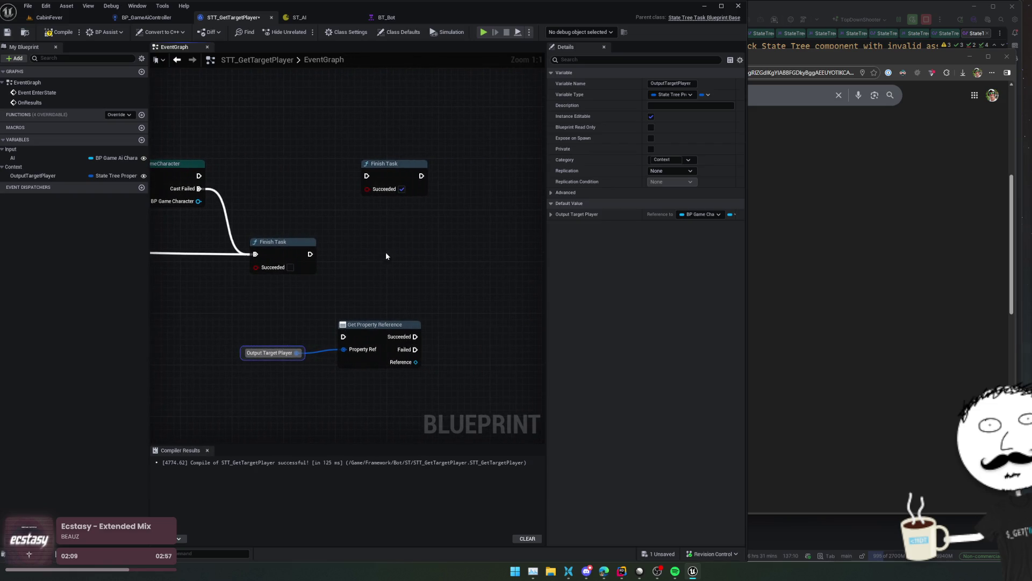
- Add a Set By-Ref node for BP Game Character fed by the cast, running after Get Property Reference
{"action": "left_click_drag", "start_coordinate": [412, 367], "coordinate": [444, 297]}
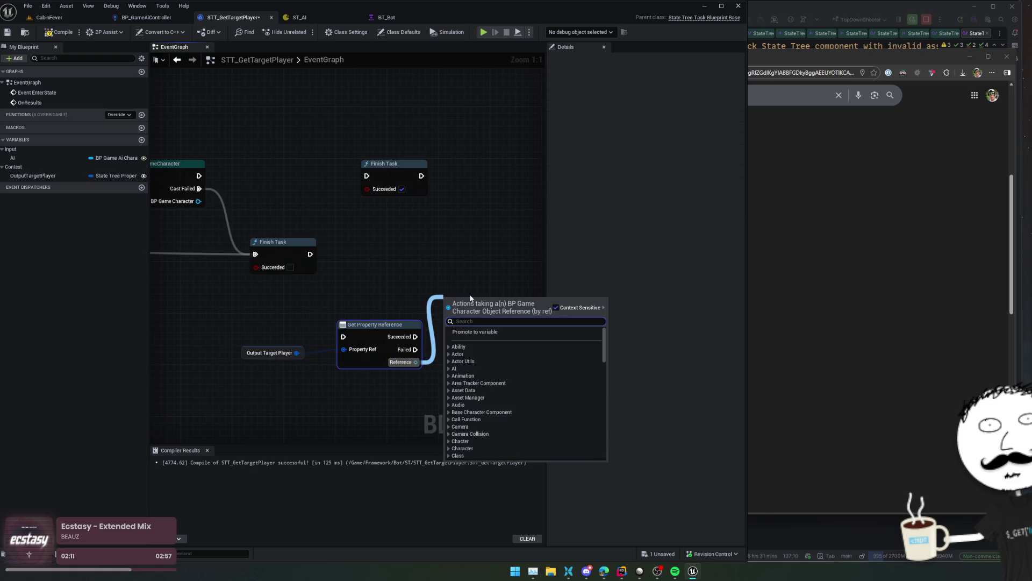
{"action": "type", "text": "set"}
{"action": "scroll", "coordinate": [544, 359], "scroll_direction": "down", "scroll_amount": 3}
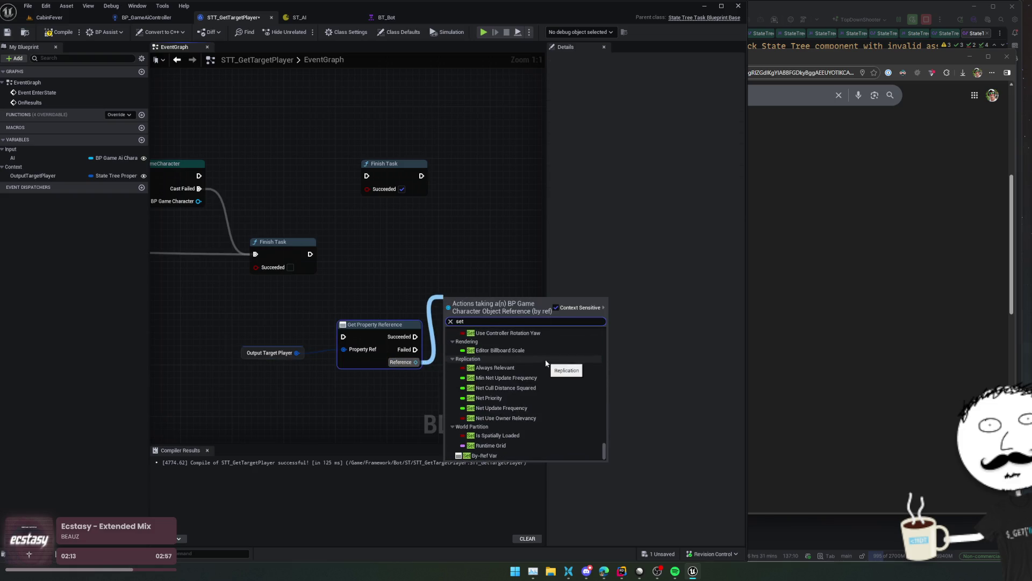
{"action": "left_click", "coordinate": [481, 455]}
{"action": "mouse_move", "coordinate": [285, 207]}
{"action": "left_mouse_down"}
{"action": "mouse_move", "coordinate": [366, 253]}
{"action": "mouse_move", "coordinate": [382, 243]}
{"action": "mouse_move", "coordinate": [435, 269]}
{"action": "left_mouse_up"}
{"action": "mouse_move", "coordinate": [235, 214]}
{"action": "left_mouse_down"}
{"action": "mouse_move", "coordinate": [485, 348]}
{"action": "mouse_move", "coordinate": [489, 328]}
{"action": "mouse_move", "coordinate": [220, 189]}
{"action": "mouse_move", "coordinate": [294, 171]}
{"action": "left_mouse_up"}
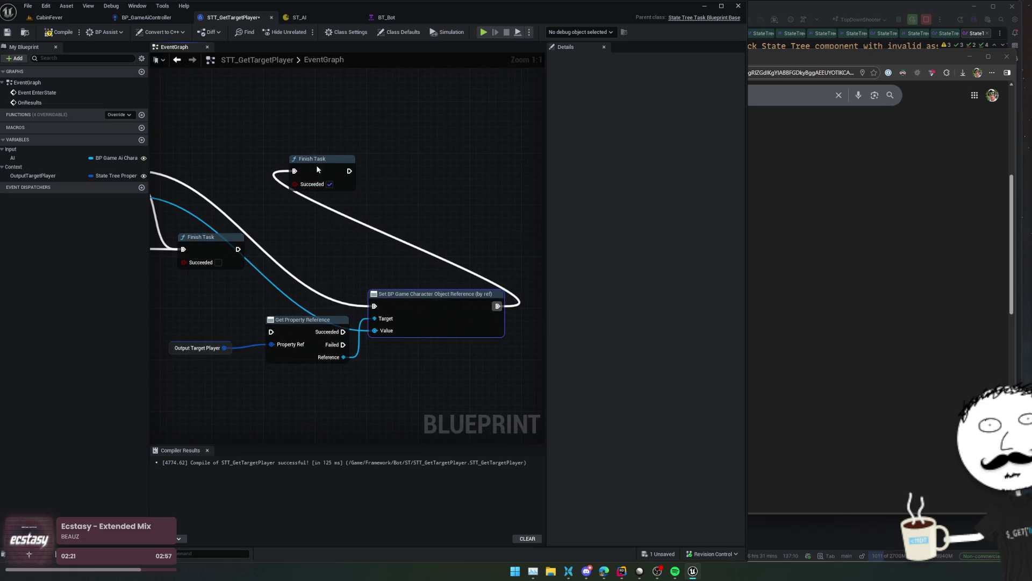
{"action": "key", "text": "f"}
{"action": "left_click_drag", "start_coordinate": [353, 215], "coordinate": [469, 273]}
{"action": "mouse_move", "coordinate": [365, 348]}
{"action": "left_mouse_down"}
{"action": "mouse_move", "coordinate": [161, 231]}
{"action": "mouse_move", "coordinate": [369, 186]}
{"action": "mouse_move", "coordinate": [402, 211]}
{"action": "left_mouse_up"}
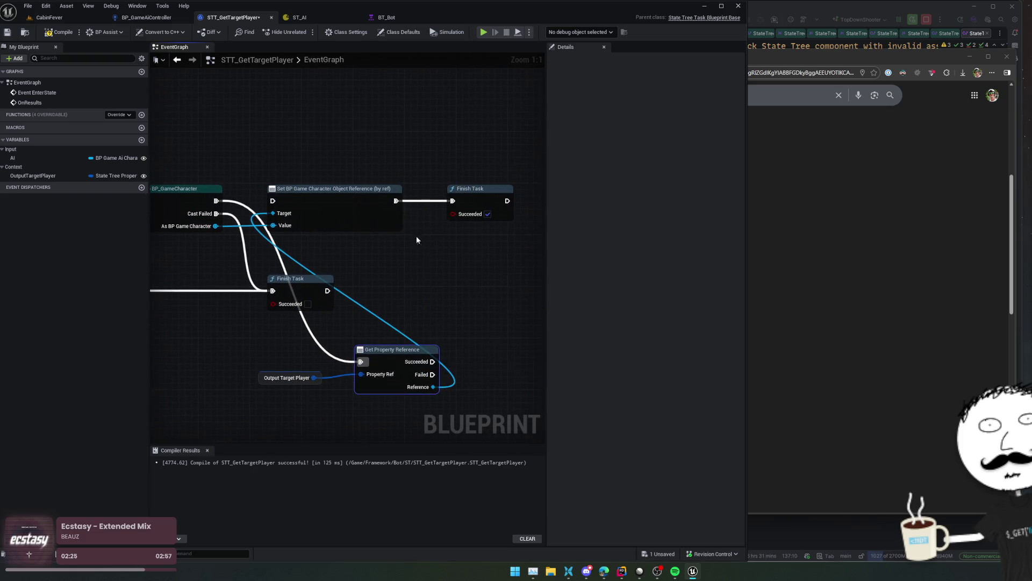
{"action": "mouse_move", "coordinate": [432, 365]}
{"action": "left_mouse_down"}
{"action": "mouse_move", "coordinate": [276, 228]}
{"action": "mouse_move", "coordinate": [273, 201]}
{"action": "left_mouse_up"}
{"action": "key", "text": "f"}
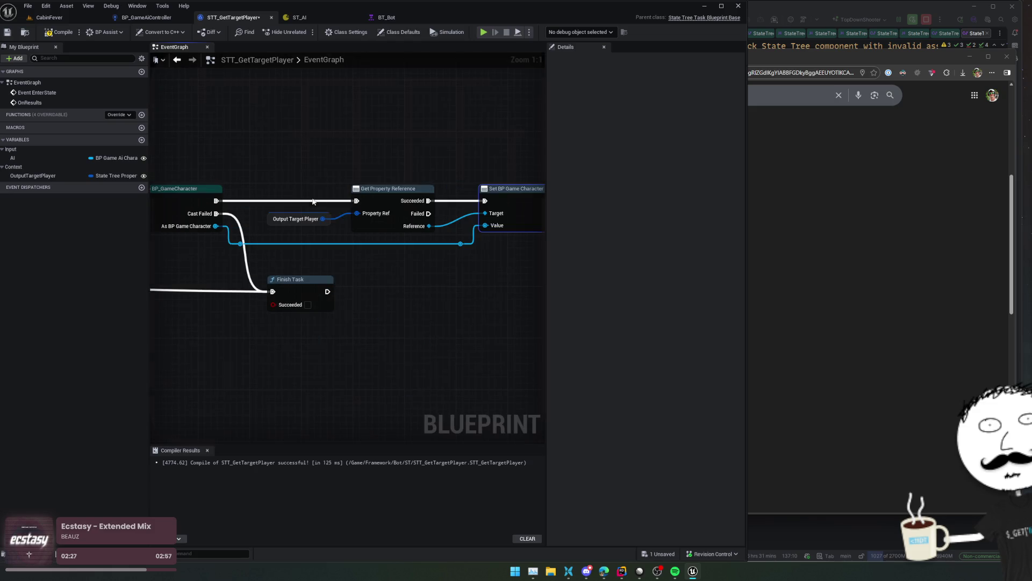
- Connect Get Property Reference's Failed pin to Finish Task and tidy the nodes into a row
{"action": "scroll", "coordinate": [221, 288], "scroll_direction": "down", "scroll_amount": 2}
{"action": "scroll", "coordinate": [394, 297], "scroll_direction": "up", "scroll_amount": 1}
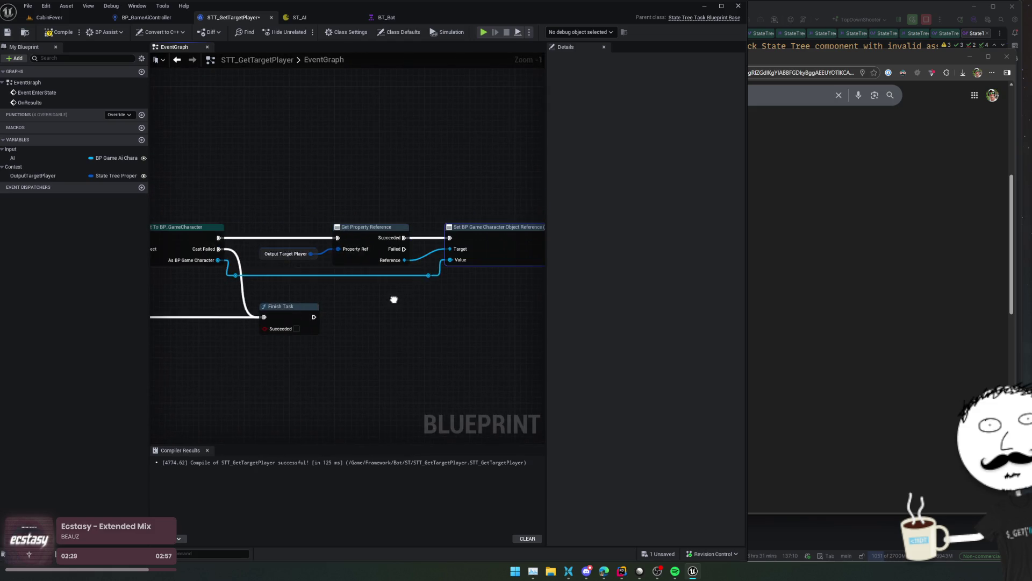
{"action": "mouse_move", "coordinate": [398, 254]}
{"action": "left_mouse_down"}
{"action": "mouse_move", "coordinate": [256, 318]}
{"action": "mouse_move", "coordinate": [264, 317]}
{"action": "left_mouse_up"}
{"action": "left_click", "coordinate": [187, 241]}
{"action": "key", "text": "f"}
- Save and compile STT_GetTargetPlayer, then return to ST_AI
{"action": "scroll", "coordinate": [438, 316], "scroll_direction": "down", "scroll_amount": 1}
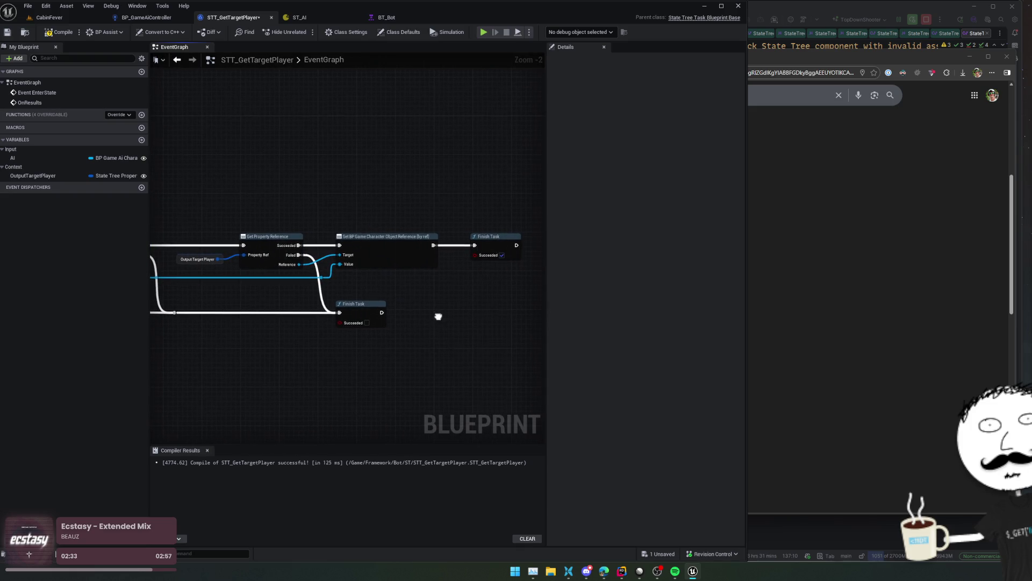
{"action": "key", "text": "ctrl+s"}
{"action": "left_click", "coordinate": [59, 32]}
{"action": "left_click", "coordinate": [300, 17]}
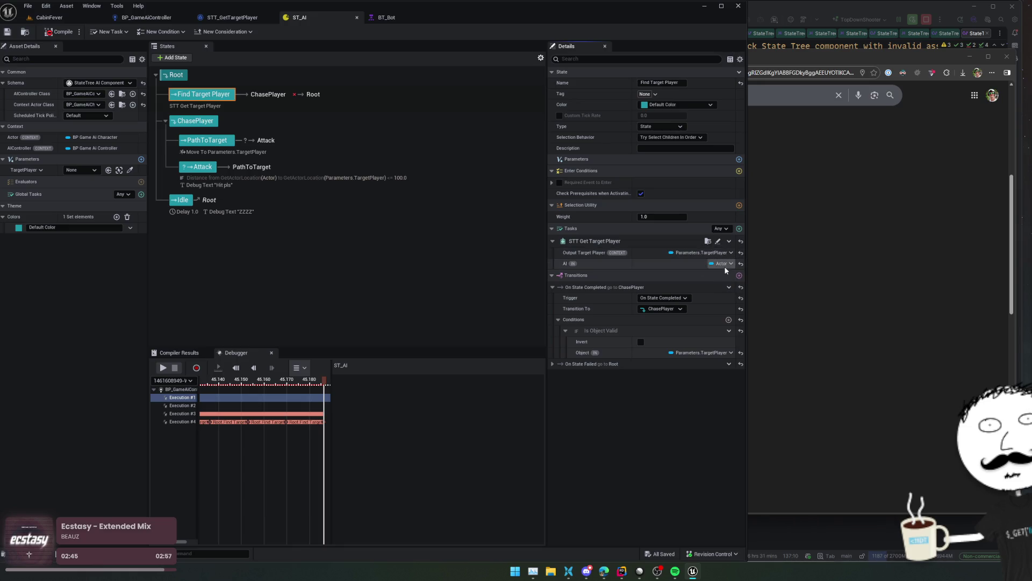
- Leave Output Target Player bound to Parameters.TargetPlayer and compile ST_AI
{"action": "left_click", "coordinate": [708, 253]}
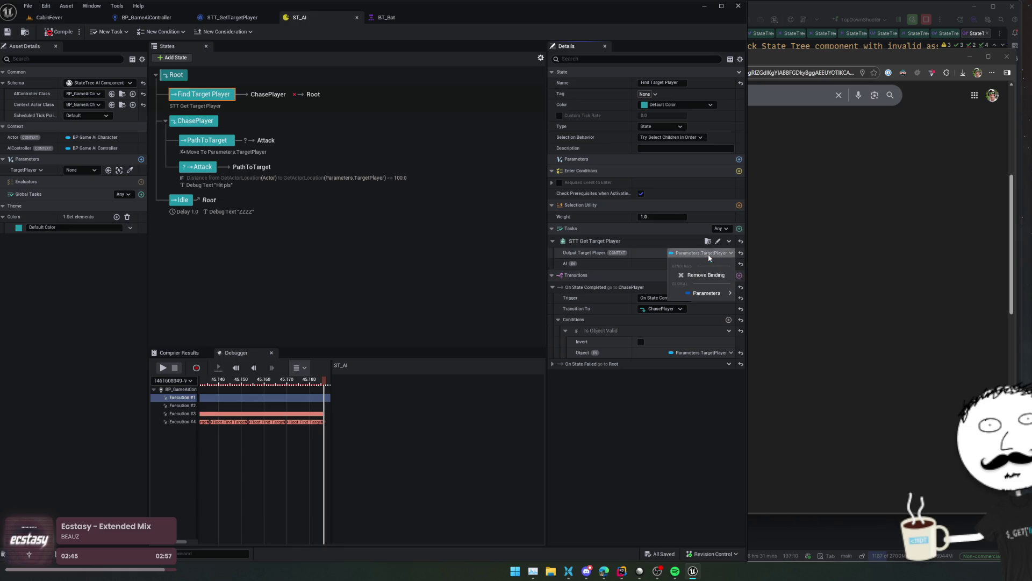
{"action": "left_click", "coordinate": [645, 269]}
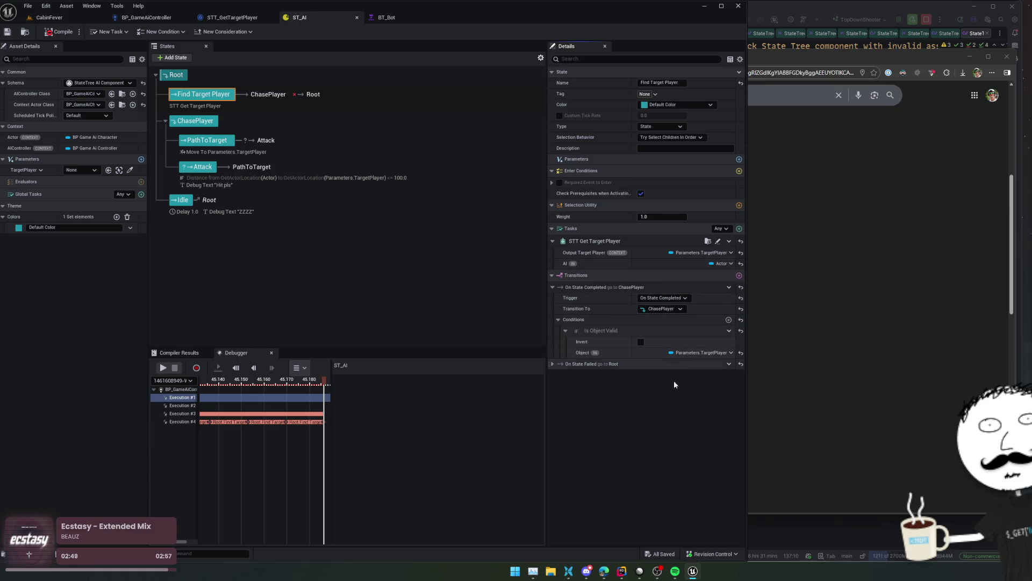
{"action": "scroll", "coordinate": [638, 382], "scroll_direction": "up", "scroll_amount": 1}
{"action": "scroll", "coordinate": [645, 385], "scroll_direction": "down", "scroll_amount": 1}
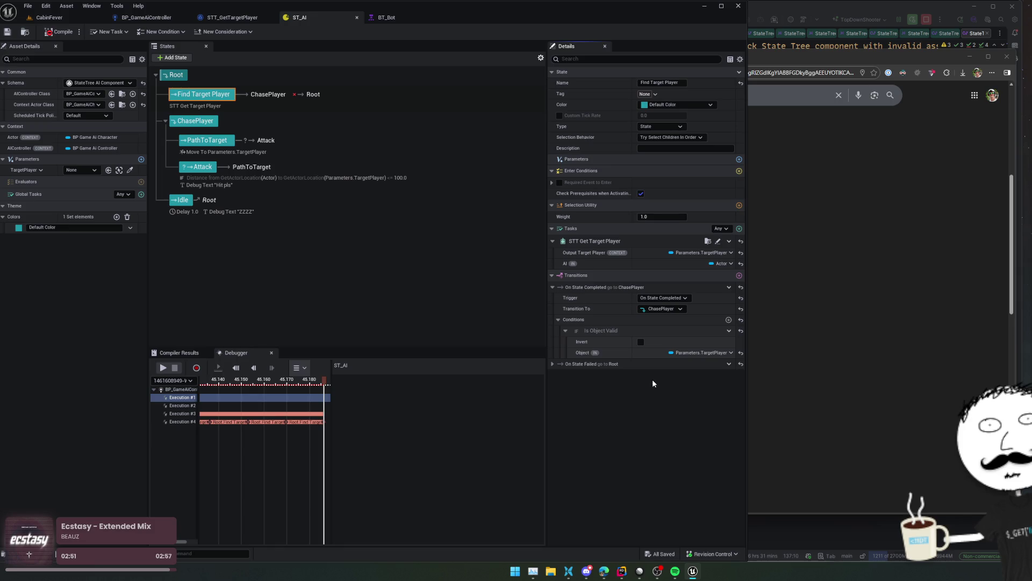
{"action": "left_click", "coordinate": [60, 31]}
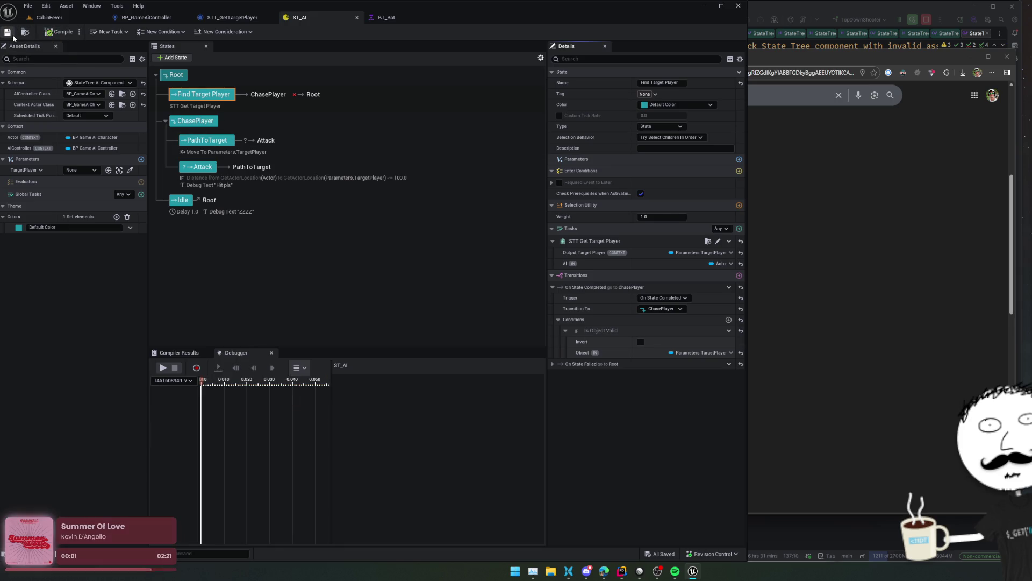
{"action": "left_click", "coordinate": [64, 20]}
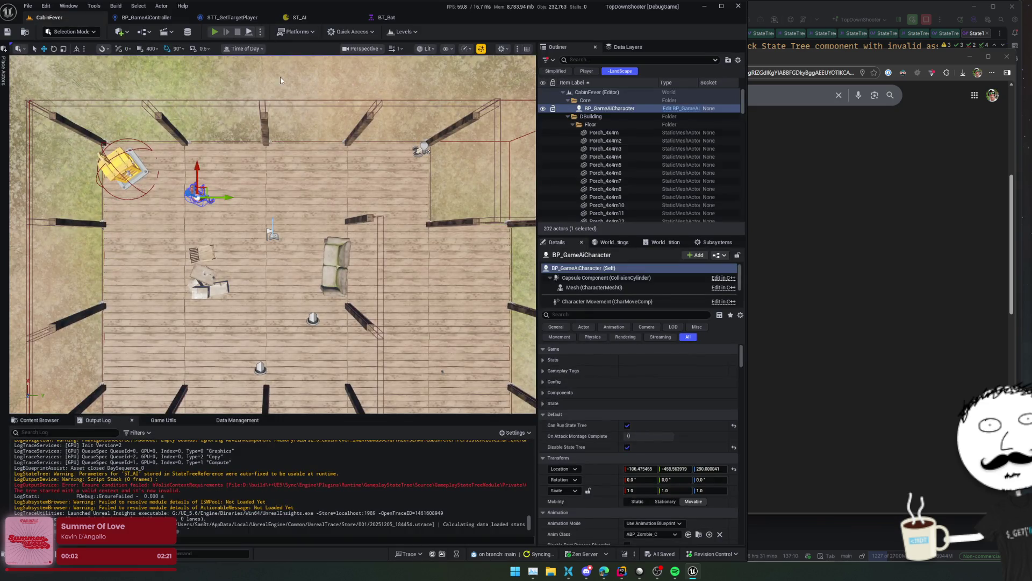
- Play CabinFever in the editor, move the player, release the mouse, and scroll through the Output Log
{"action": "key", "text": "alt+p"}
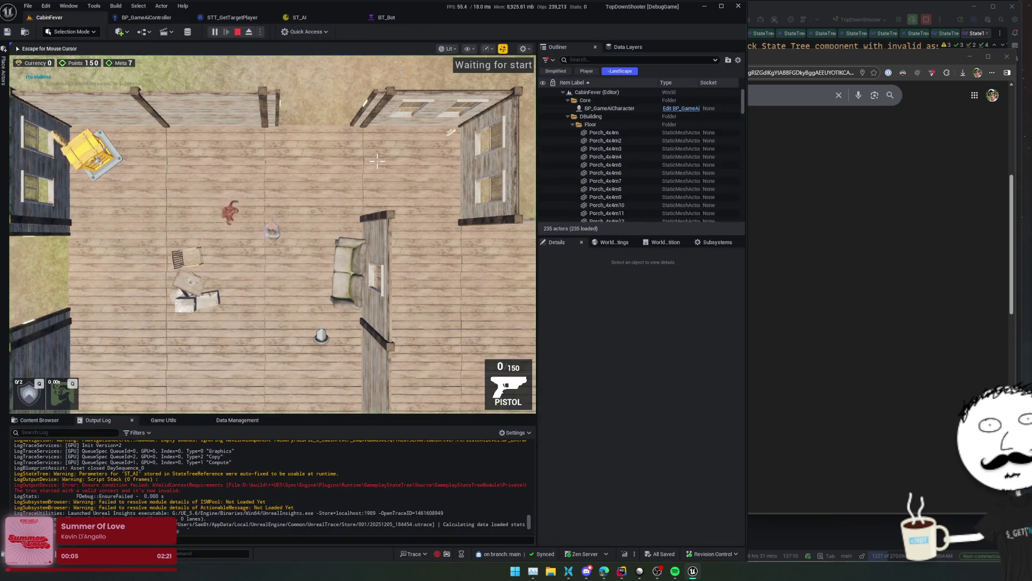
{"action": "key", "text": "s"}
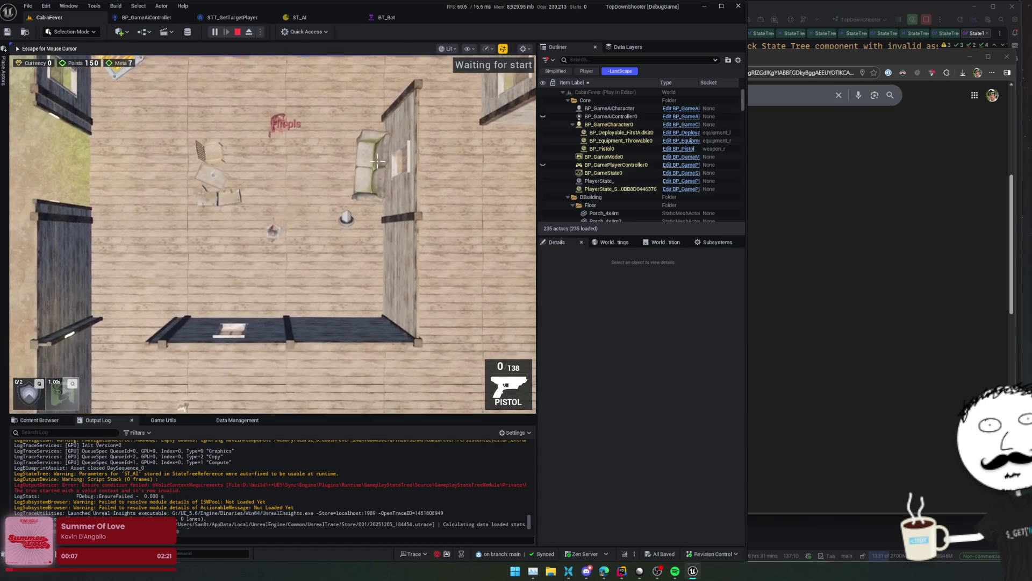
{"action": "key", "text": "Escape"}
{"action": "scroll", "coordinate": [326, 490], "scroll_direction": "up", "scroll_amount": 3}
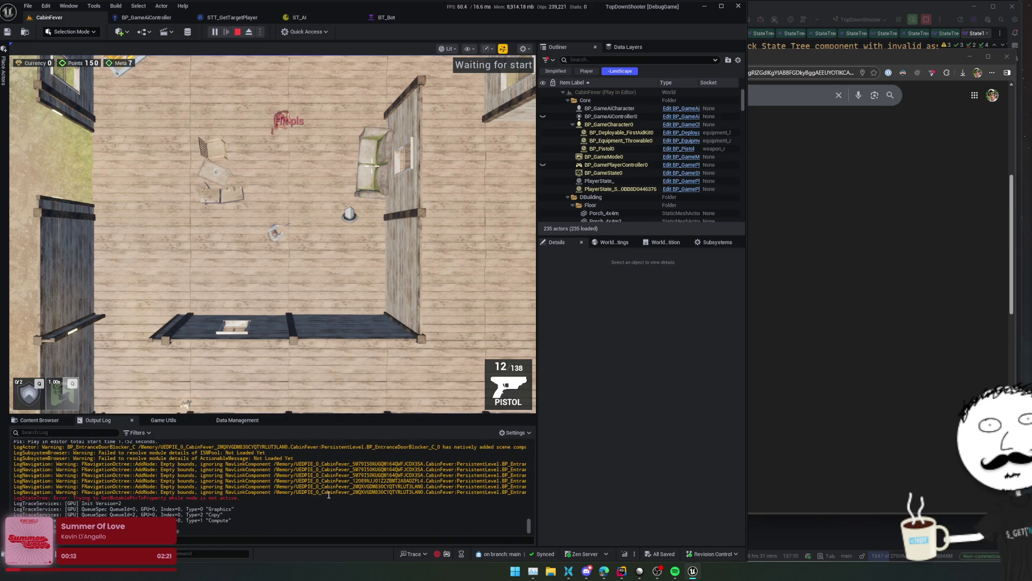
{"action": "scroll", "coordinate": [329, 494], "scroll_direction": "up", "scroll_amount": 1}
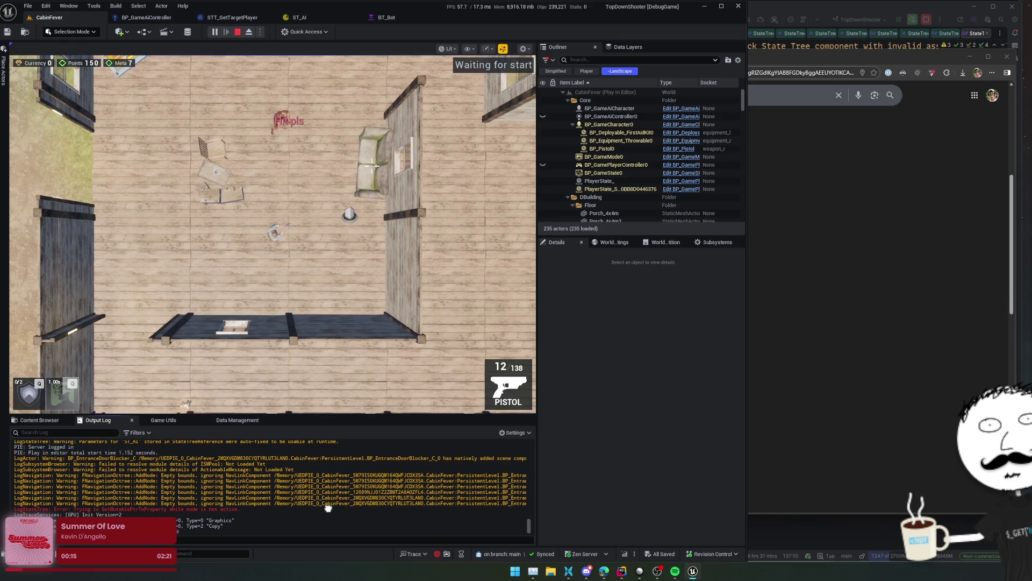
{"action": "scroll", "coordinate": [329, 507], "scroll_direction": "up", "scroll_amount": 1}
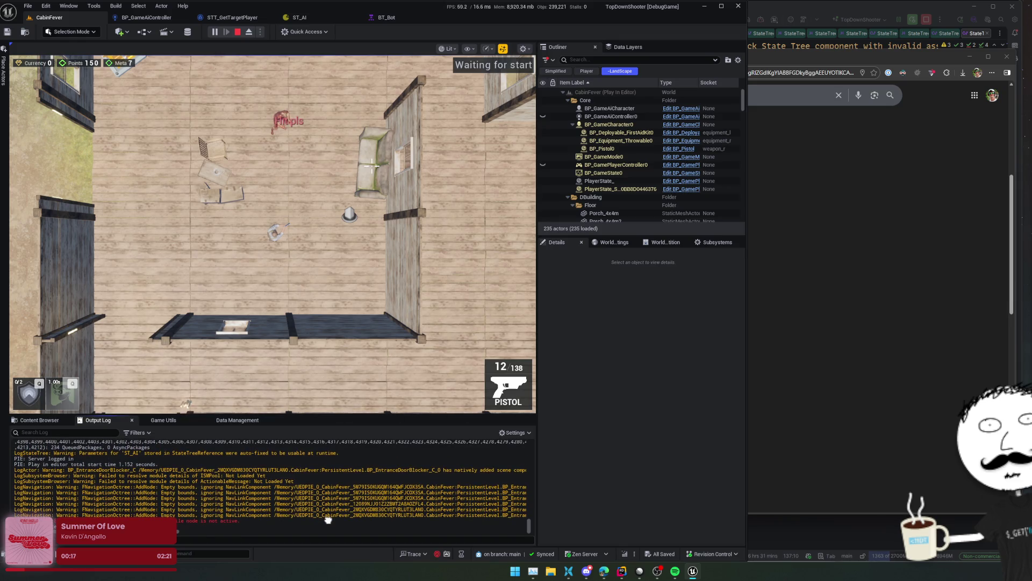
{"action": "scroll", "coordinate": [328, 510], "scroll_direction": "up", "scroll_amount": 1}
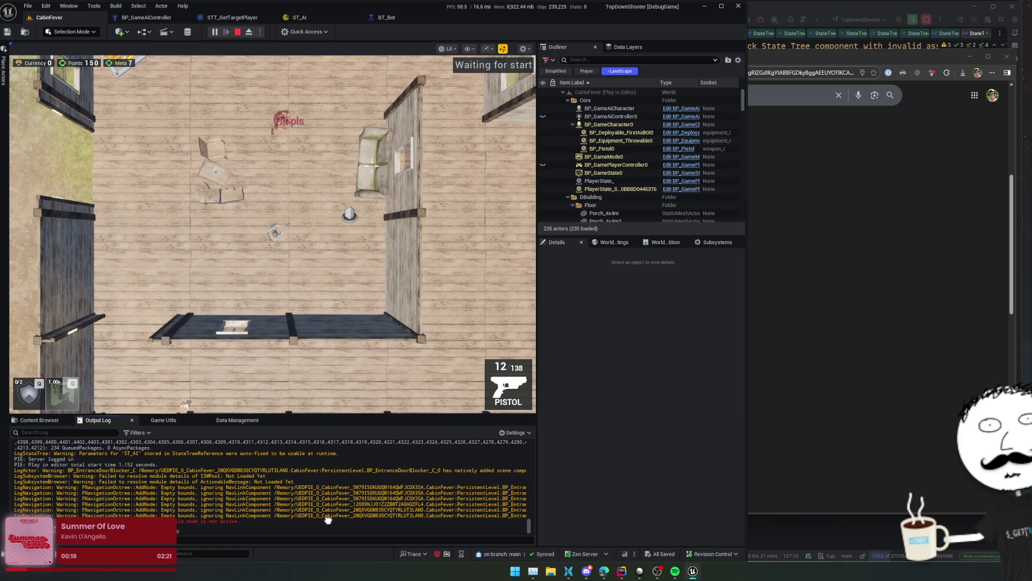
{"action": "scroll", "coordinate": [328, 520], "scroll_direction": "down", "scroll_amount": 2}
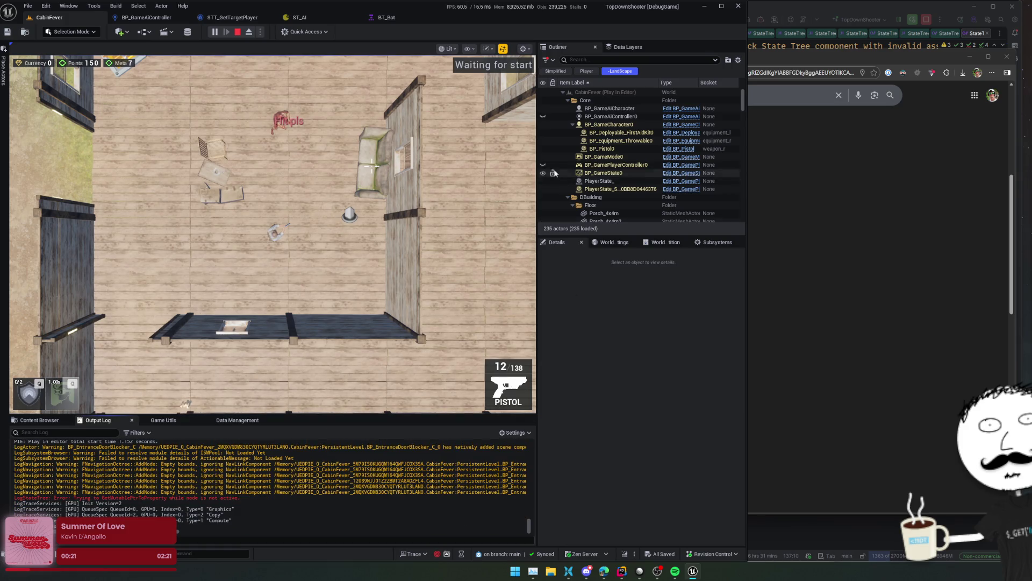
{"action": "left_click", "coordinate": [299, 18]}
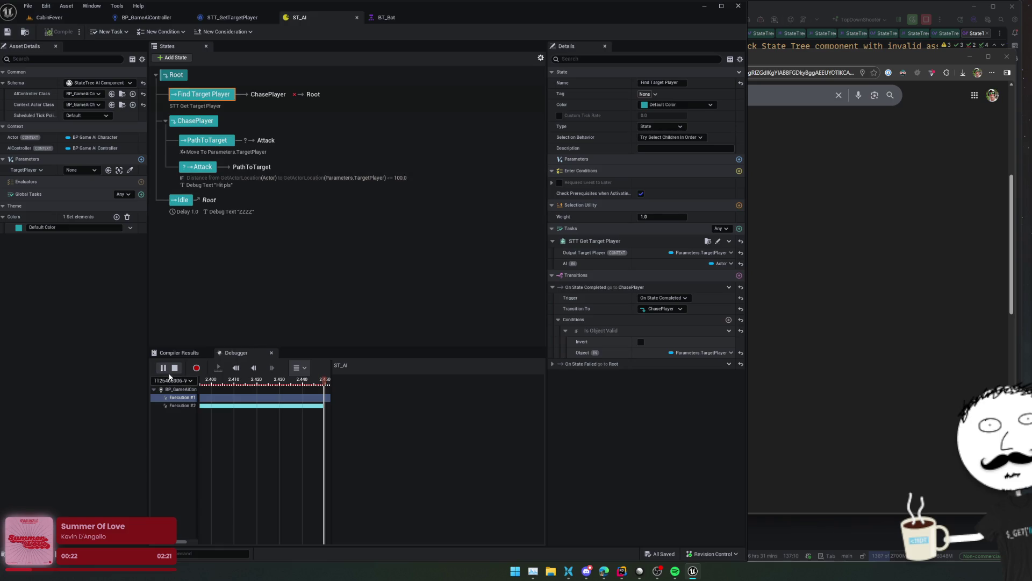
- Widen the debugger timeline, select Execution #2, and rewind the scrubber to 0.00
{"action": "left_click_drag", "start_coordinate": [329, 421], "coordinate": [366, 421]}
{"action": "scroll", "coordinate": [278, 410], "scroll_direction": "up", "scroll_amount": 2}
{"action": "scroll", "coordinate": [279, 409], "scroll_direction": "down", "scroll_amount": 3}
{"action": "scroll", "coordinate": [295, 430], "scroll_direction": "down", "scroll_amount": 5}
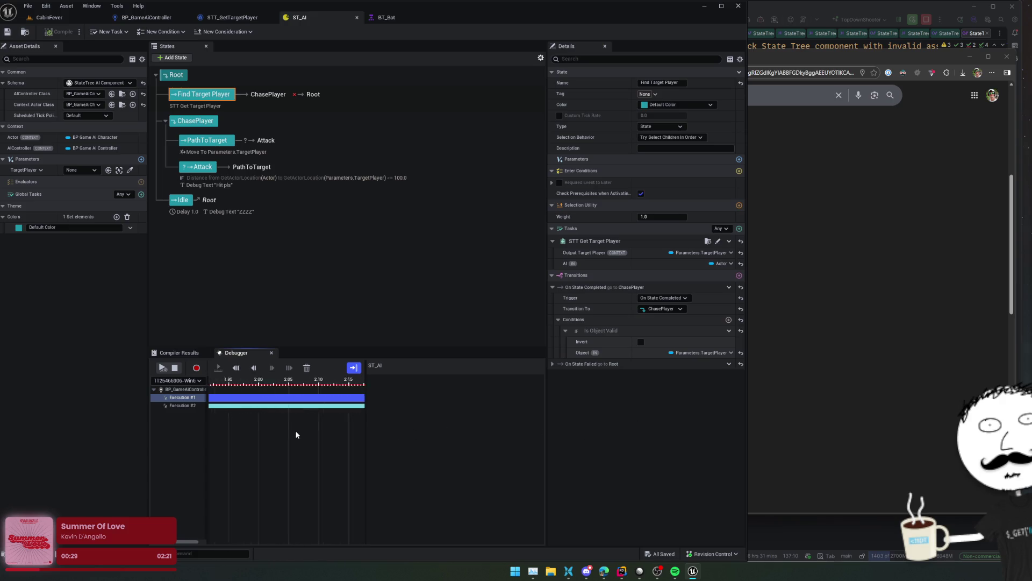
{"action": "scroll", "coordinate": [307, 417], "scroll_direction": "up", "scroll_amount": 2}
{"action": "left_click", "coordinate": [271, 399]}
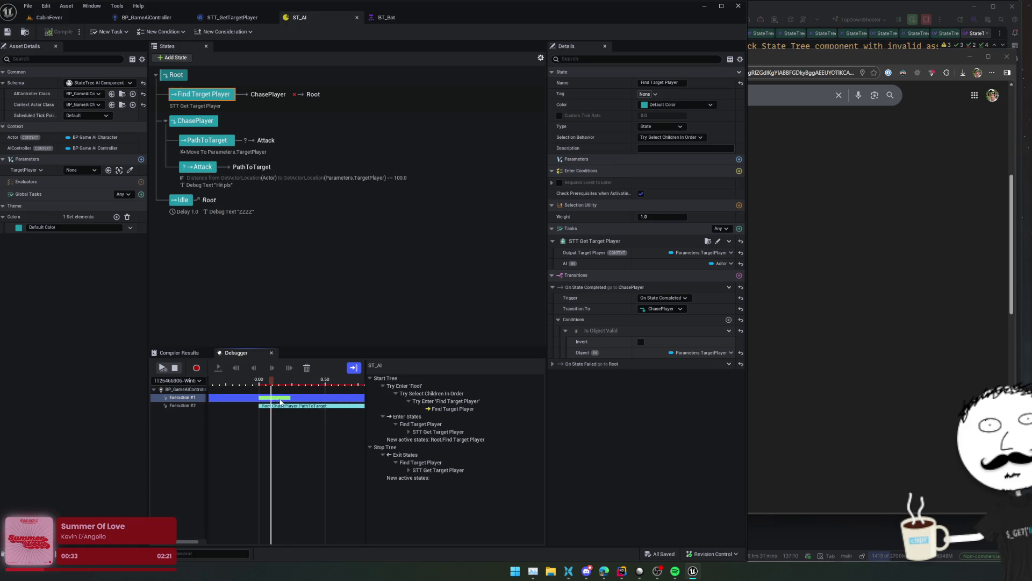
{"action": "left_click", "coordinate": [186, 399]}
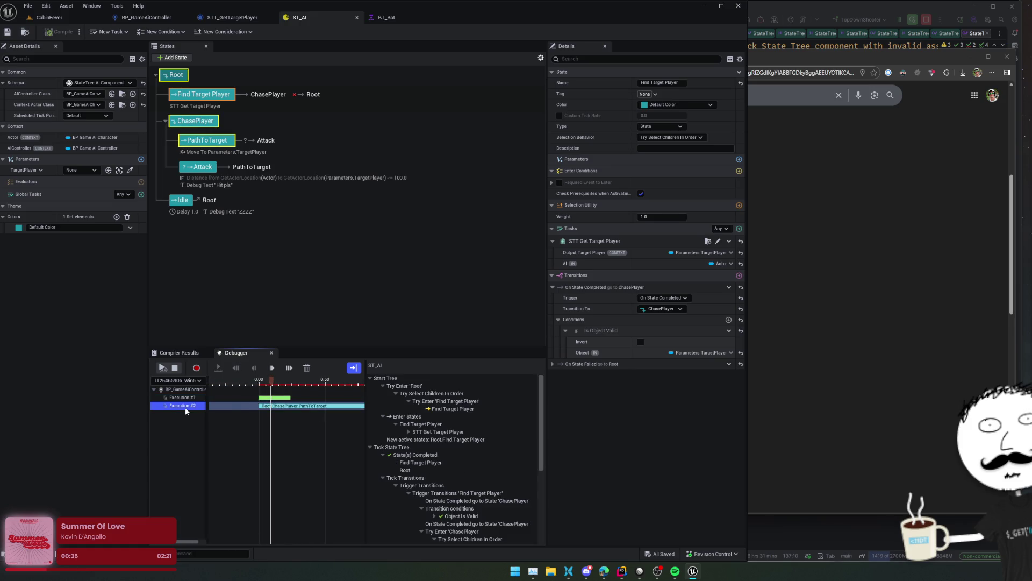
{"action": "left_click", "coordinate": [188, 406]}
{"action": "left_click", "coordinate": [266, 383]}
{"action": "left_click_drag", "start_coordinate": [266, 382], "coordinate": [346, 382]}
- Expand STT Get Target Player showing an empty OutputTargetPlayer, and the Object Is Valid condition
{"action": "scroll", "coordinate": [472, 435], "scroll_direction": "down", "scroll_amount": 5}
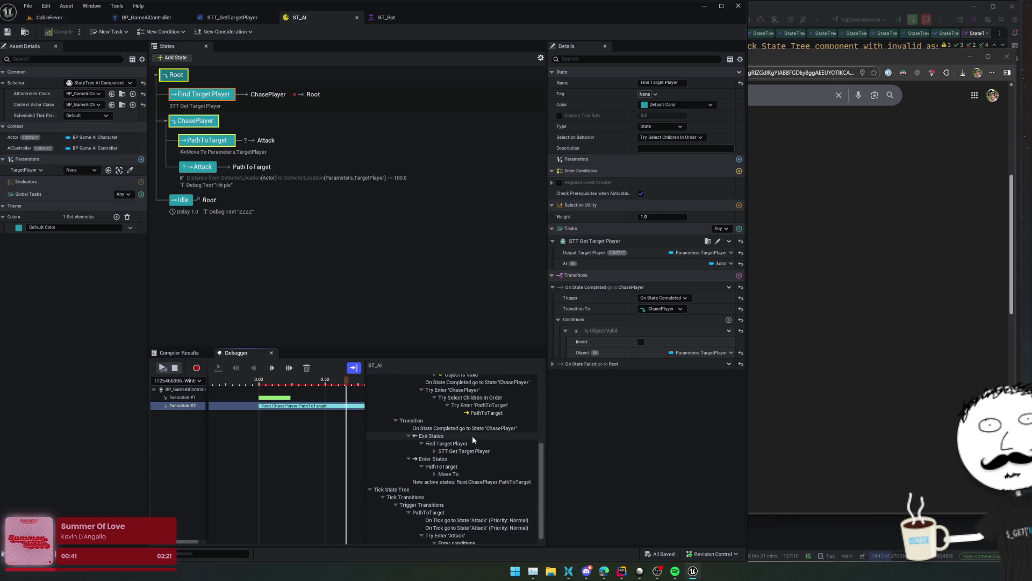
{"action": "left_click", "coordinate": [434, 452]}
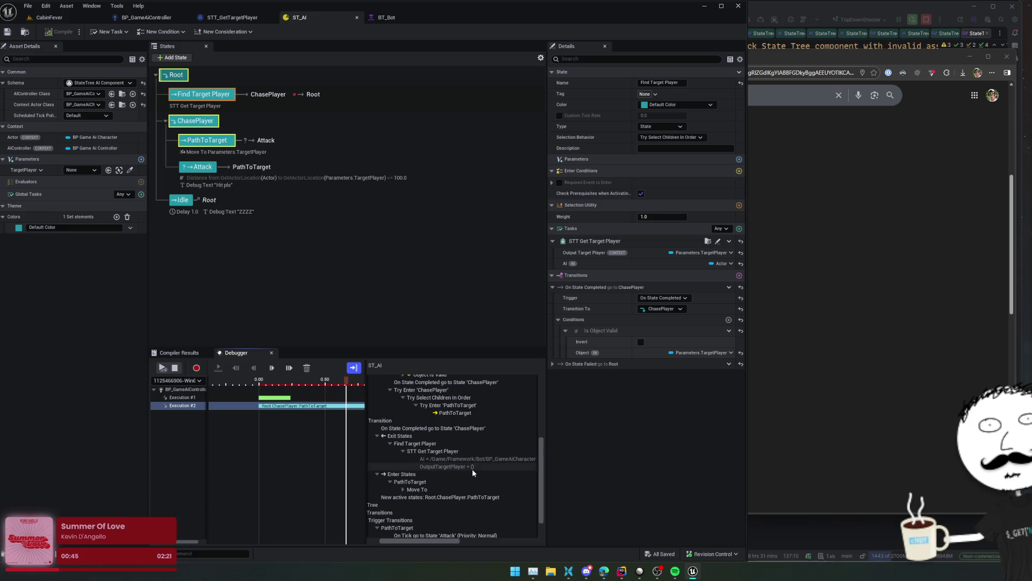
{"action": "scroll", "coordinate": [469, 451], "scroll_direction": "down", "scroll_amount": 1}
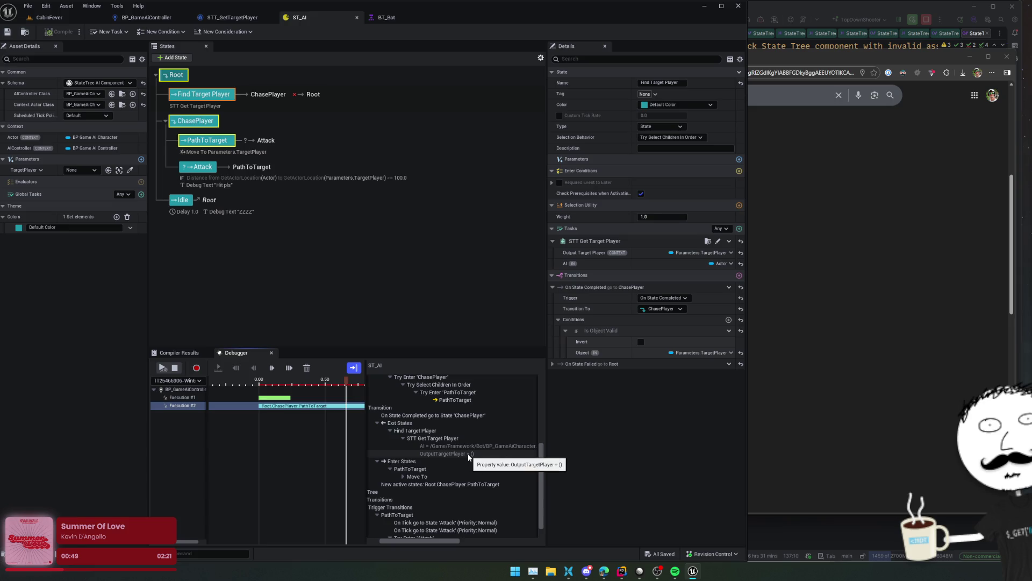
{"action": "left_click", "coordinate": [468, 453]}
{"action": "scroll", "coordinate": [468, 453], "scroll_direction": "up", "scroll_amount": 3}
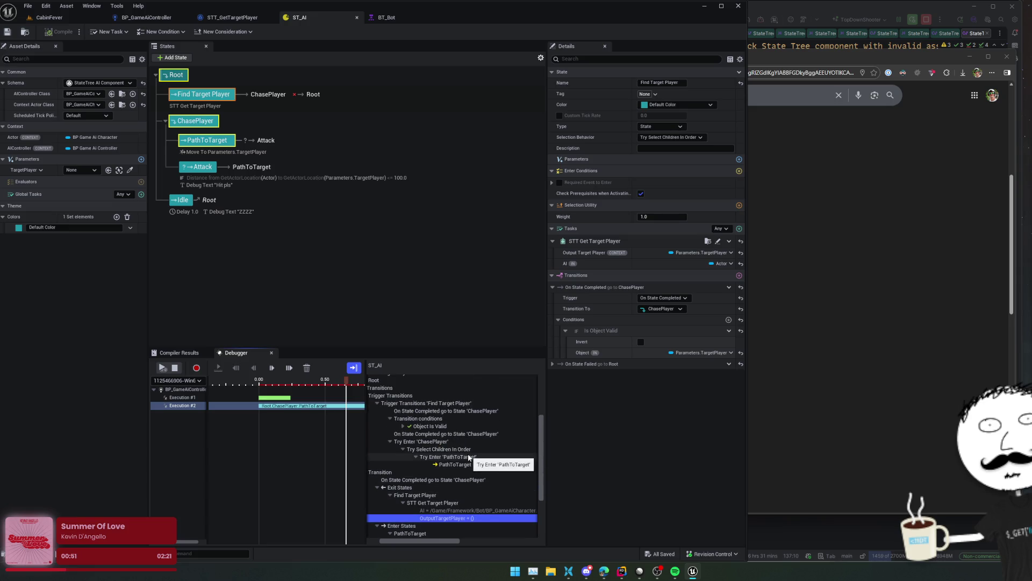
{"action": "left_click", "coordinate": [403, 426]}
{"action": "left_click", "coordinate": [428, 437]}
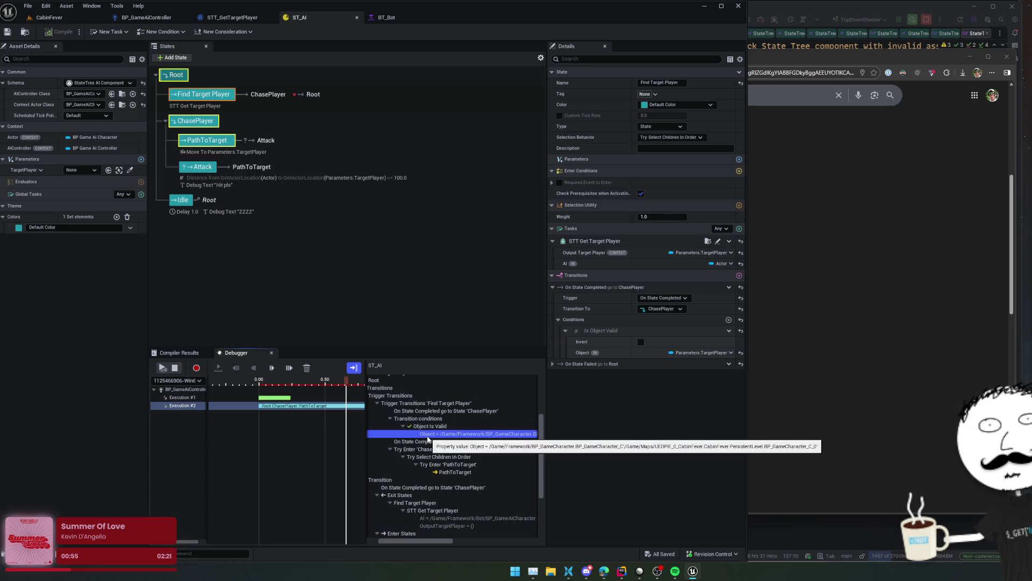
- Follow the trace through PathToTarget to Attack's failed Distance Compare (325.21 not within 100.0), then select Attack
{"action": "scroll", "coordinate": [474, 444], "scroll_direction": "down", "scroll_amount": 2}
{"action": "left_click", "coordinate": [476, 446]}
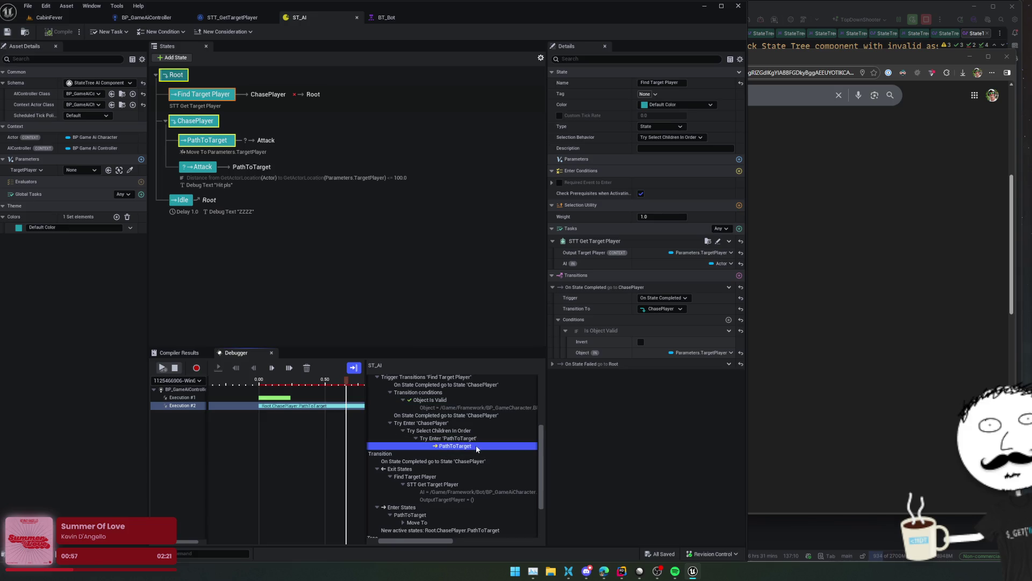
{"action": "scroll", "coordinate": [476, 445], "scroll_direction": "down", "scroll_amount": 3}
{"action": "scroll", "coordinate": [475, 445], "scroll_direction": "down", "scroll_amount": 1}
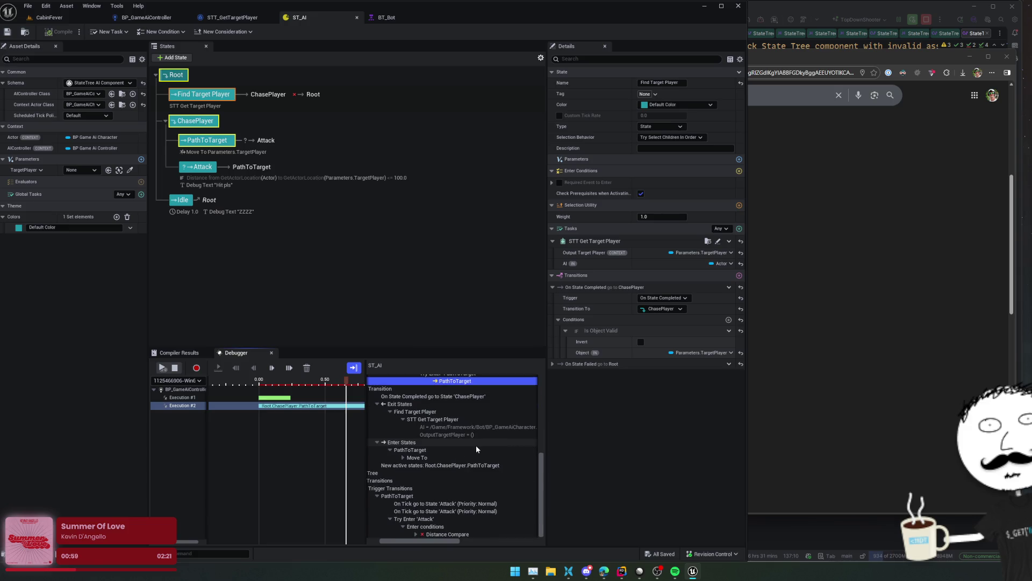
{"action": "left_click_drag", "start_coordinate": [423, 541], "coordinate": [428, 540]}
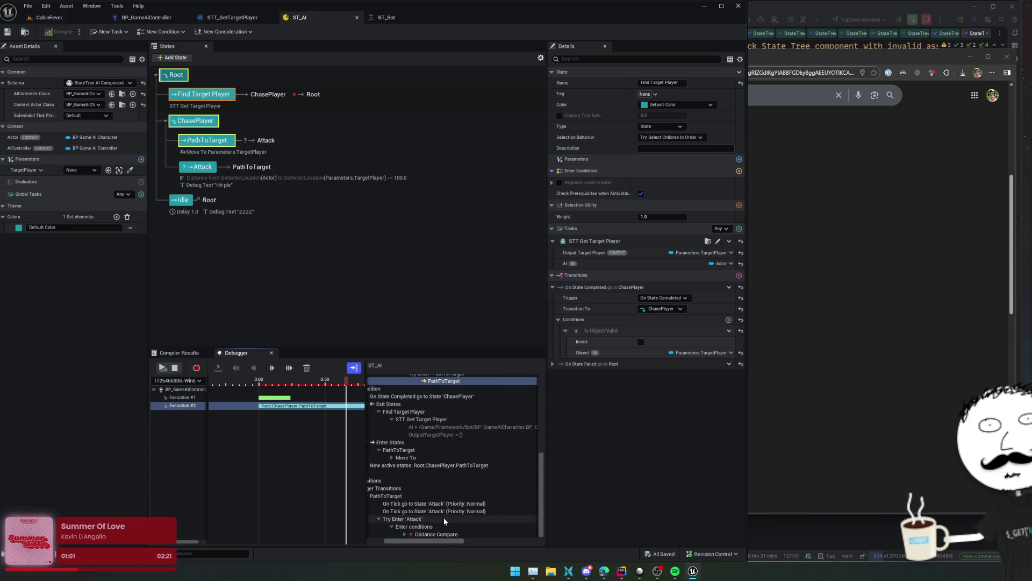
{"action": "scroll", "coordinate": [444, 517], "scroll_direction": "up", "scroll_amount": 1}
{"action": "scroll", "coordinate": [442, 522], "scroll_direction": "up", "scroll_amount": 1}
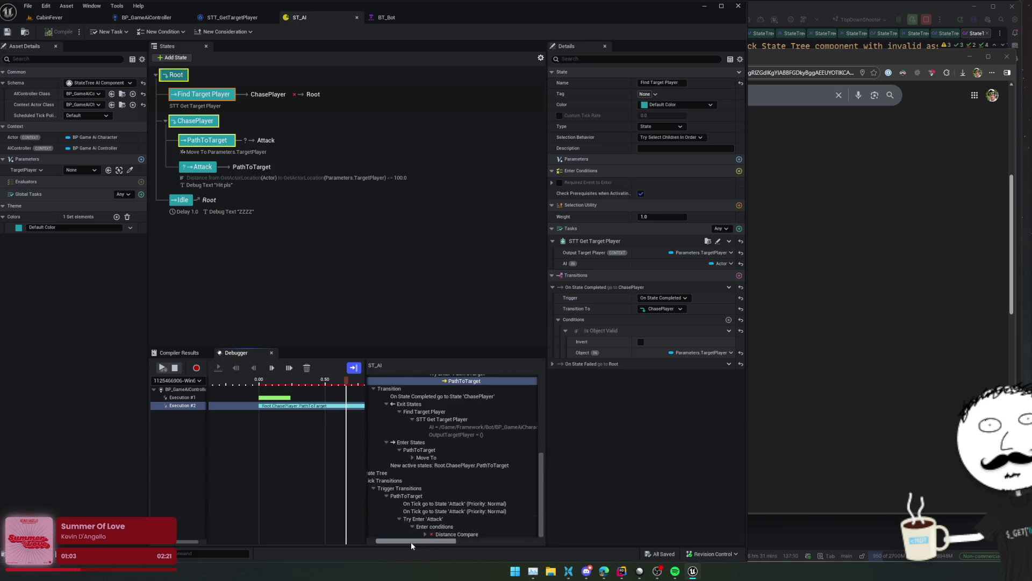
{"action": "mouse_move", "coordinate": [440, 540]}
{"action": "left_mouse_down"}
{"action": "mouse_move", "coordinate": [419, 542]}
{"action": "mouse_move", "coordinate": [486, 542]}
{"action": "mouse_move", "coordinate": [376, 543]}
{"action": "left_mouse_up"}
{"action": "scroll", "coordinate": [437, 532], "scroll_direction": "down", "scroll_amount": 2}
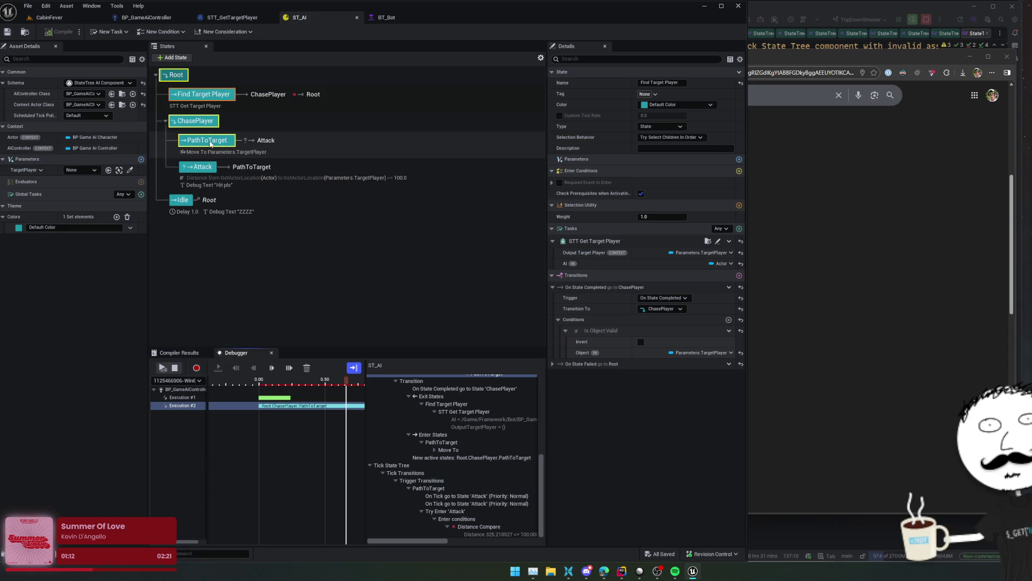
{"action": "left_click", "coordinate": [202, 167]}
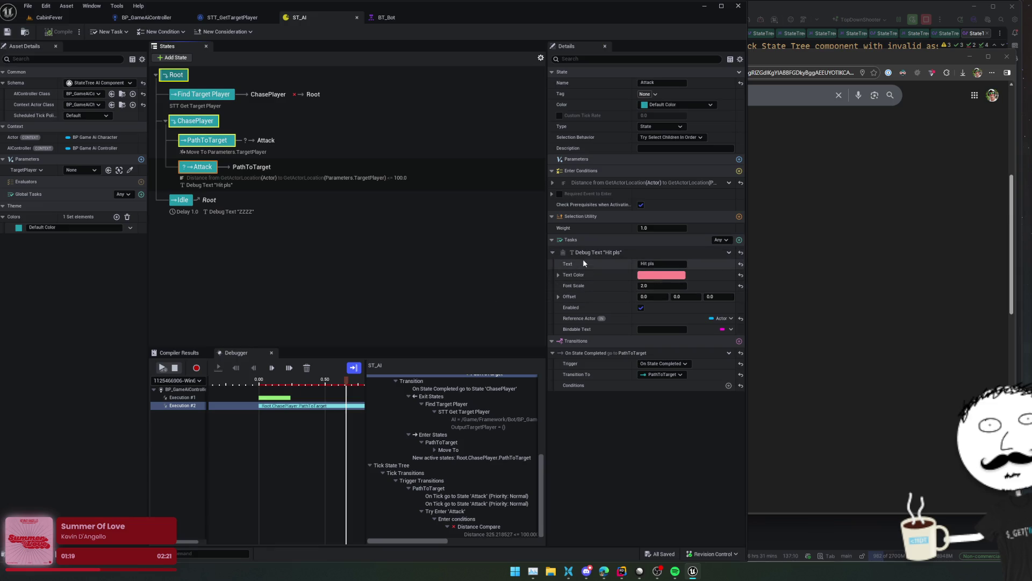
- Inspect Attack's distance enter condition and keep its transition trigger On State Completed
{"action": "left_click", "coordinate": [552, 183]}
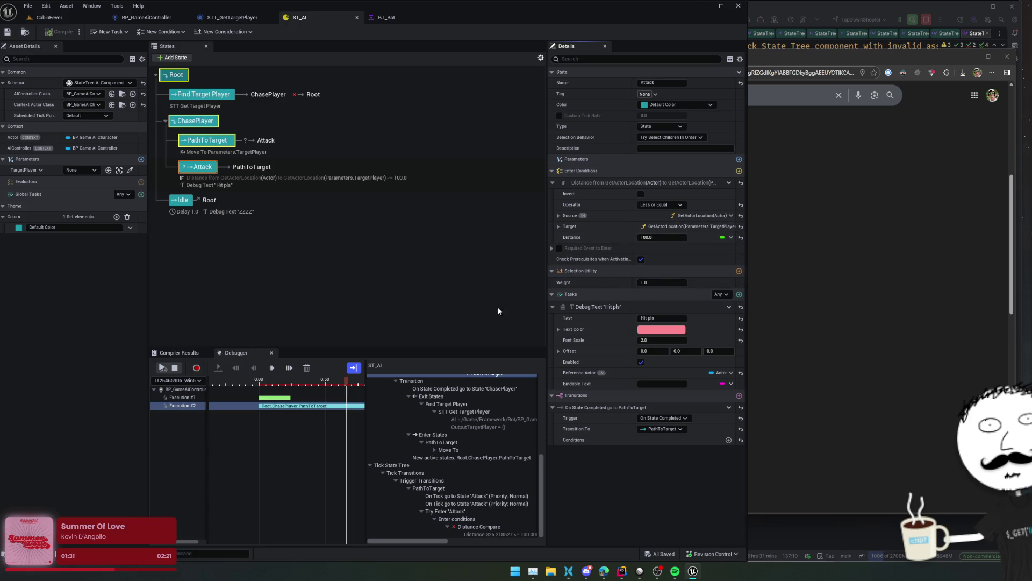
{"action": "left_click", "coordinate": [679, 418]}
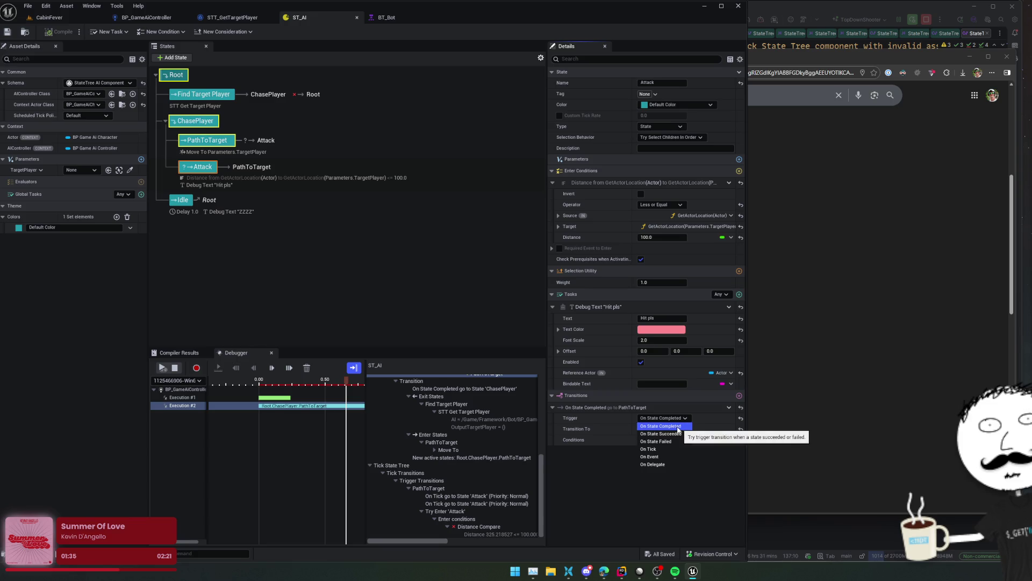
{"action": "left_click", "coordinate": [679, 427]}
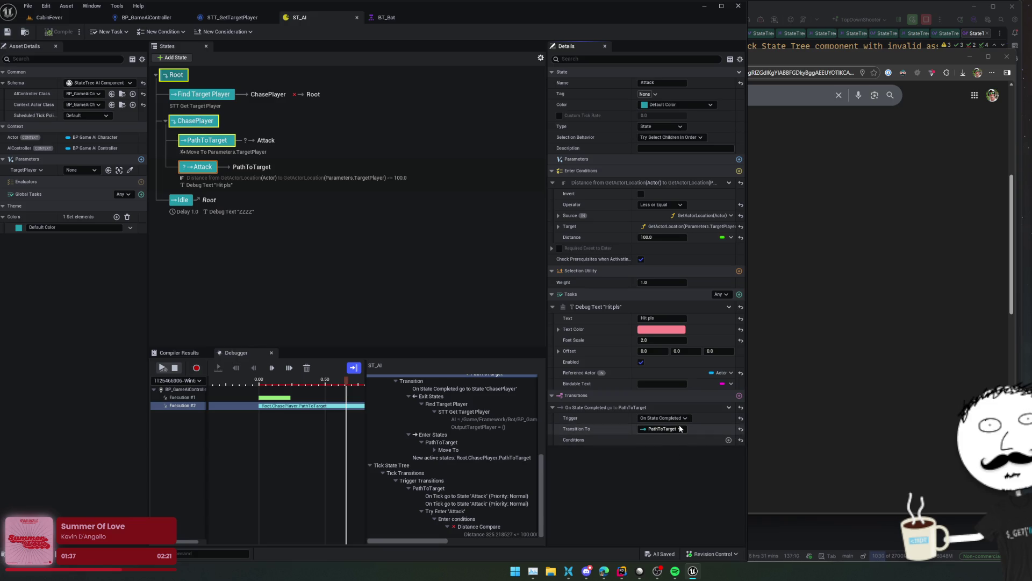
- Scroll the debugger trace tree and drag the timeline scrubber back to the start
{"action": "scroll", "coordinate": [489, 476], "scroll_direction": "right", "scroll_amount": 1}
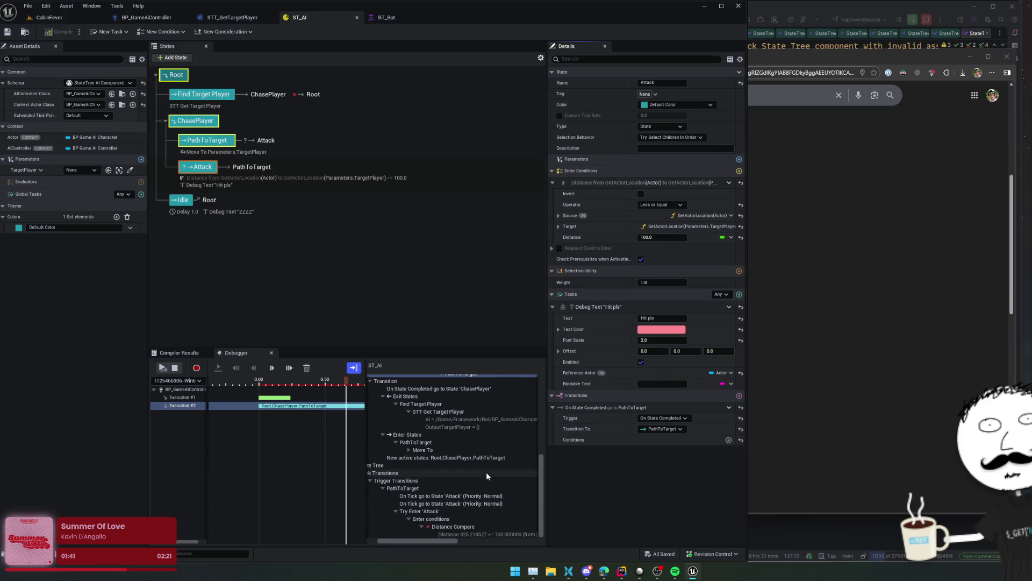
{"action": "scroll", "coordinate": [422, 543], "scroll_direction": "left", "scroll_amount": 1}
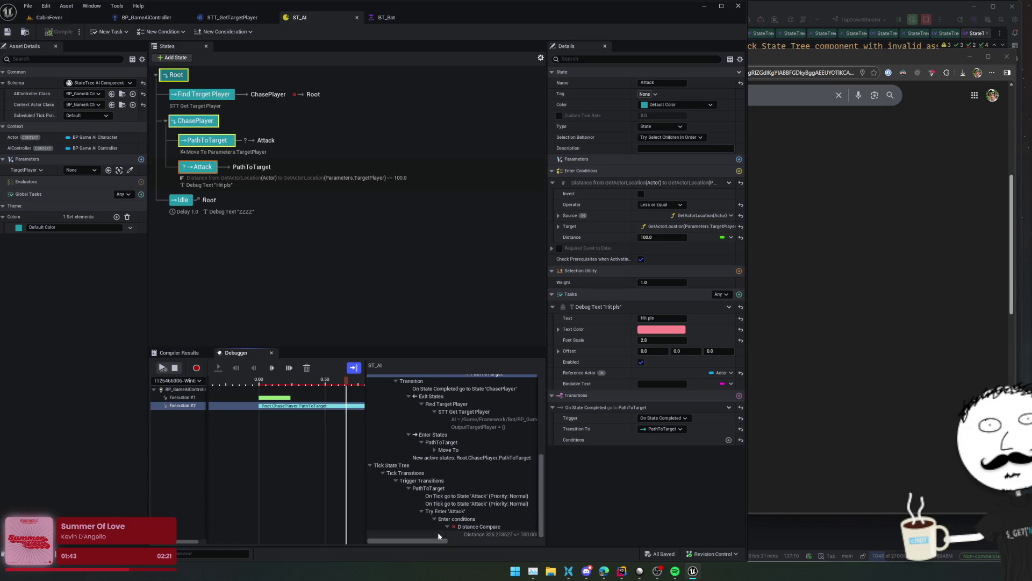
{"action": "scroll", "coordinate": [524, 494], "scroll_direction": "up", "scroll_amount": 2}
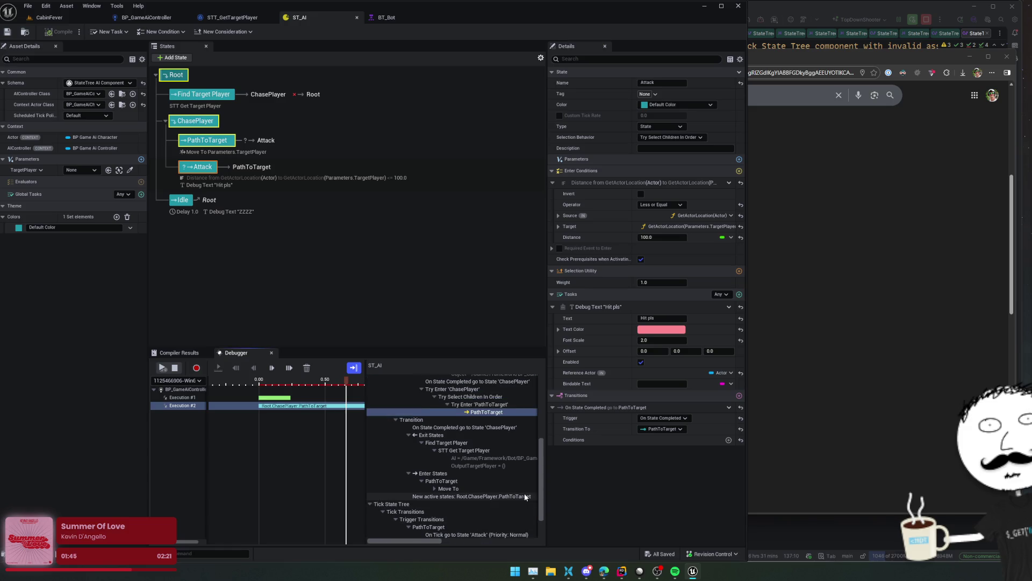
{"action": "scroll", "coordinate": [524, 493], "scroll_direction": "up", "scroll_amount": 5}
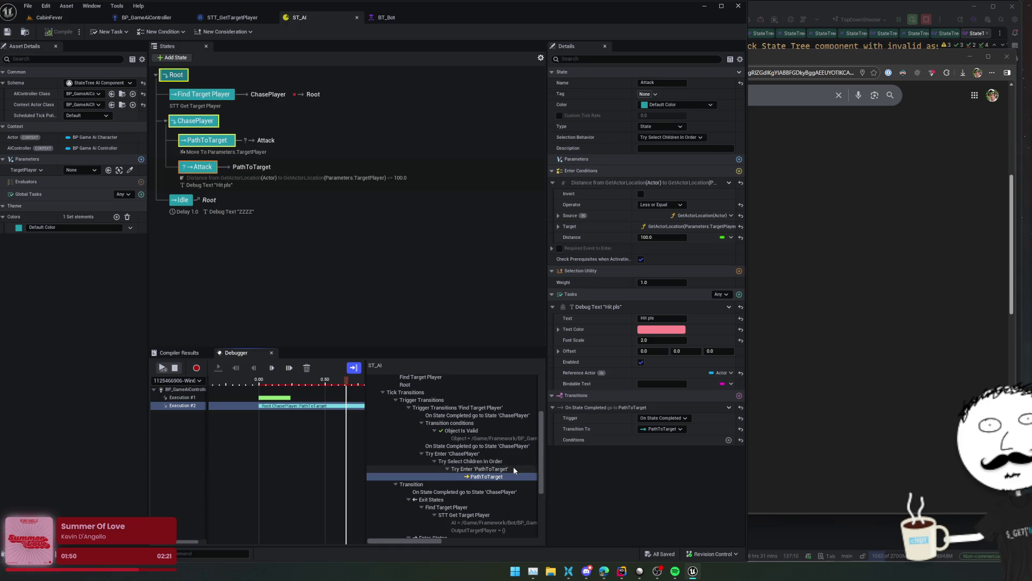
{"action": "scroll", "coordinate": [507, 478], "scroll_direction": "down", "scroll_amount": 2}
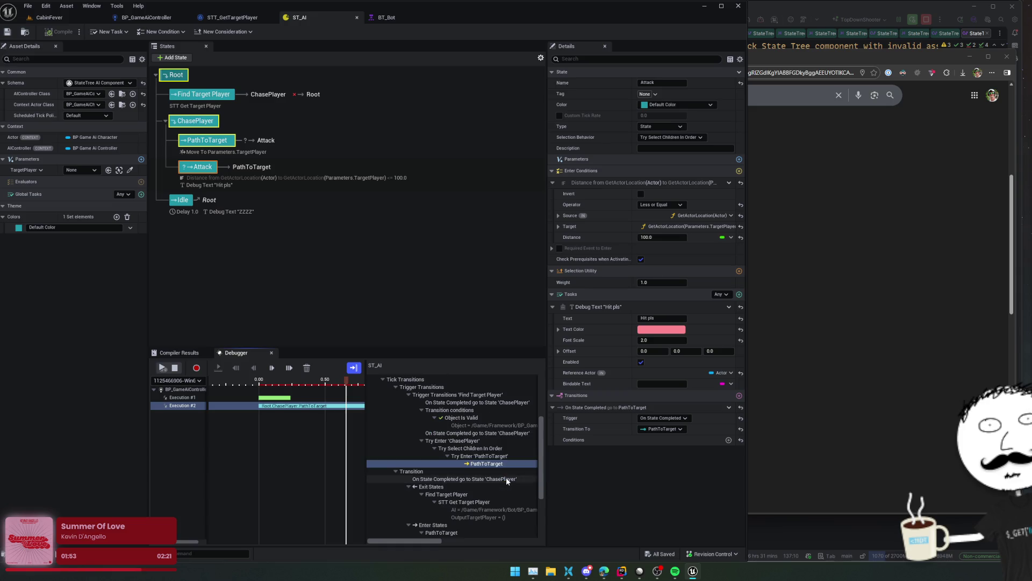
{"action": "mouse_move", "coordinate": [346, 383]}
{"action": "left_mouse_down"}
{"action": "mouse_move", "coordinate": [377, 382]}
{"action": "mouse_move", "coordinate": [288, 392]}
{"action": "mouse_move", "coordinate": [353, 393]}
{"action": "mouse_move", "coordinate": [296, 396]}
{"action": "left_mouse_up"}
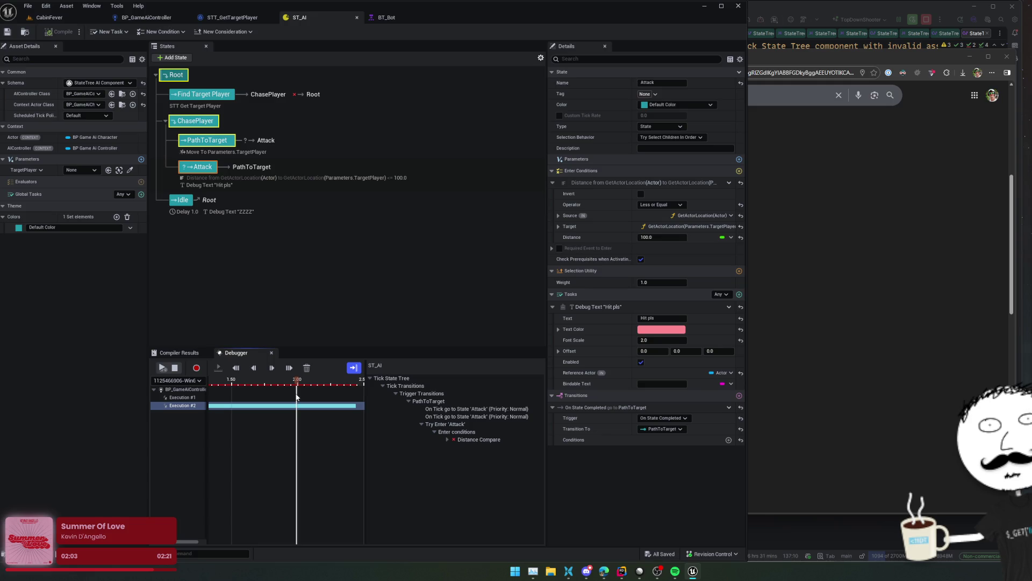
{"action": "mouse_move", "coordinate": [296, 397]}
{"action": "left_mouse_down"}
{"action": "mouse_move", "coordinate": [201, 392]}
{"action": "mouse_move", "coordinate": [273, 401]}
{"action": "mouse_move", "coordinate": [212, 408]}
{"action": "left_mouse_up"}
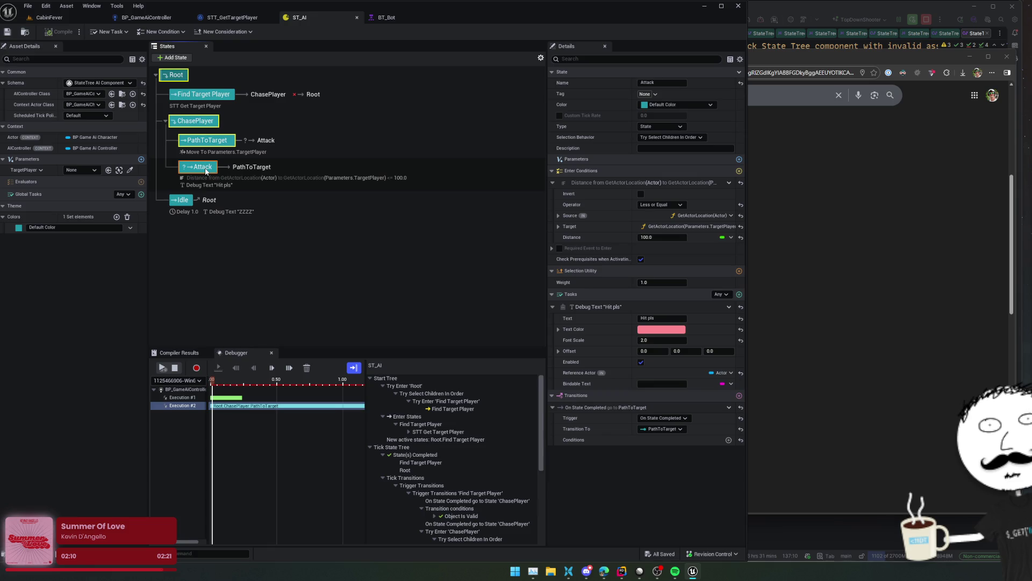
{"action": "left_click", "coordinate": [210, 141]}
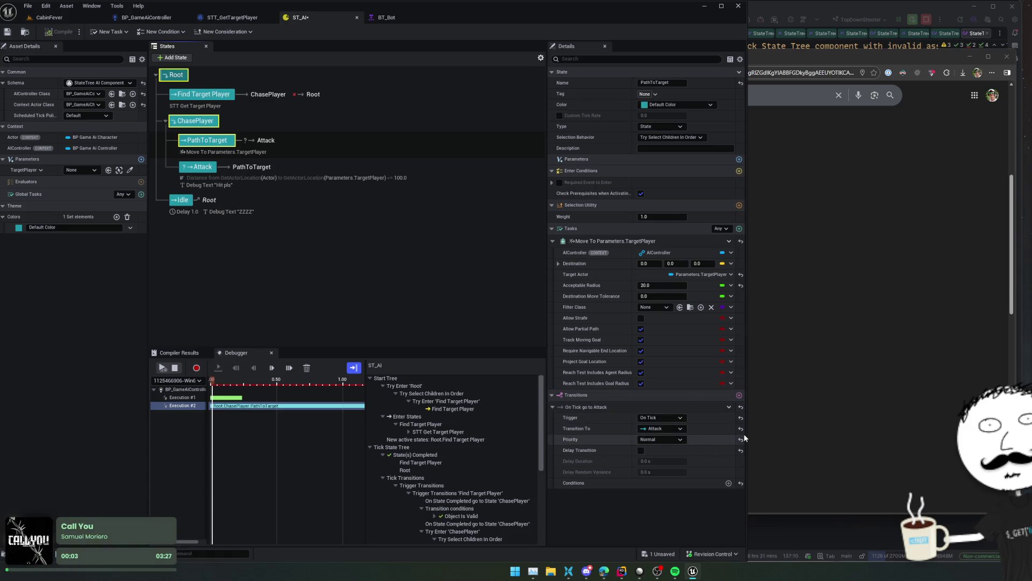
- Add a new state to the tree above Idle, then delete the stray None state
{"action": "scroll", "coordinate": [699, 423], "scroll_direction": "up", "scroll_amount": 1}
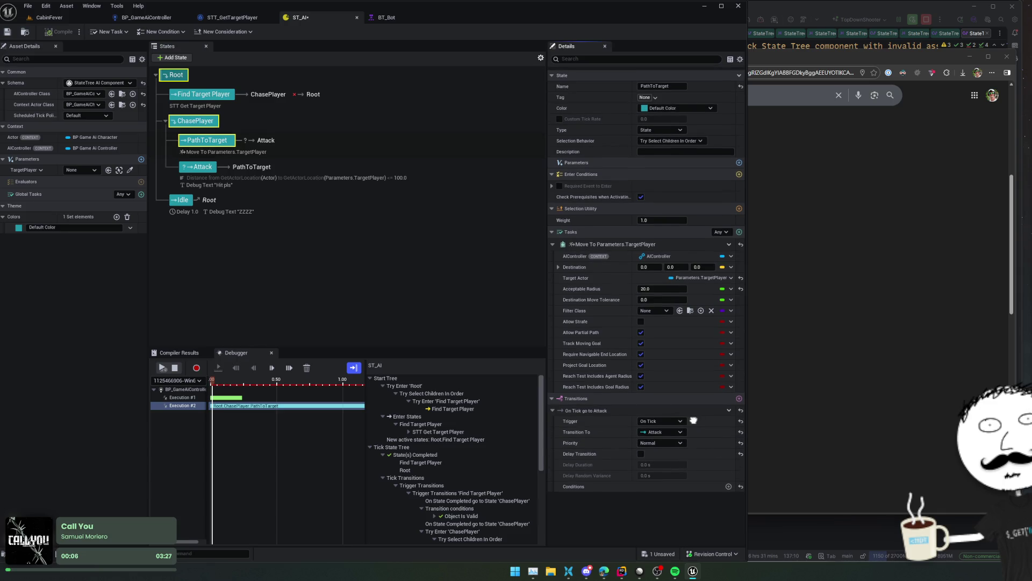
{"action": "scroll", "coordinate": [693, 419], "scroll_direction": "down", "scroll_amount": 1}
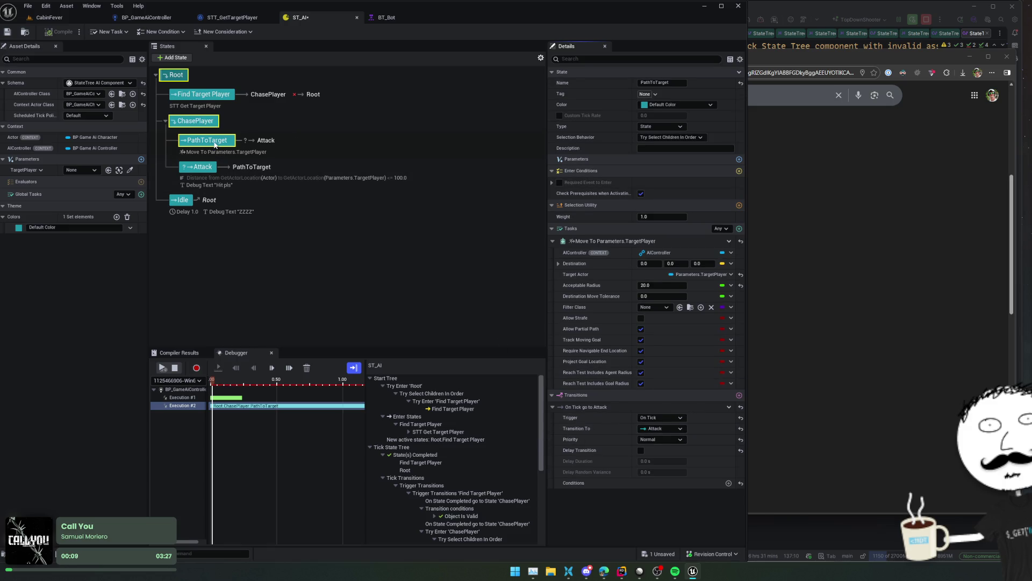
{"action": "left_click", "coordinate": [343, 229]}
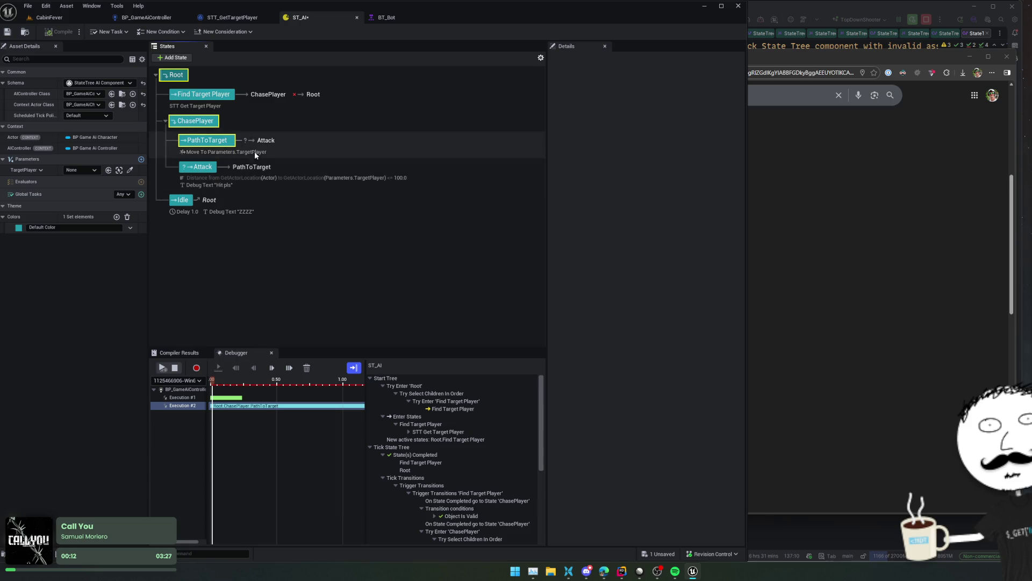
{"action": "left_click", "coordinate": [172, 57]}
{"action": "left_click", "coordinate": [201, 249]}
{"action": "mouse_move", "coordinate": [182, 226]}
{"action": "left_mouse_down"}
{"action": "mouse_move", "coordinate": [208, 202]}
{"action": "mouse_move", "coordinate": [185, 202]}
{"action": "left_mouse_up"}
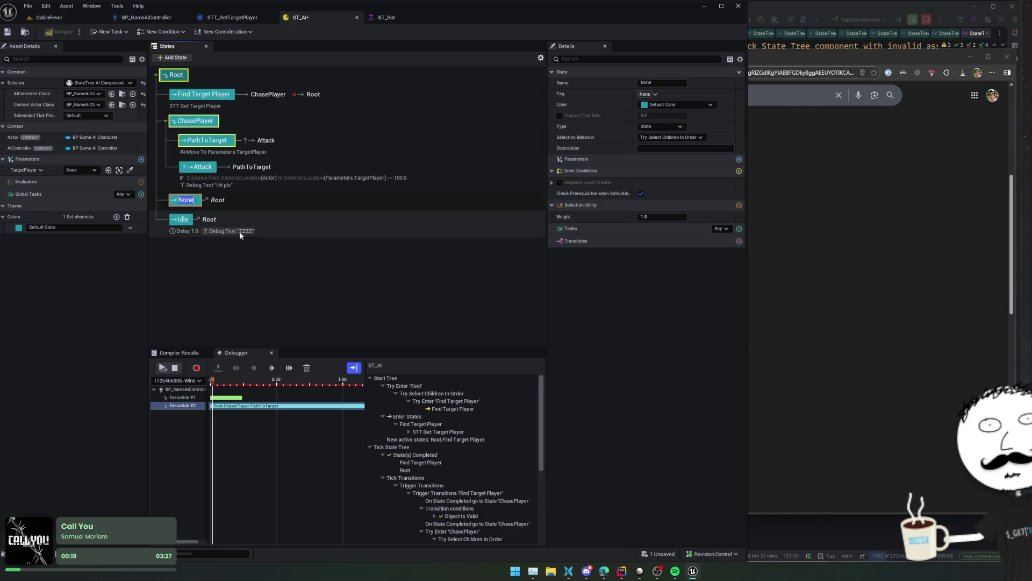
{"action": "key", "text": "Delete"}
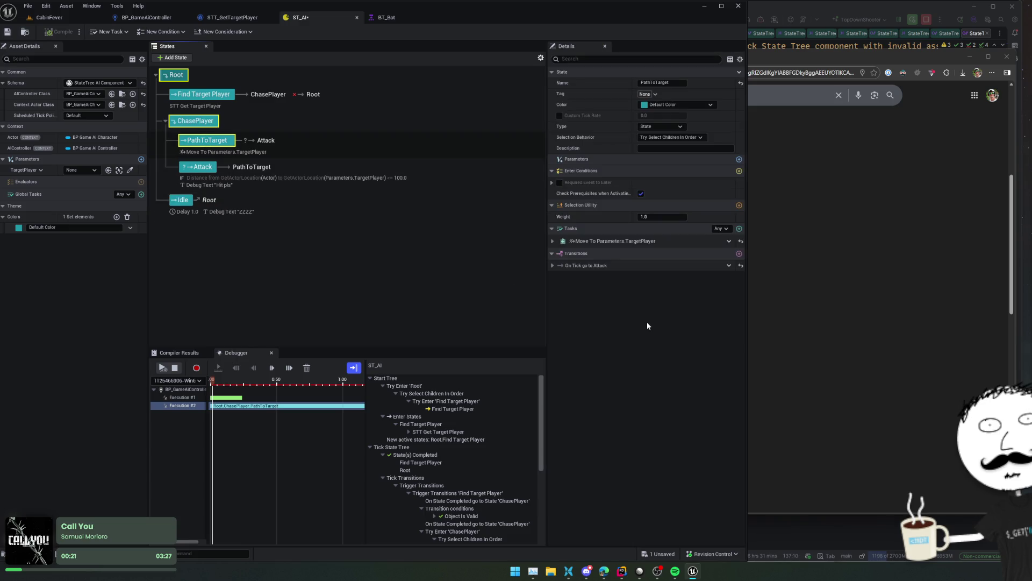
- Give PathToTarget an On State Succeeded transition to Idle, save ST_AI, and stop the play session
{"action": "left_click", "coordinate": [740, 253]}
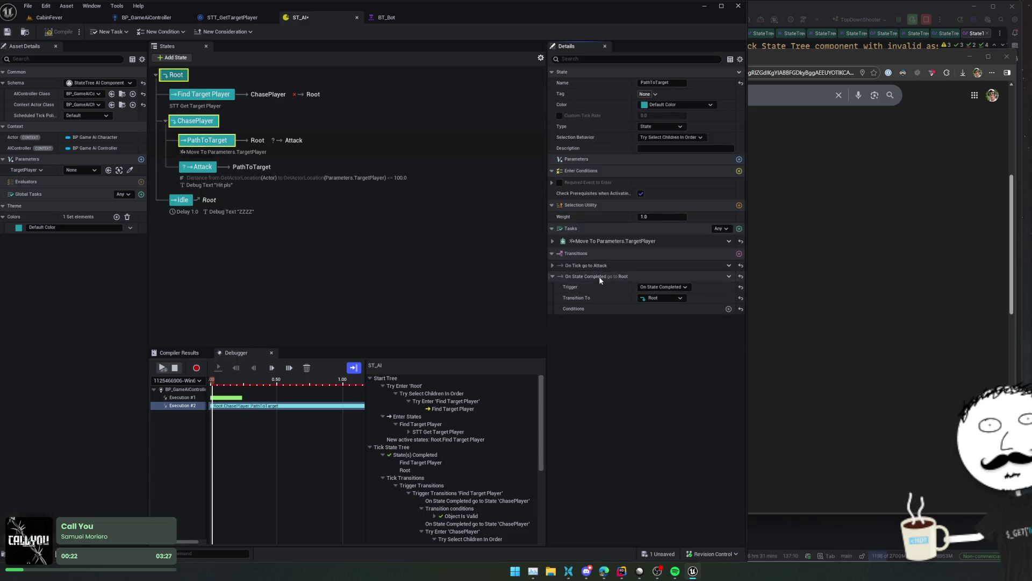
{"action": "left_click", "coordinate": [679, 289]}
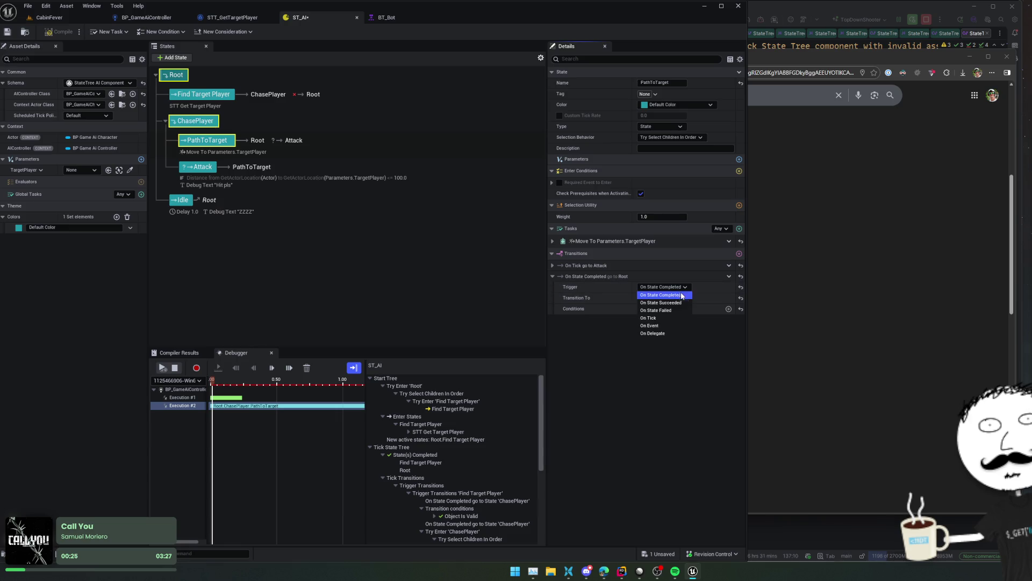
{"action": "left_click", "coordinate": [681, 303]}
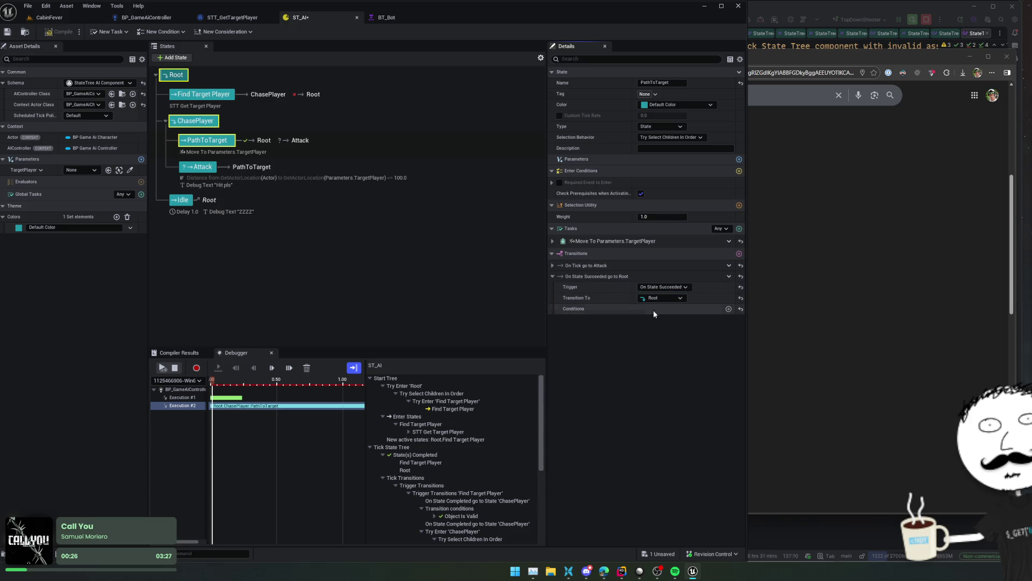
{"action": "left_click", "coordinate": [678, 299]}
{"action": "left_click", "coordinate": [662, 433]}
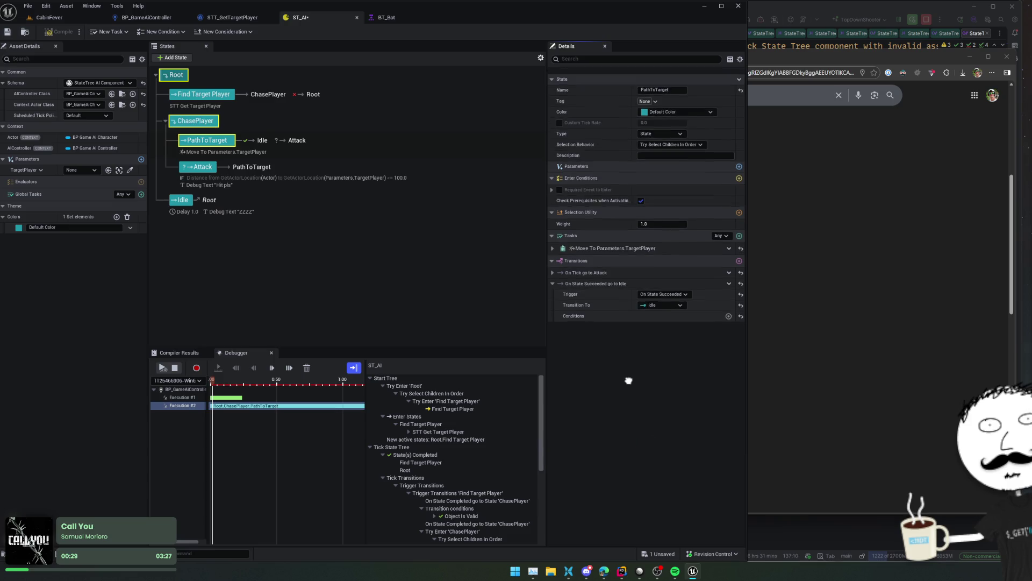
{"action": "key", "text": "ctrl+s"}
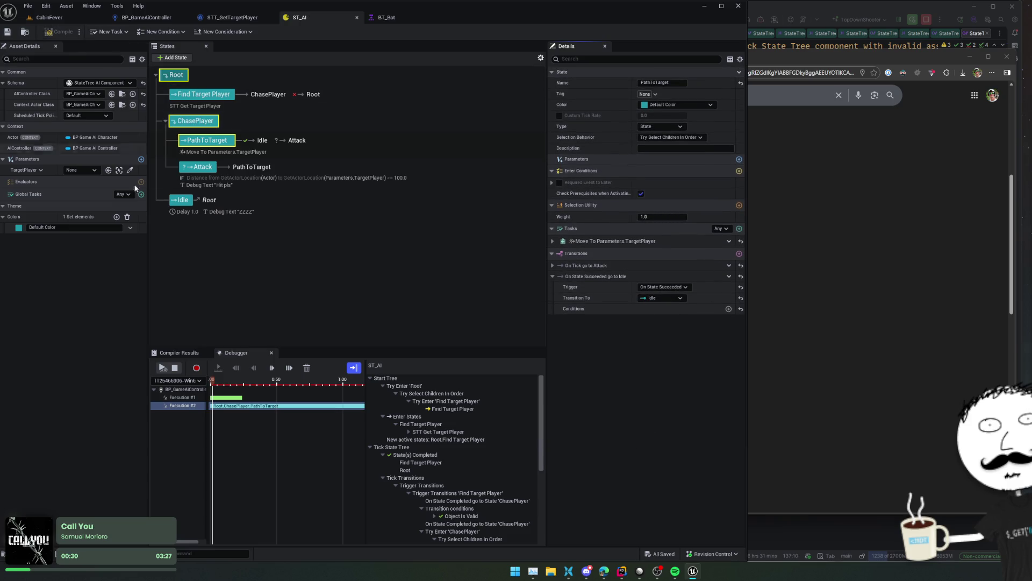
{"action": "left_click", "coordinate": [179, 367]}
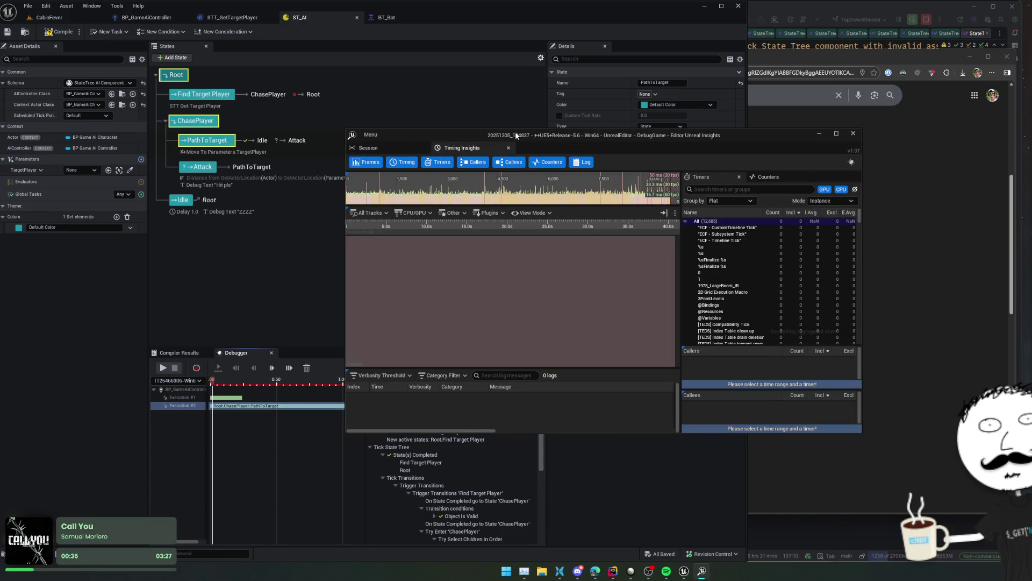
- Close Unreal Insights, compile and save ST_AI, then switch to the CabinFever tab
{"action": "left_click", "coordinate": [853, 134]}
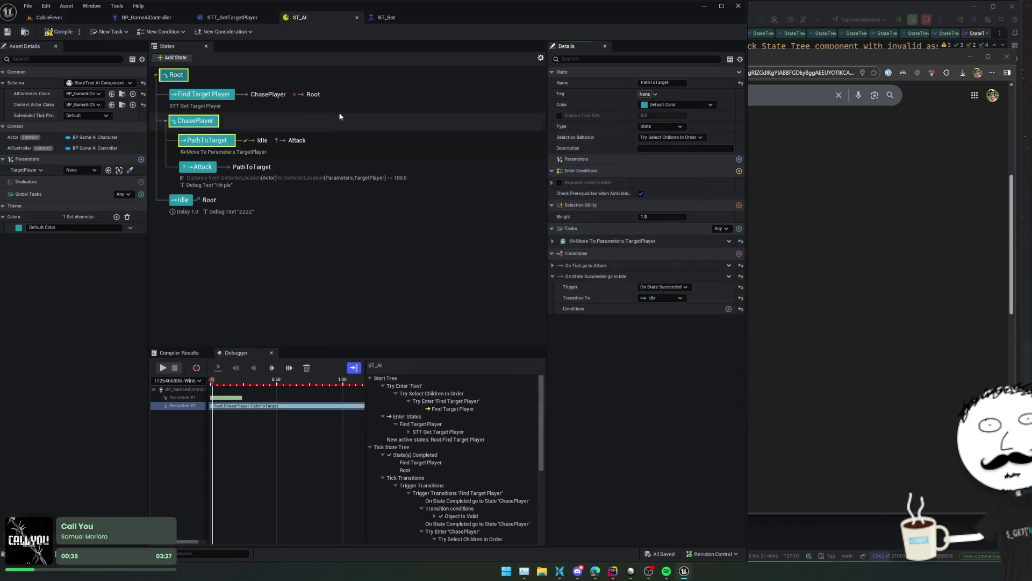
{"action": "left_click", "coordinate": [63, 32]}
{"action": "left_click", "coordinate": [13, 33]}
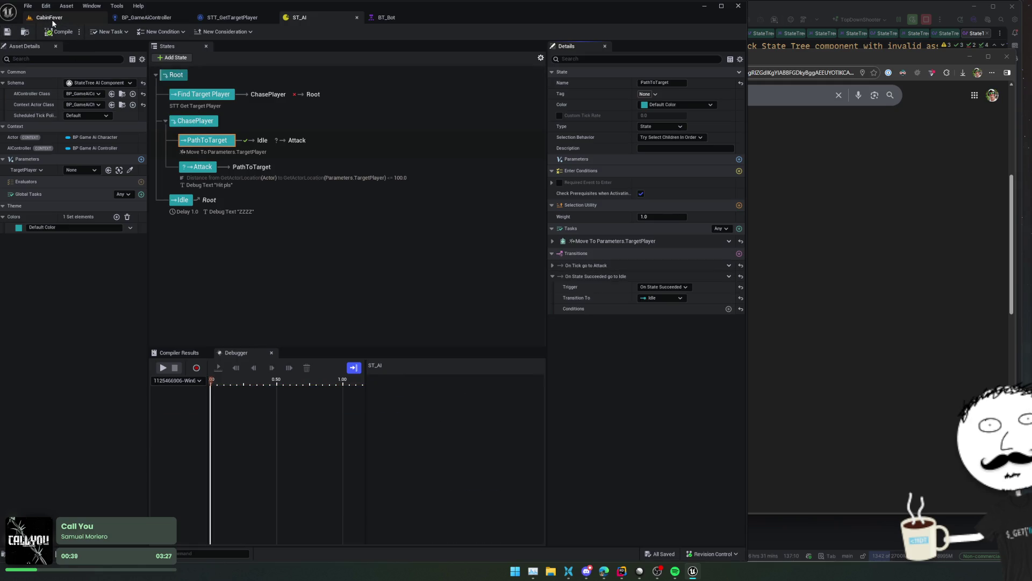
{"action": "left_click", "coordinate": [49, 17]}
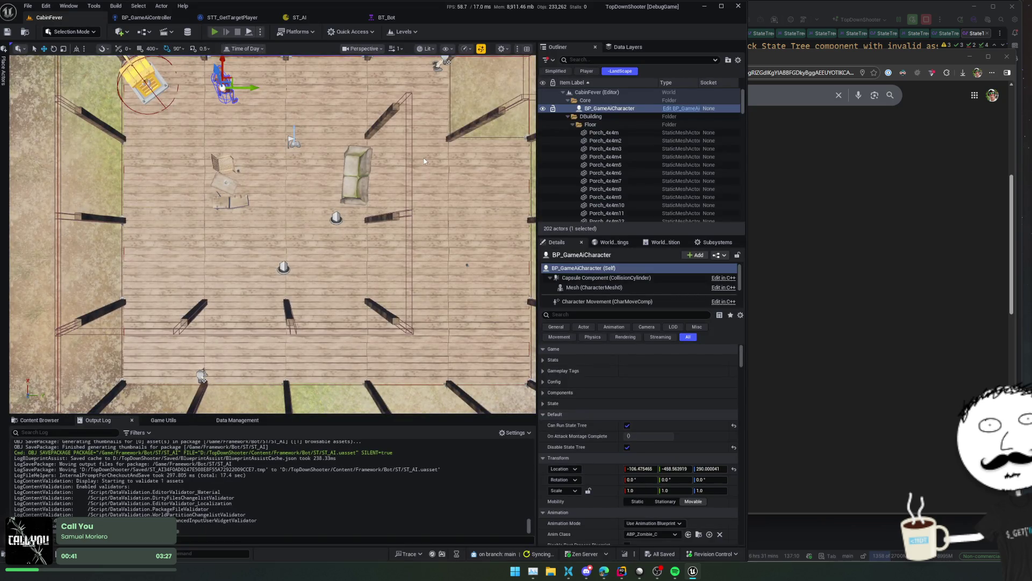
- Play CabinFever with Alt+P, move the player with S and A, then return to ST_AI
{"action": "key", "text": "alt+p"}
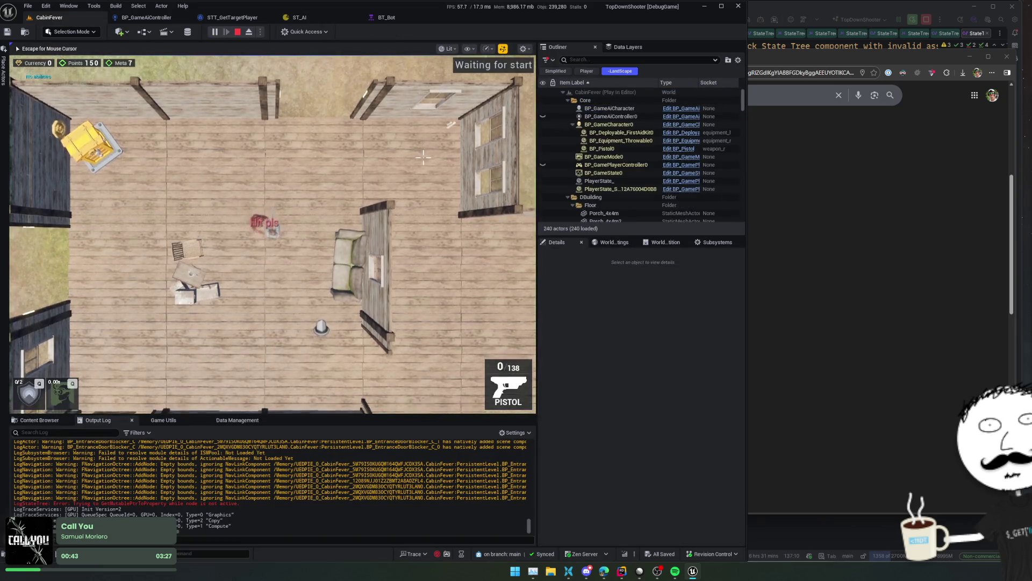
{"action": "key", "text": "s"}
{"action": "key", "text": "a"}
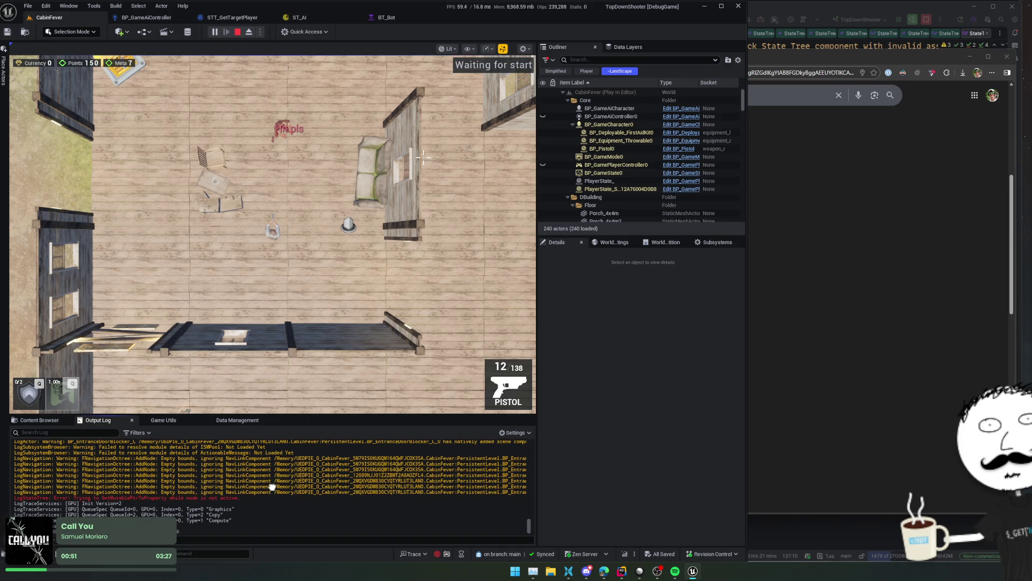
{"action": "scroll", "coordinate": [347, 475], "scroll_direction": "up", "scroll_amount": 3}
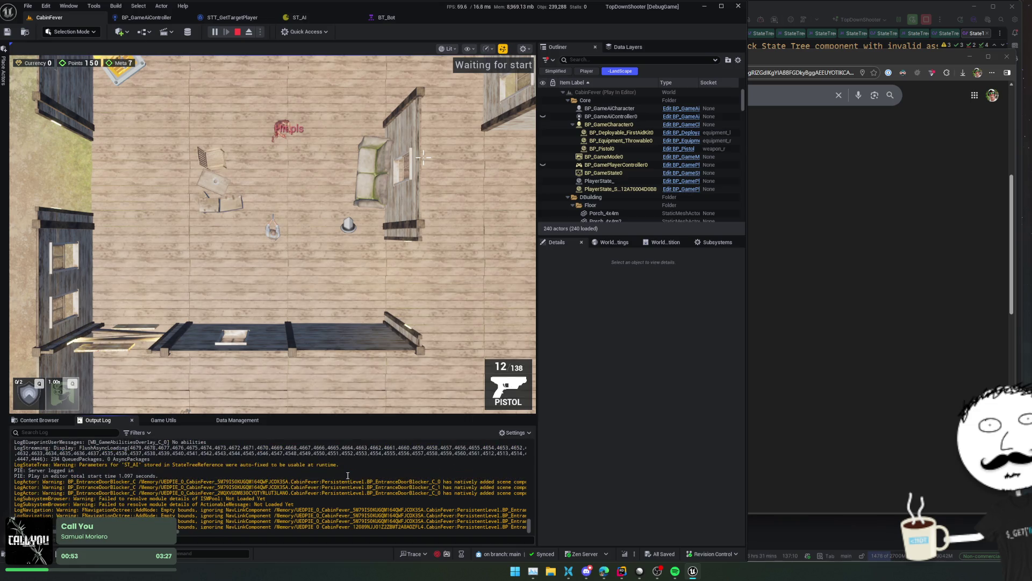
{"action": "scroll", "coordinate": [348, 475], "scroll_direction": "down", "scroll_amount": 3}
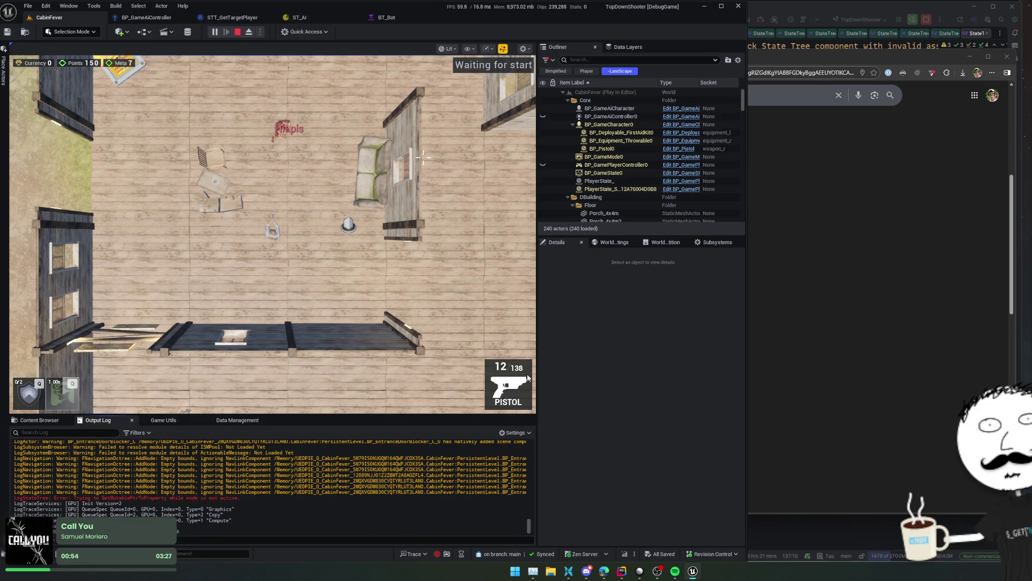
{"action": "left_click", "coordinate": [299, 18]}
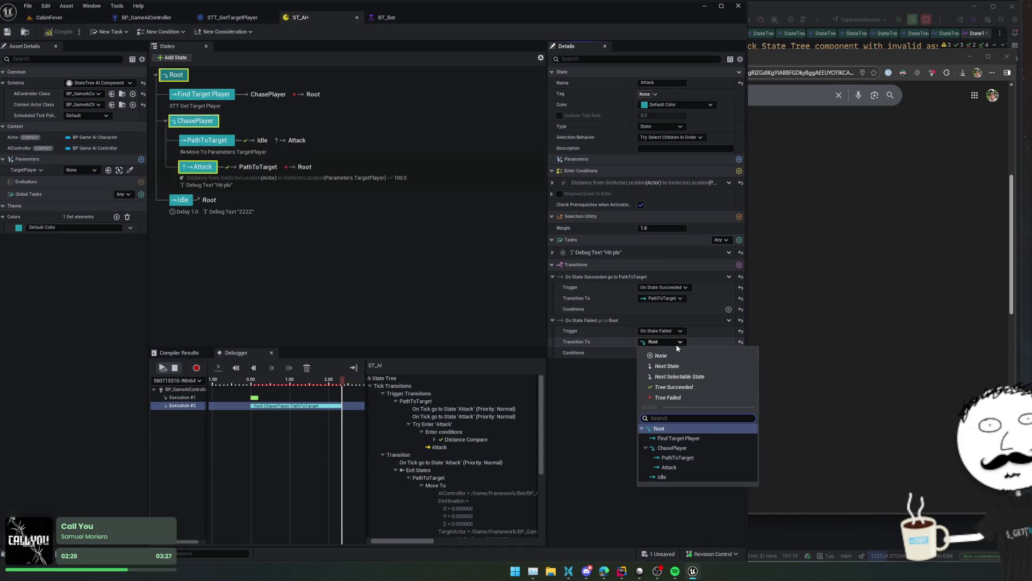
- Set Attack's On State Failed transition to Root and On State Succeeded to ChasePlayer
{"action": "left_click", "coordinate": [693, 449]}
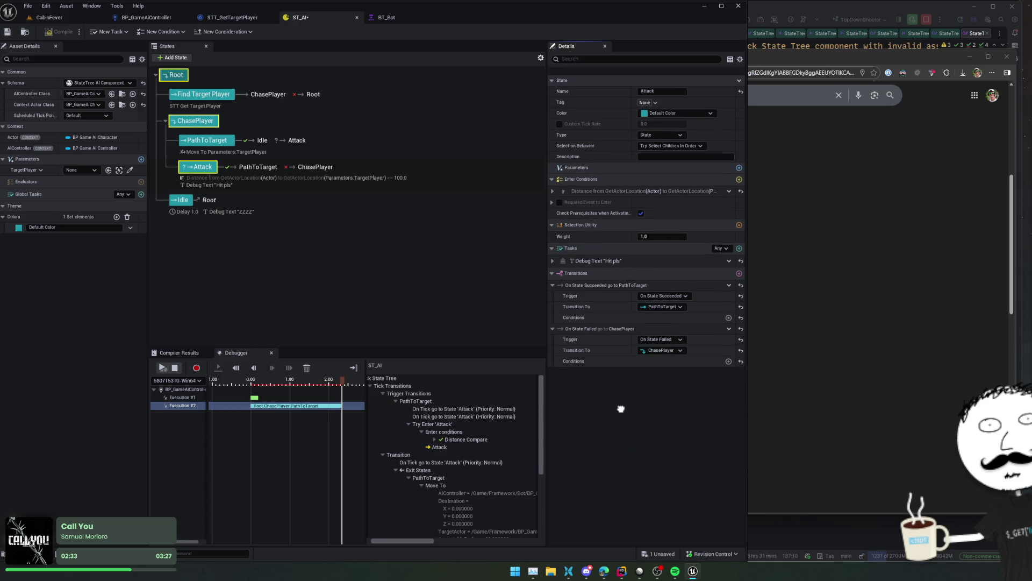
{"action": "left_click", "coordinate": [659, 298]}
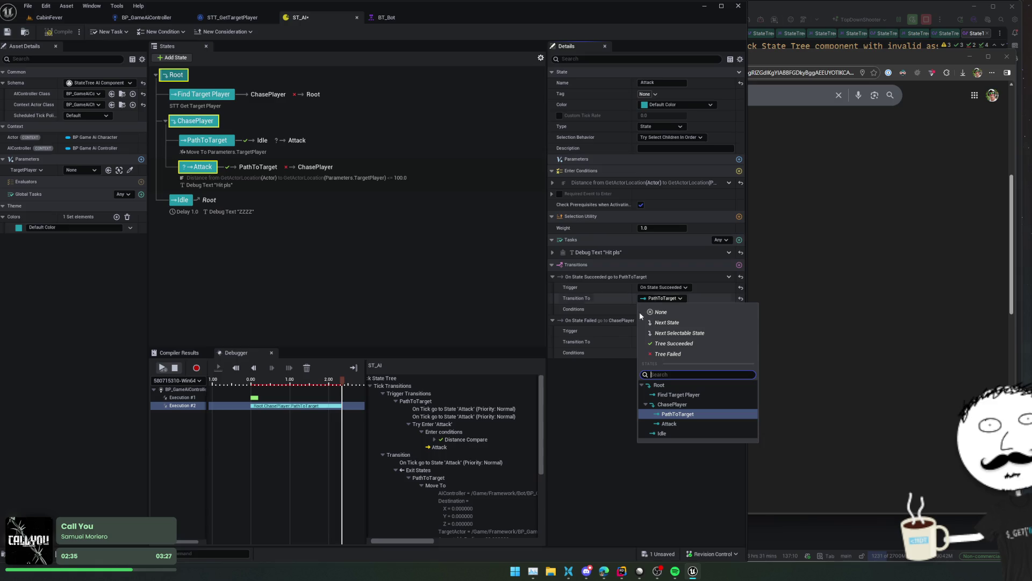
{"action": "key", "text": "Escape"}
{"action": "left_click", "coordinate": [664, 343]}
{"action": "left_click", "coordinate": [672, 431]}
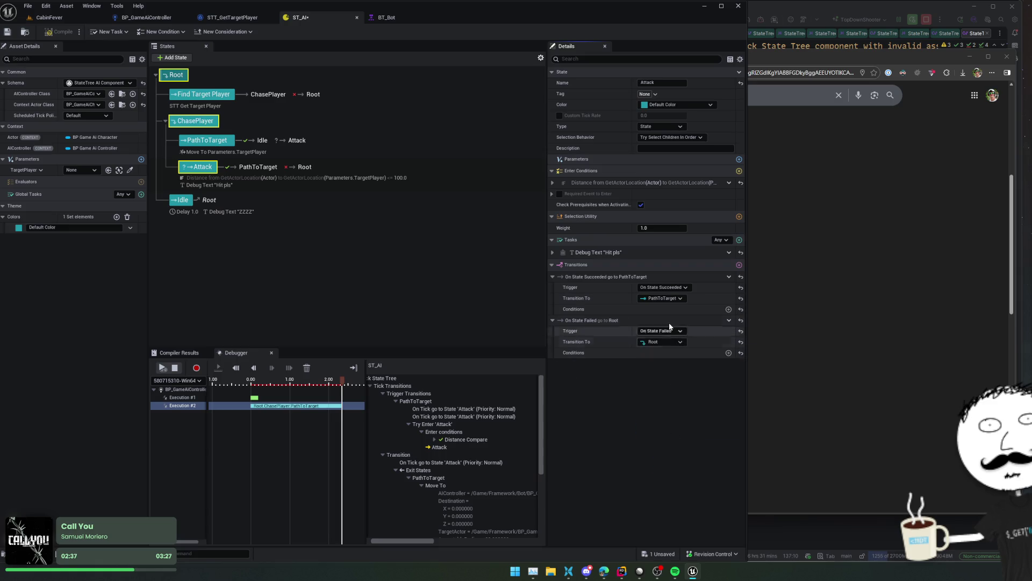
{"action": "left_click", "coordinate": [674, 303]}
{"action": "left_click", "coordinate": [648, 406]}
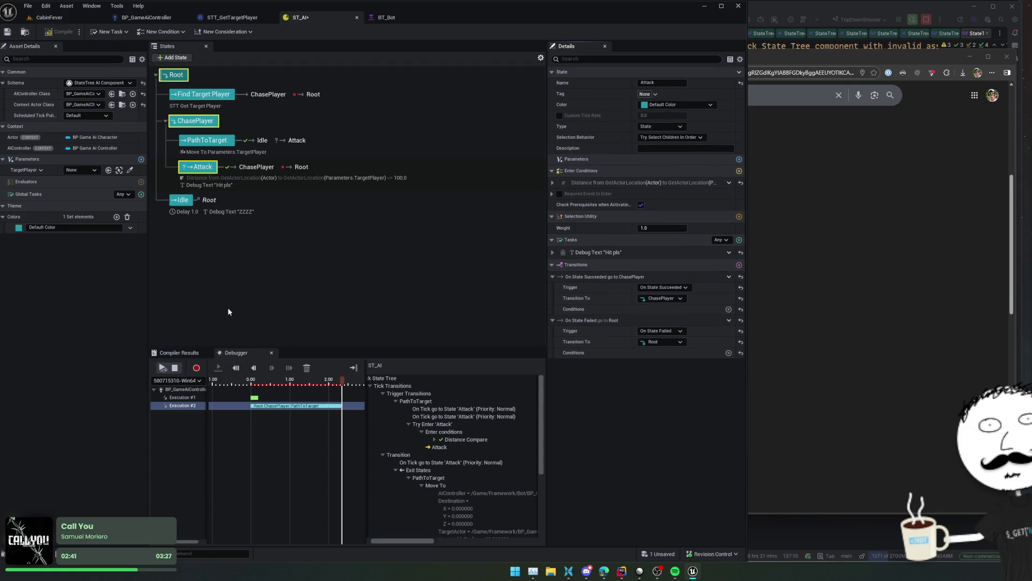
- Stop the debugger recording, close Unreal Insights, and compile and save ST_AI
{"action": "left_click", "coordinate": [176, 368]}
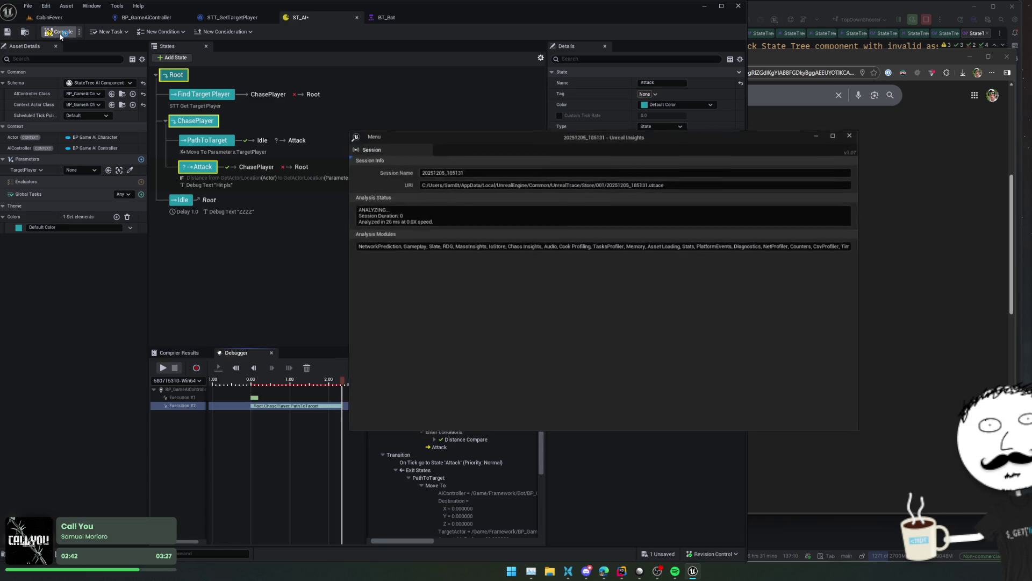
{"action": "left_click", "coordinate": [511, 181]}
{"action": "left_click", "coordinate": [854, 134]}
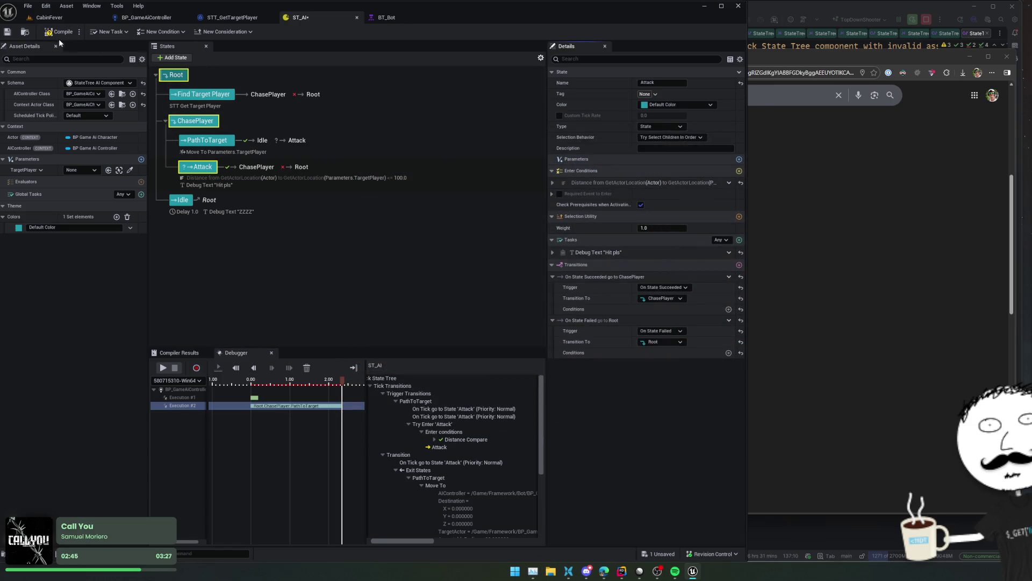
{"action": "left_click", "coordinate": [60, 34]}
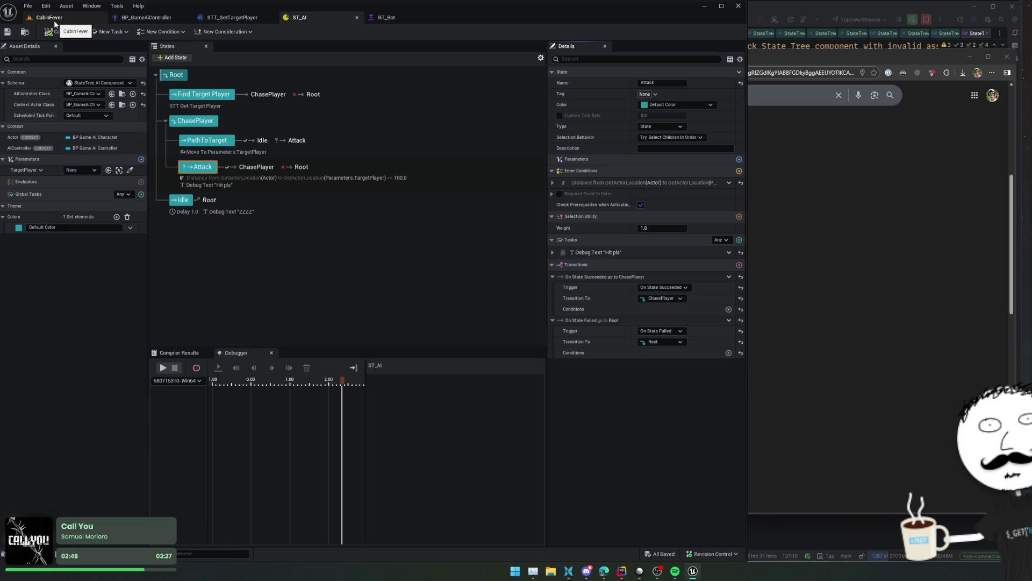
{"action": "left_click", "coordinate": [54, 21]}
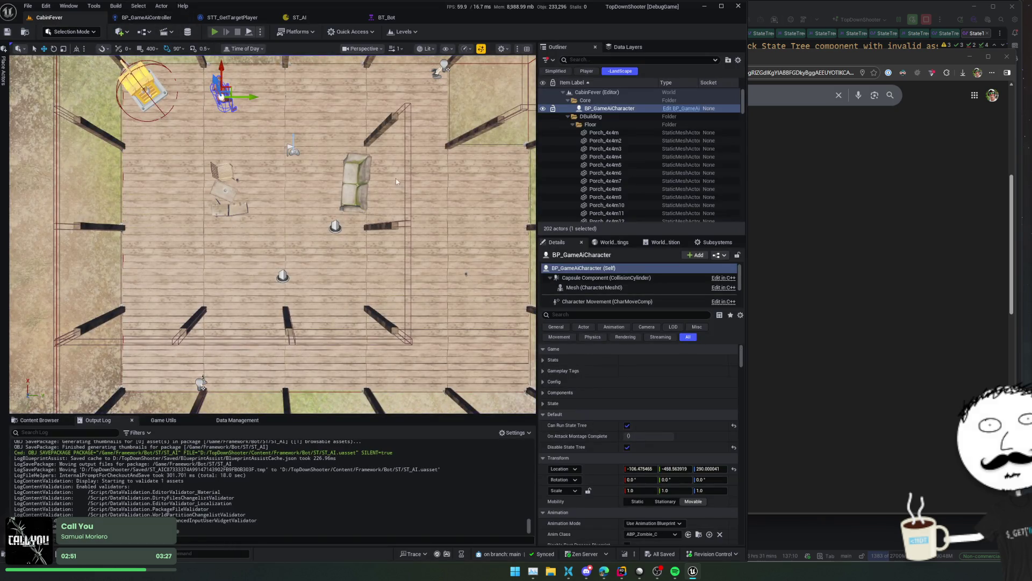
- Play CabinFever with Alt+P, move the player with S, then return to ST_AI's debugger
{"action": "key", "text": "alt+p"}
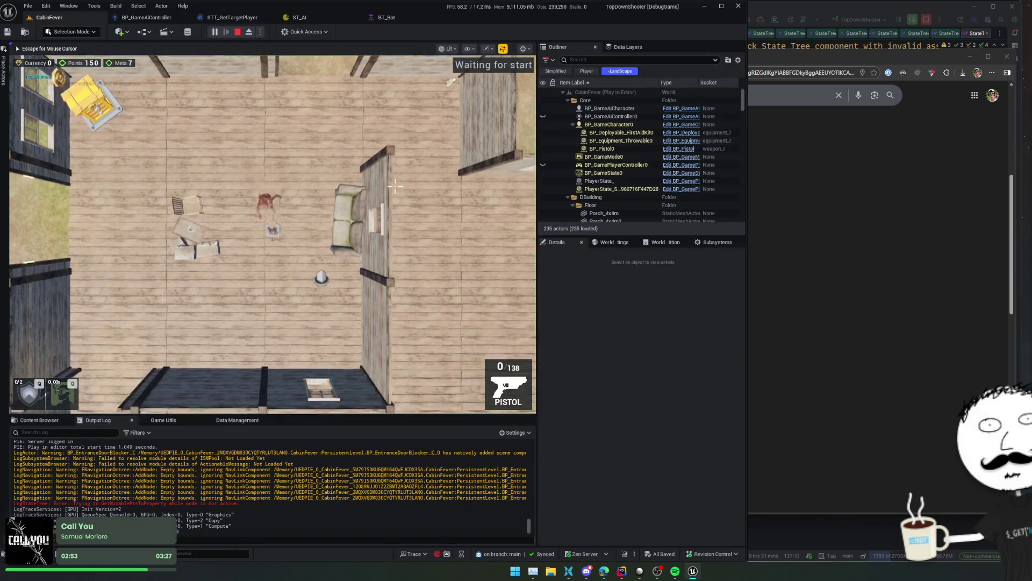
{"action": "key", "text": "s"}
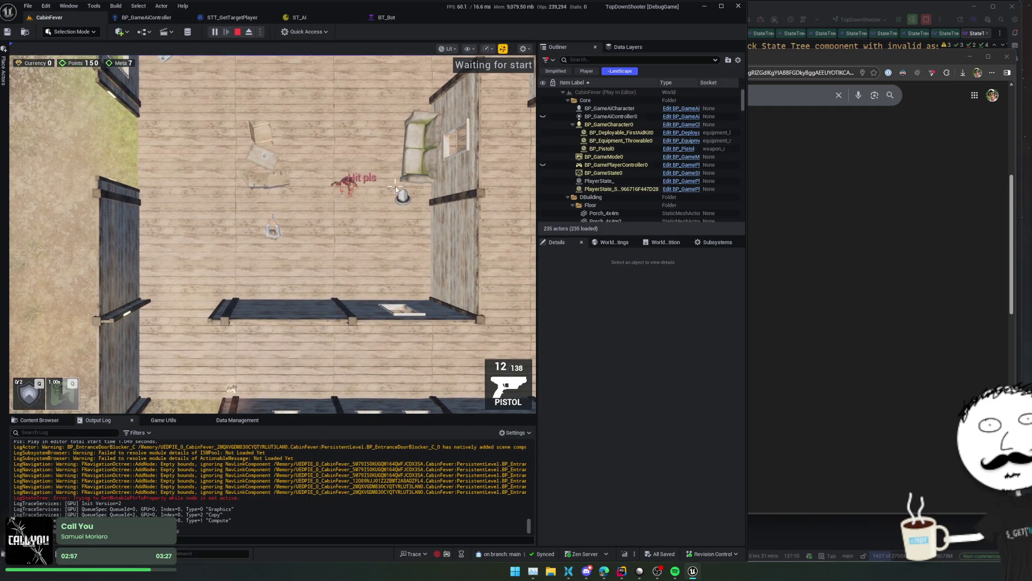
{"action": "left_click", "coordinate": [301, 18]}
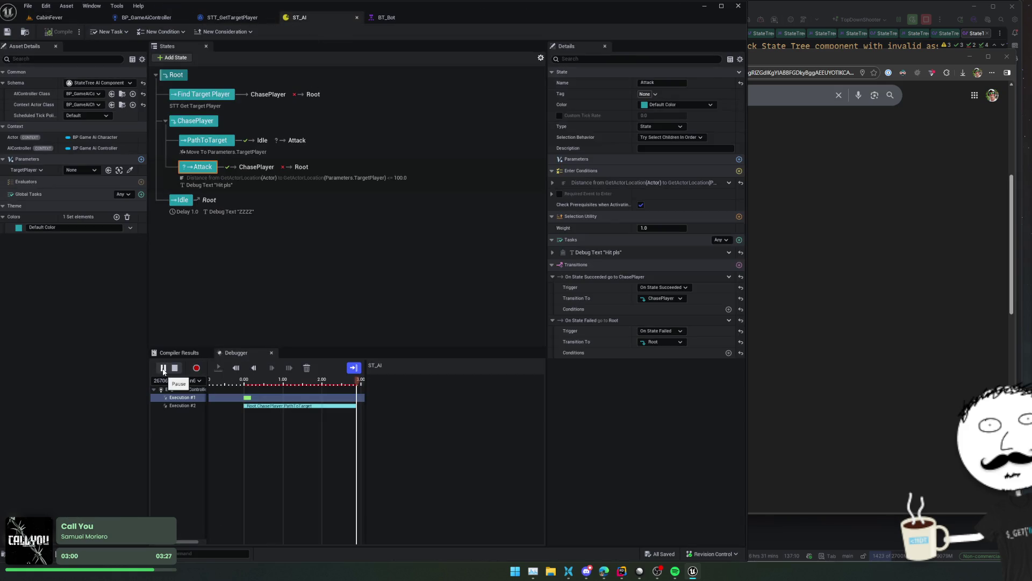
- Turn off debugger auto-follow, rewind to 0.00, and check PathToTarget's Selection Behavior options
{"action": "left_click", "coordinate": [360, 381]}
{"action": "mouse_move", "coordinate": [369, 383]}
{"action": "left_mouse_down"}
{"action": "mouse_move", "coordinate": [230, 388]}
{"action": "mouse_move", "coordinate": [389, 395]}
{"action": "mouse_move", "coordinate": [212, 385]}
{"action": "left_mouse_up"}
{"action": "left_click", "coordinate": [208, 141]}
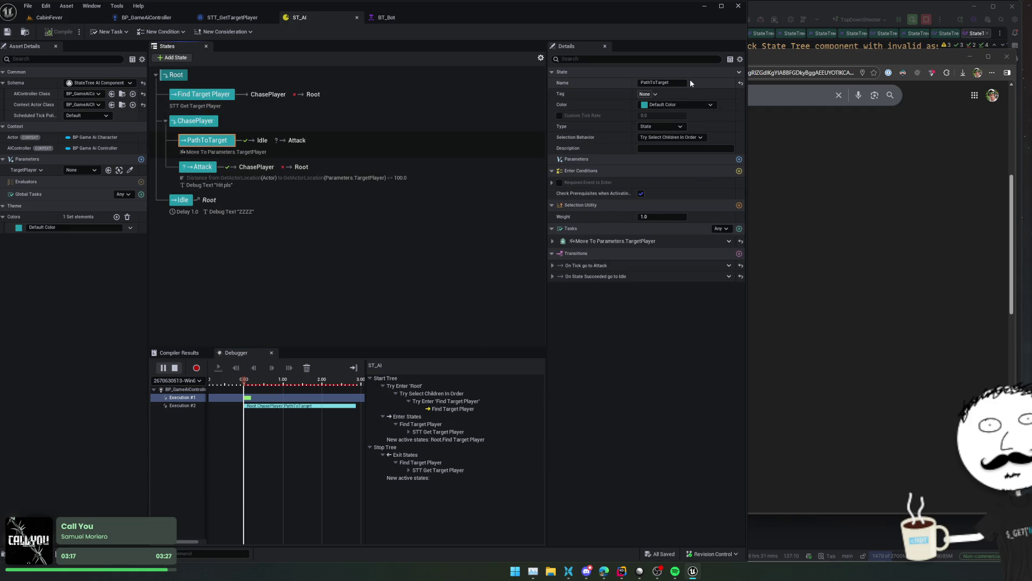
{"action": "left_click", "coordinate": [688, 137]}
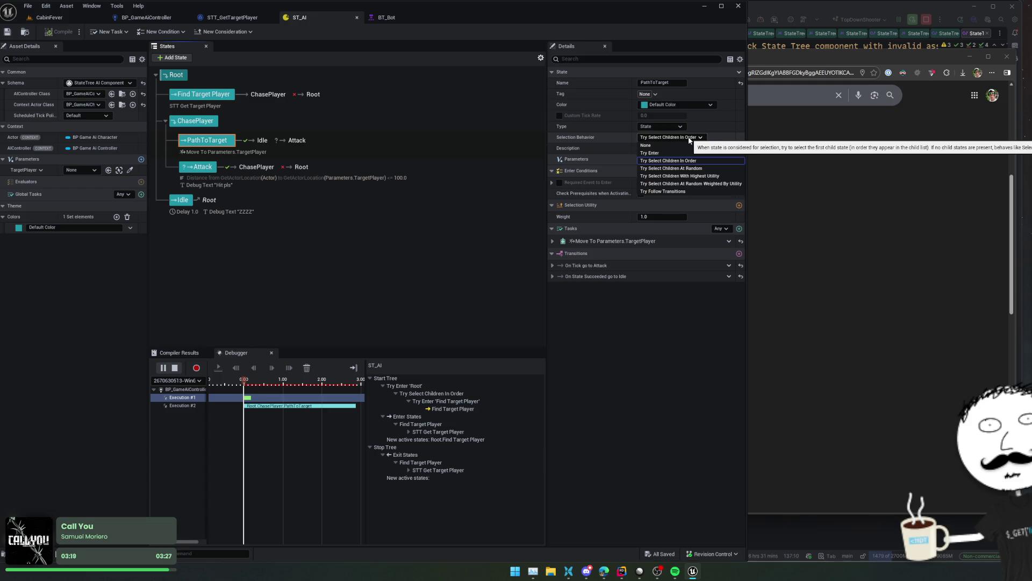
{"action": "left_click", "coordinate": [587, 146]}
- Review PathToTarget's required event and Move To task properties, then select the Idle state
{"action": "left_click", "coordinate": [552, 182]}
{"action": "left_click", "coordinate": [552, 183]}
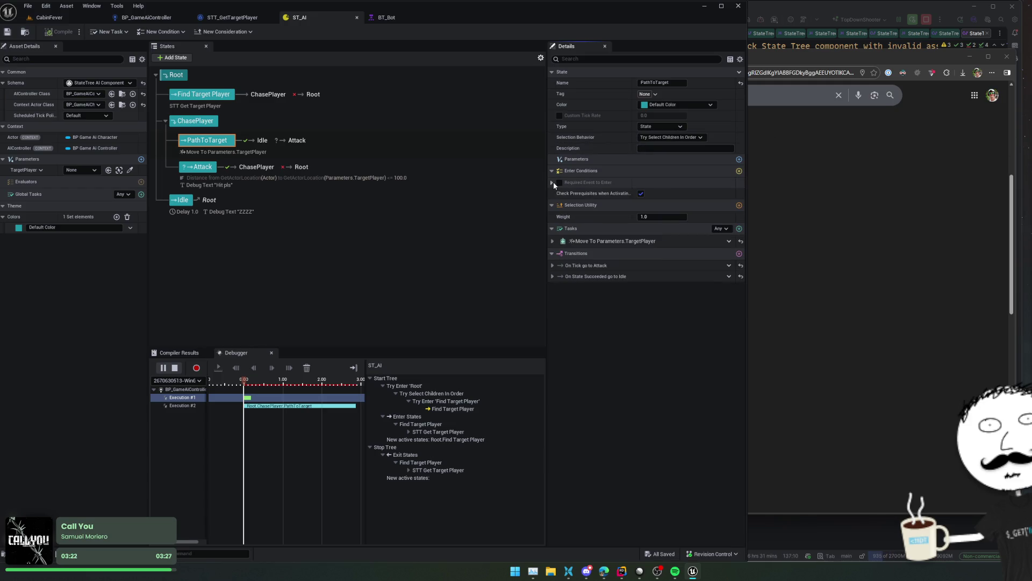
{"action": "left_click", "coordinate": [633, 243]}
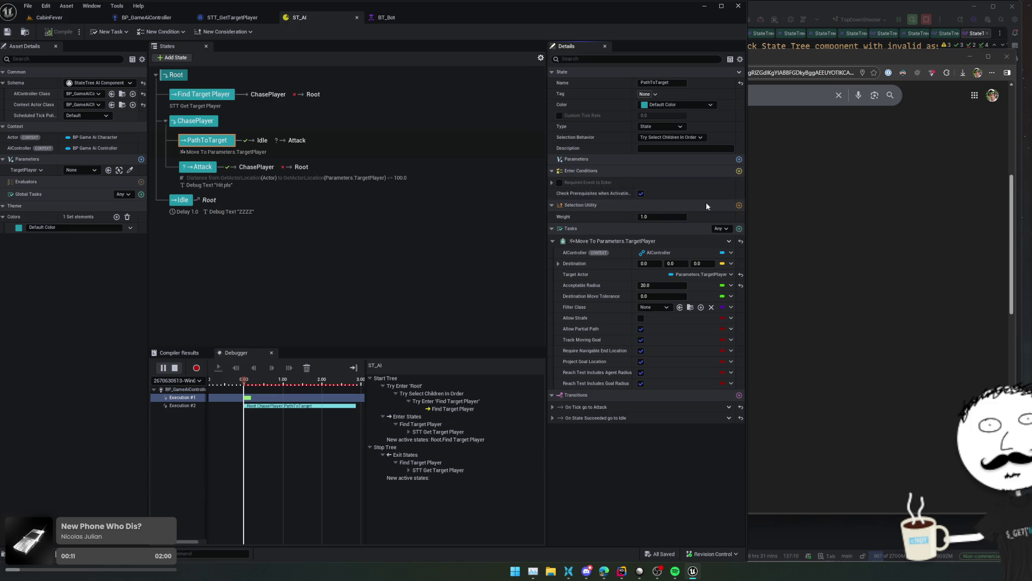
{"action": "mouse_move", "coordinate": [611, 195]}
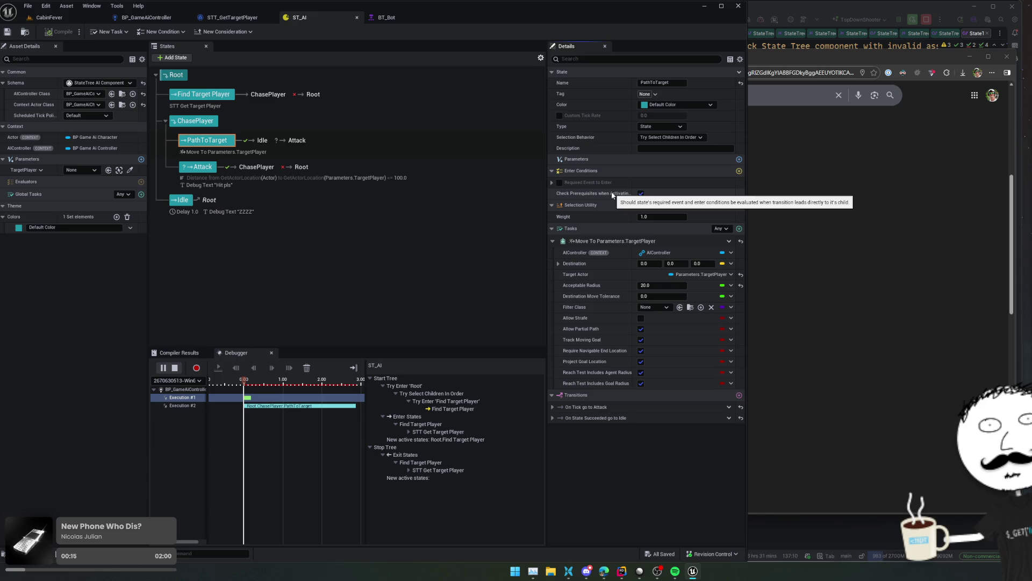
{"action": "scroll", "coordinate": [597, 184], "scroll_direction": "up", "scroll_amount": 1}
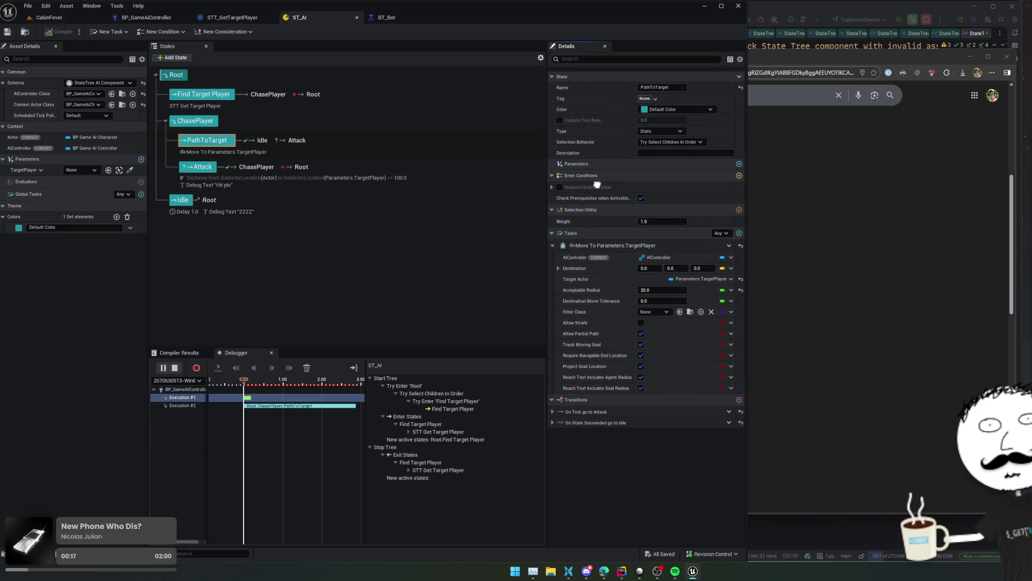
{"action": "scroll", "coordinate": [597, 185], "scroll_direction": "down", "scroll_amount": 1}
{"action": "mouse_move", "coordinate": [581, 115]}
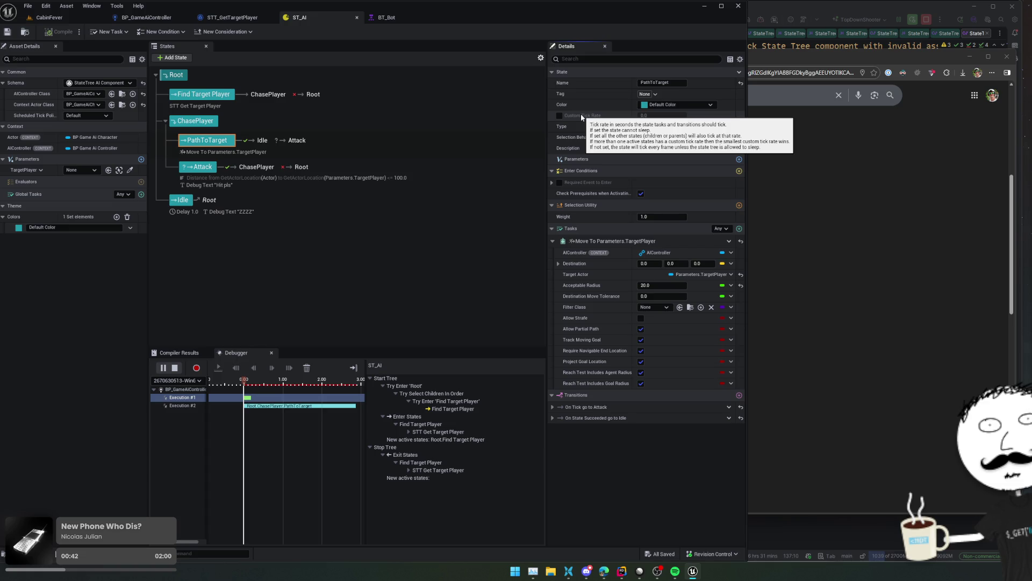
{"action": "left_click", "coordinate": [183, 200]}
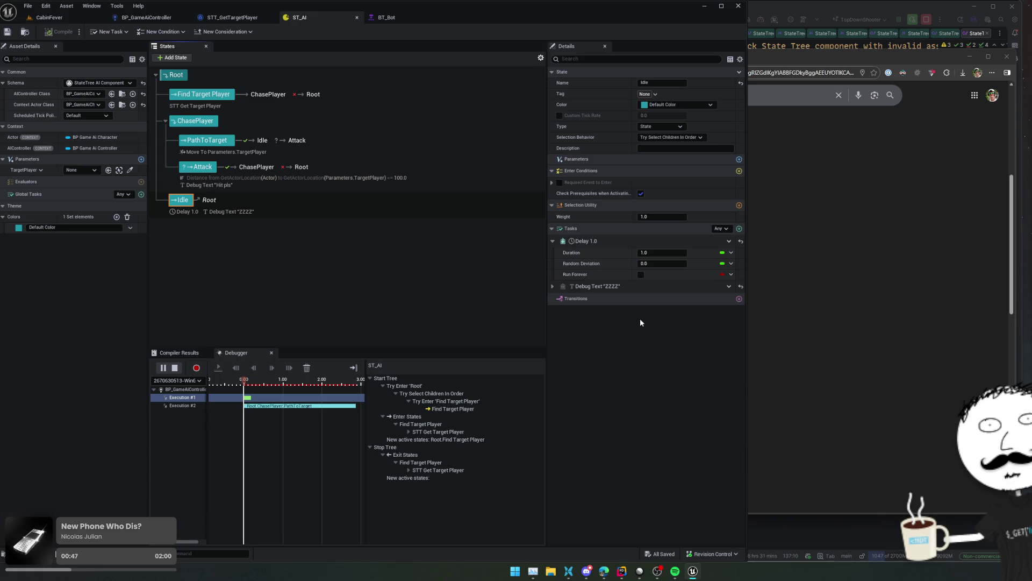
- Scrub to about 2.8 s in Execution #2 and expand Attack's On State Failed transition
{"action": "mouse_move", "coordinate": [244, 383]}
{"action": "left_mouse_down"}
{"action": "mouse_move", "coordinate": [396, 392]}
{"action": "mouse_move", "coordinate": [353, 409]}
{"action": "left_mouse_up"}
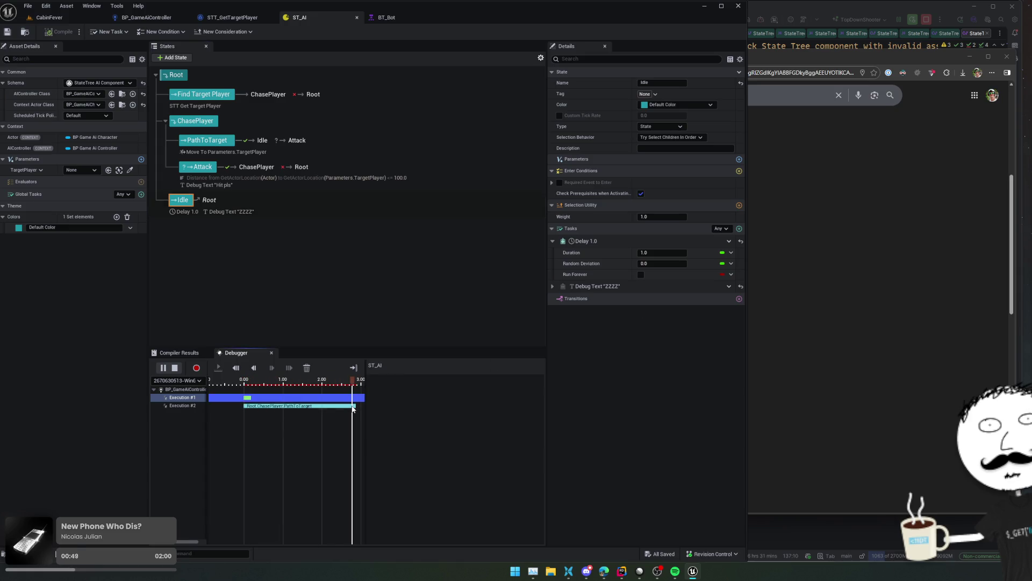
{"action": "left_click", "coordinate": [184, 406]}
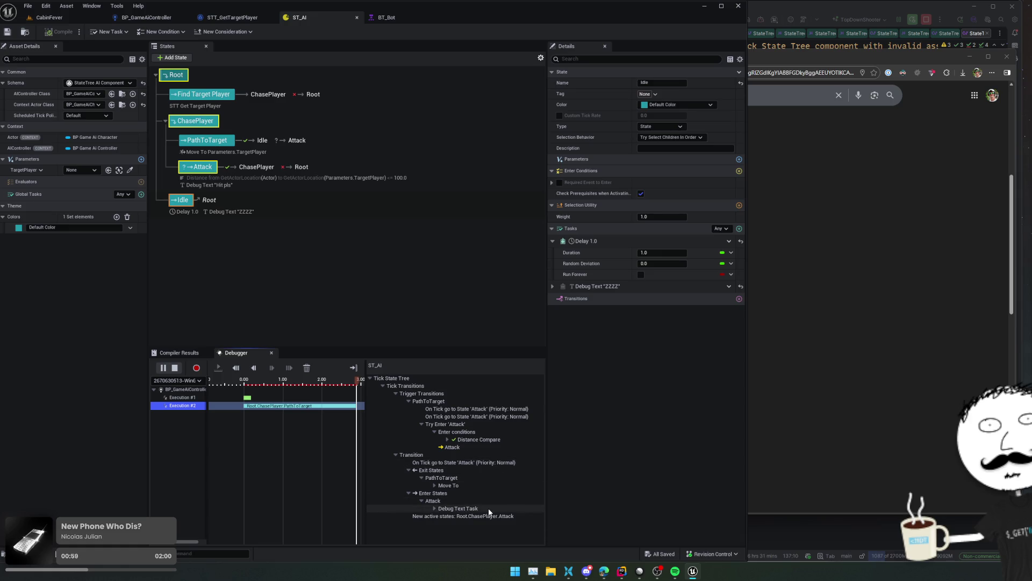
{"action": "left_click", "coordinate": [344, 178]}
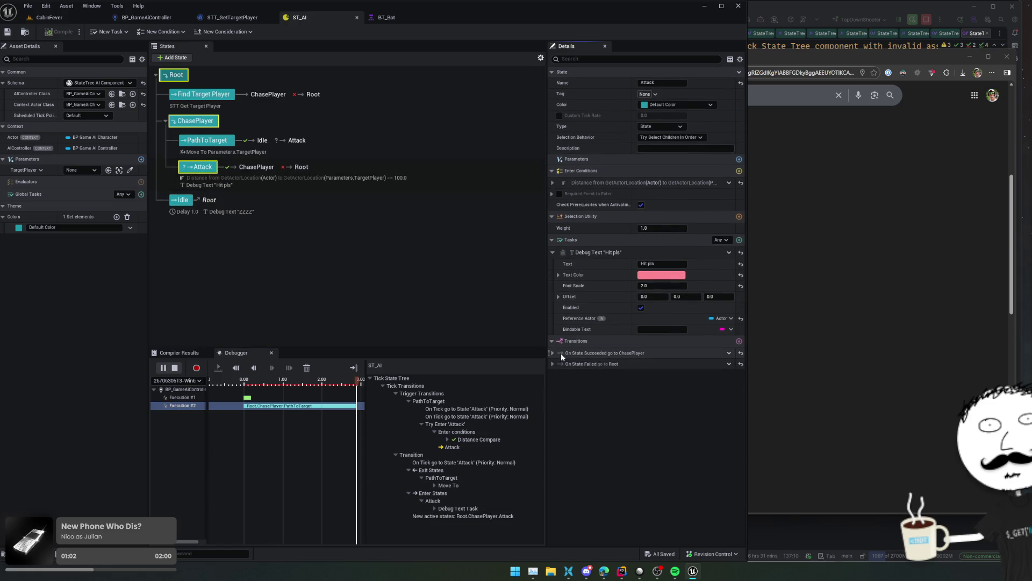
{"action": "left_click", "coordinate": [553, 365]}
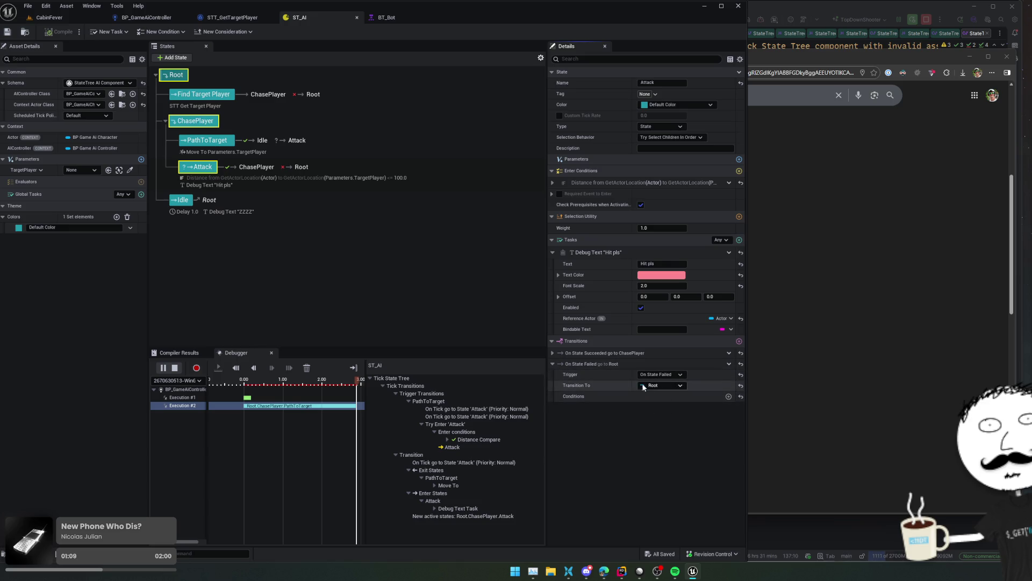
- Add Break on Transition to Attack's failure and success transitions, then stop the debugger
{"action": "right_click", "coordinate": [594, 366]}
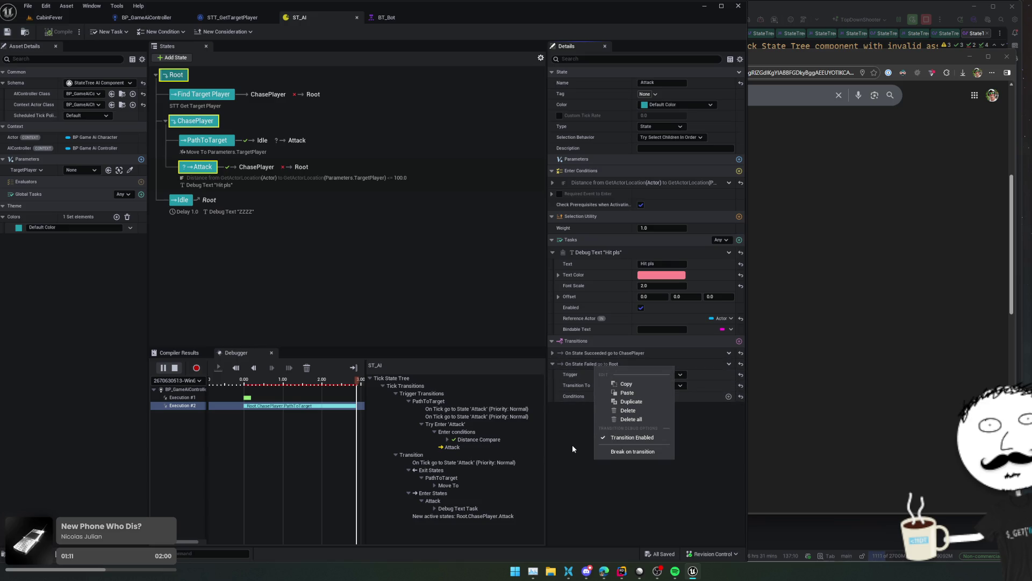
{"action": "left_click", "coordinate": [611, 451]}
{"action": "right_click", "coordinate": [597, 353]}
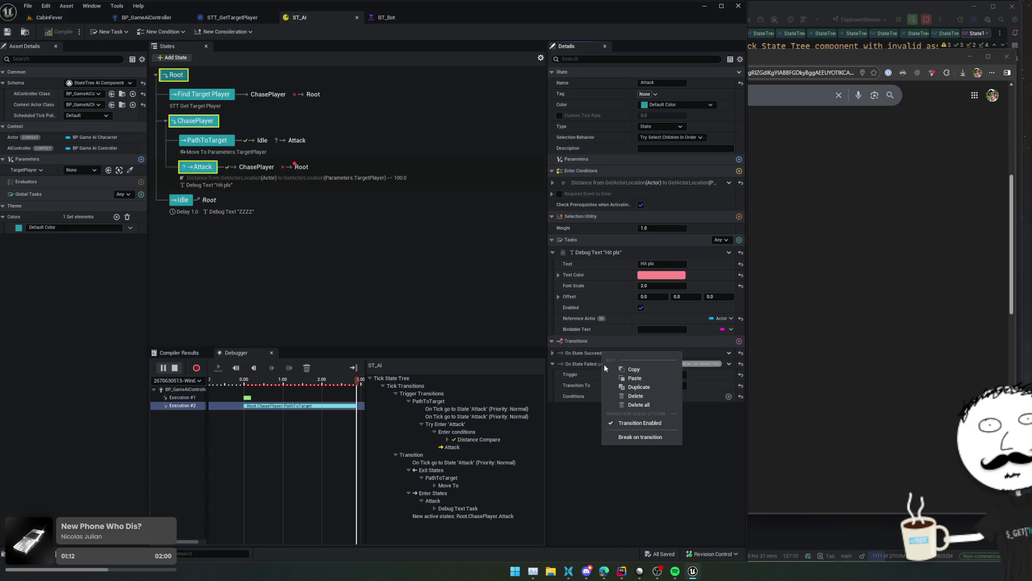
{"action": "left_click", "coordinate": [618, 436]}
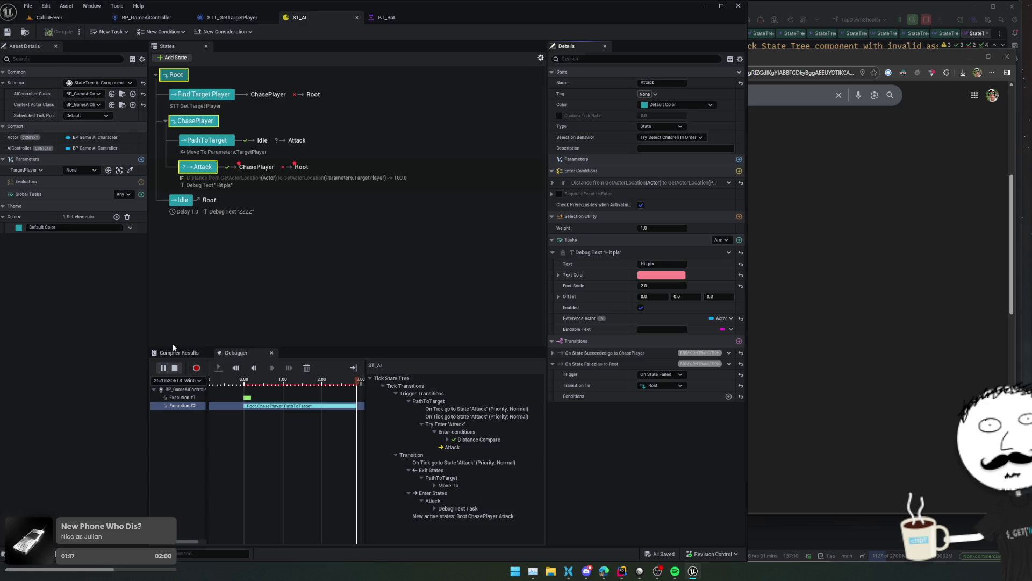
{"action": "left_click", "coordinate": [175, 368]}
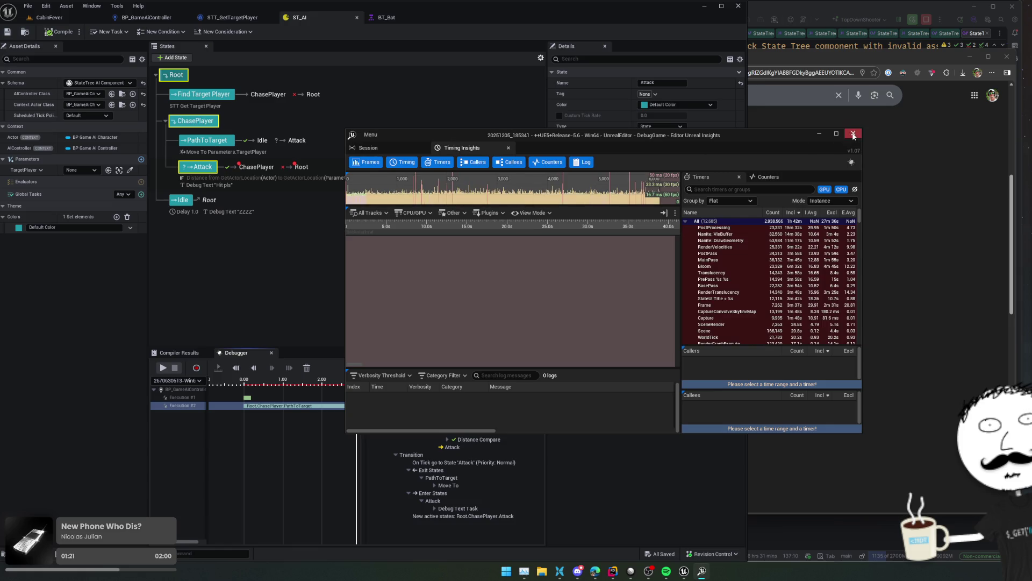
- Close Insights, play CabinFever until the AI attacks, then Escape back to ST_AI
{"action": "left_click", "coordinate": [850, 135]}
{"action": "left_click", "coordinate": [72, 16]}
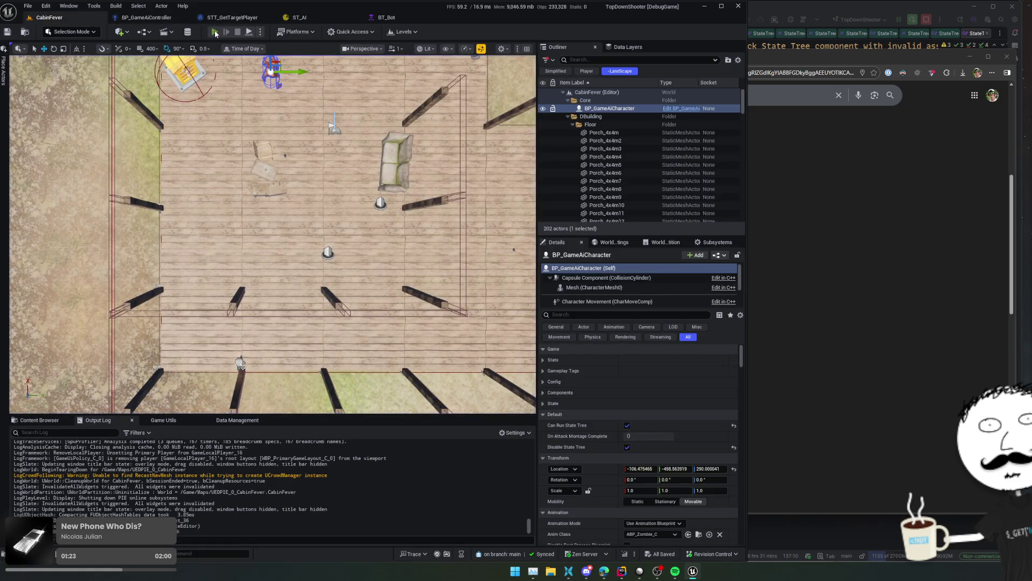
{"action": "left_click", "coordinate": [214, 33]}
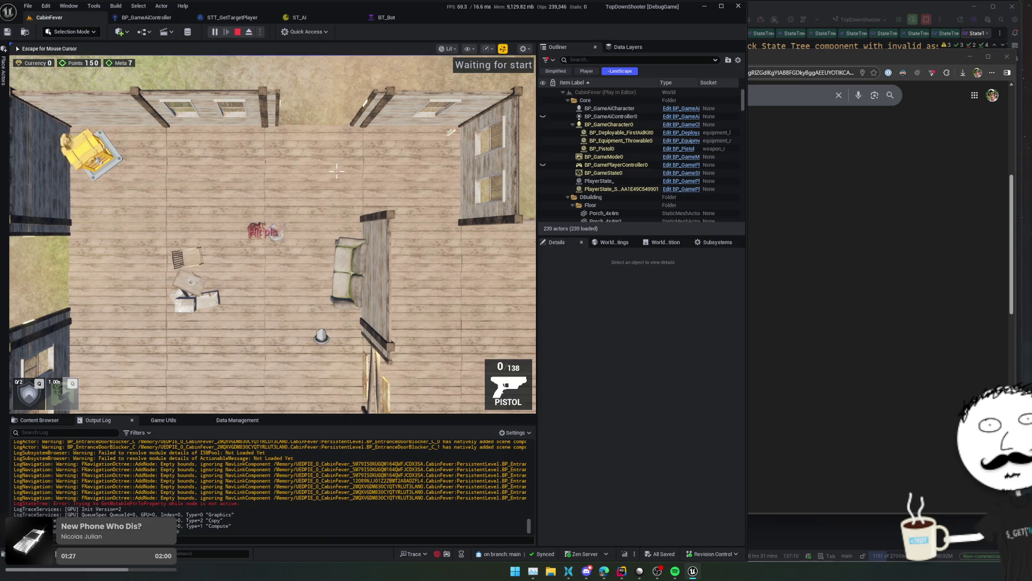
{"action": "key", "text": "Escape"}
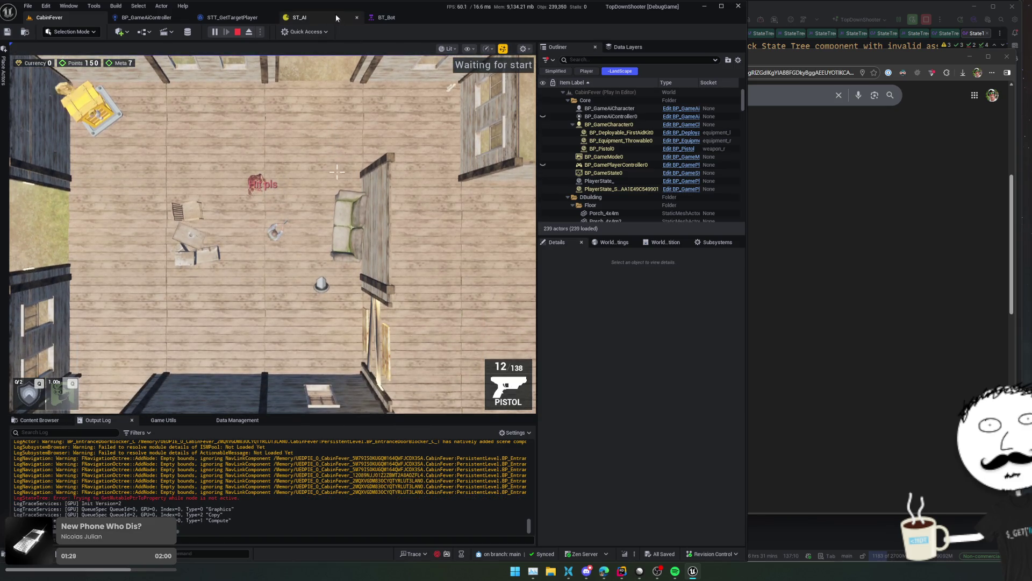
{"action": "left_click", "coordinate": [339, 15]}
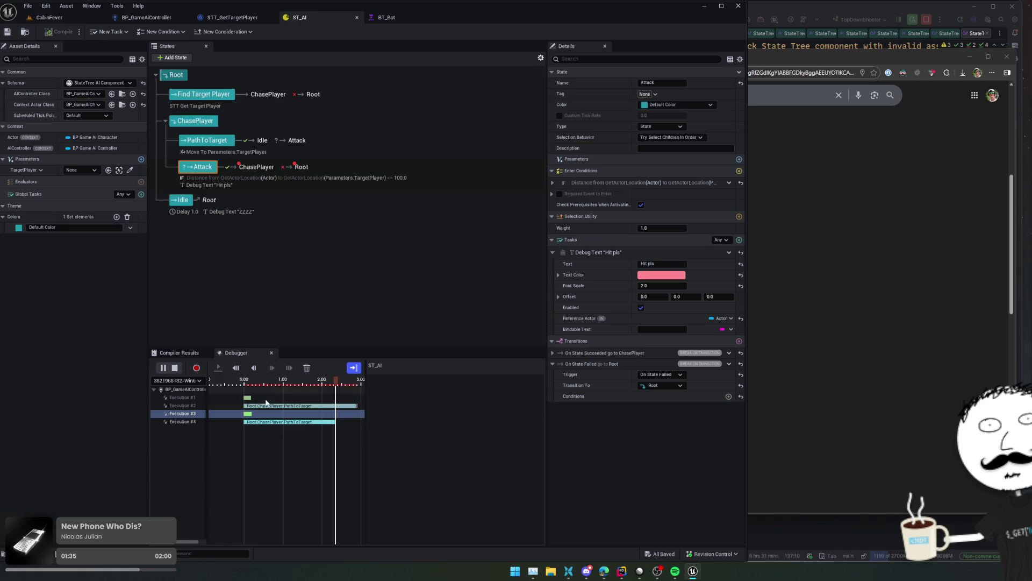
- Jump the debugger to about 1.8 s, close Timing Insights, and collapse the Debug Text task
{"action": "left_click", "coordinate": [313, 425]}
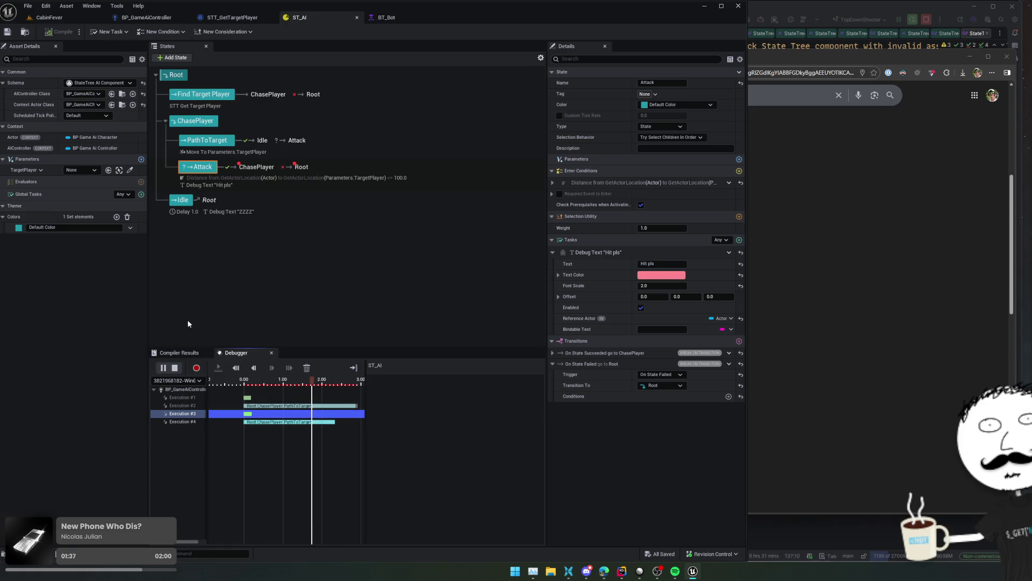
{"action": "left_click", "coordinate": [177, 370]}
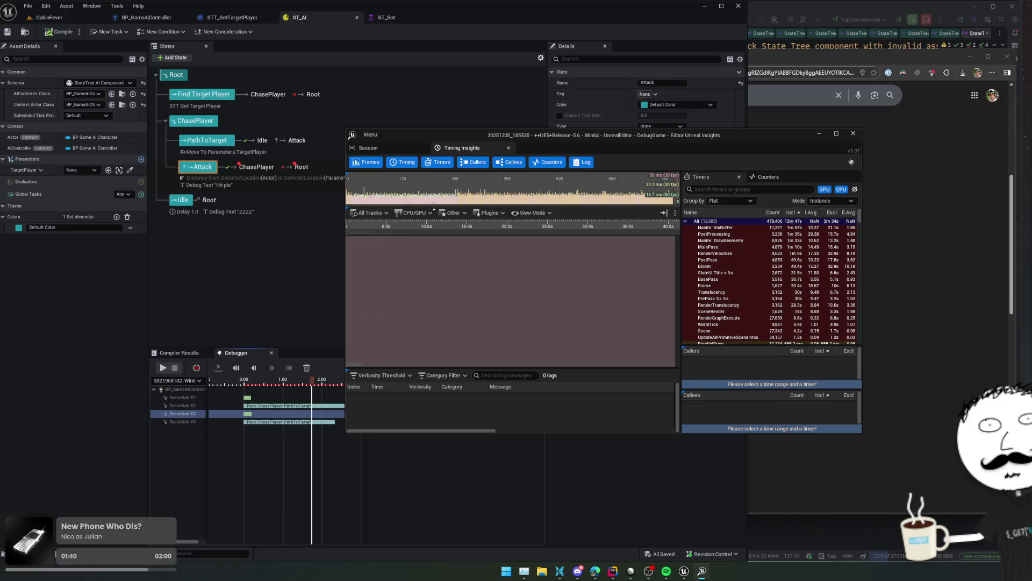
{"action": "left_click", "coordinate": [853, 133]}
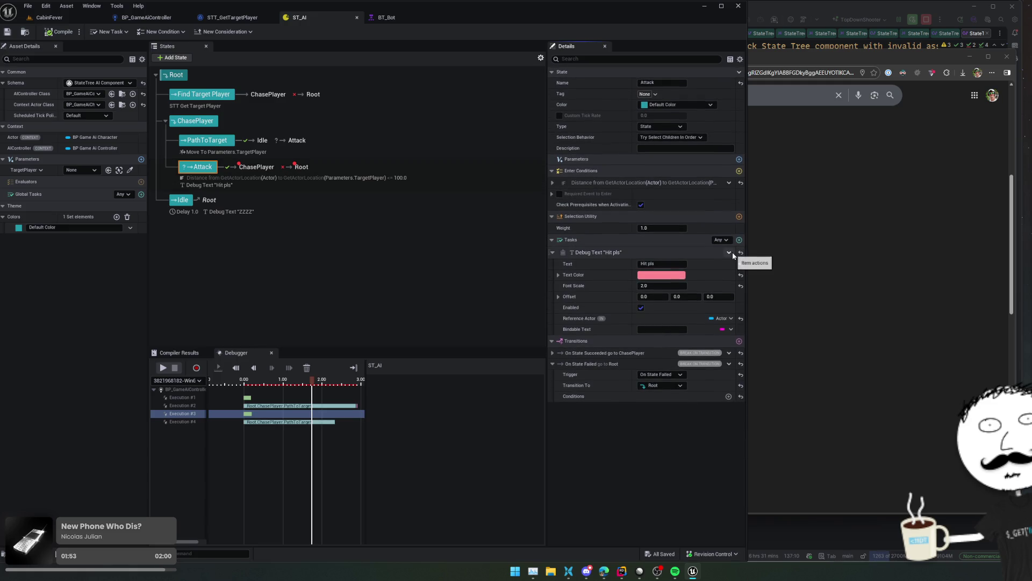
{"action": "left_click", "coordinate": [624, 252]}
{"action": "left_click", "coordinate": [739, 240]}
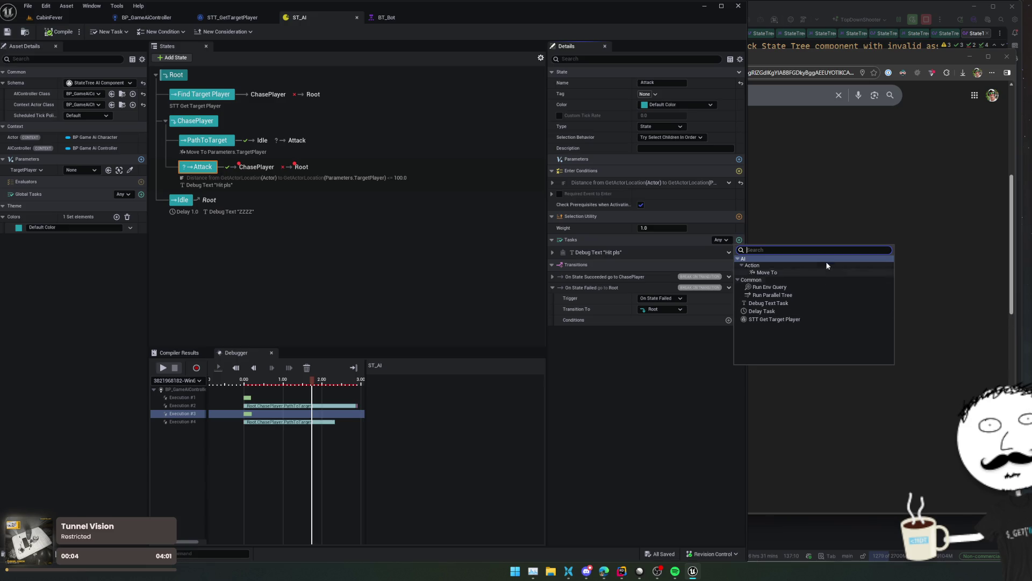
{"action": "left_click", "coordinate": [685, 344]}
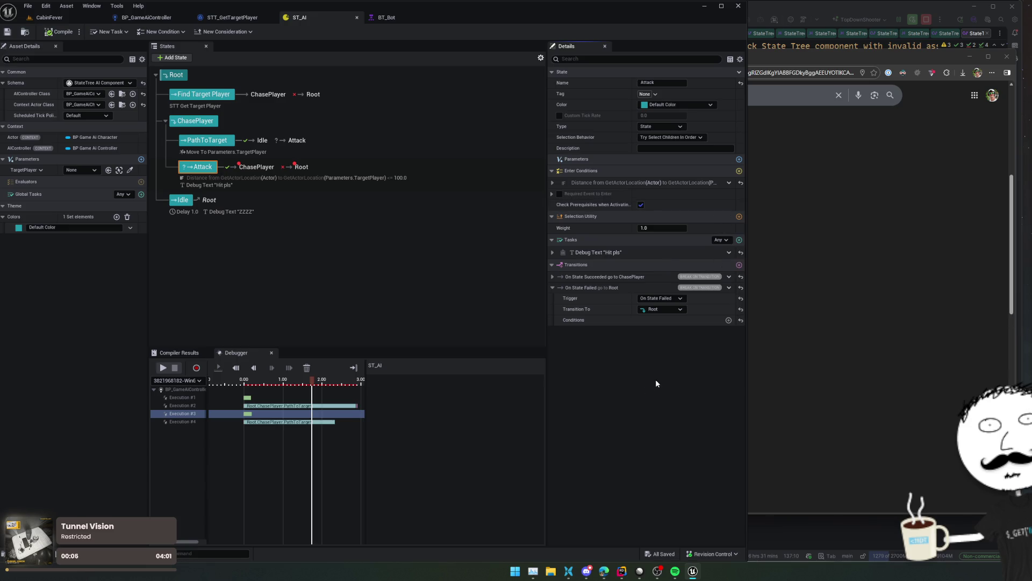
- Check Attack's Selection Behavior and Type options, keep Type as State, and add a transition
{"action": "left_click", "coordinate": [677, 139]}
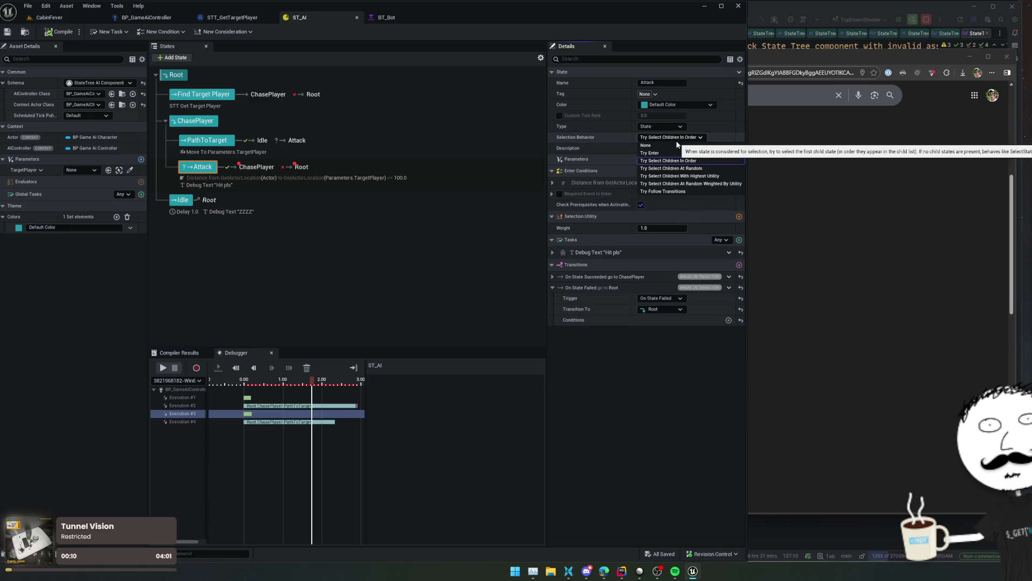
{"action": "left_click", "coordinate": [679, 129]}
{"action": "left_click", "coordinate": [679, 128]}
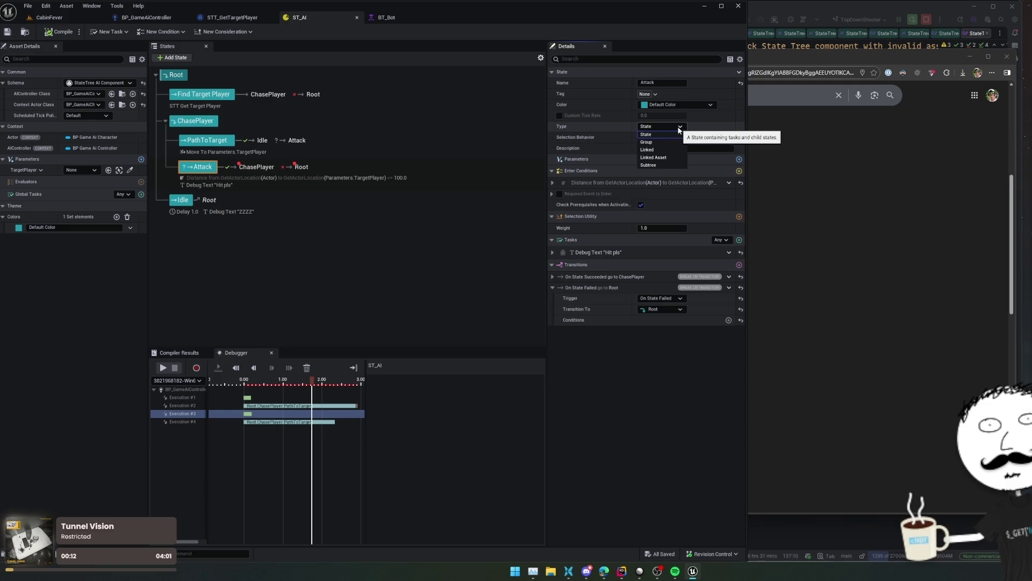
{"action": "left_click", "coordinate": [679, 129]}
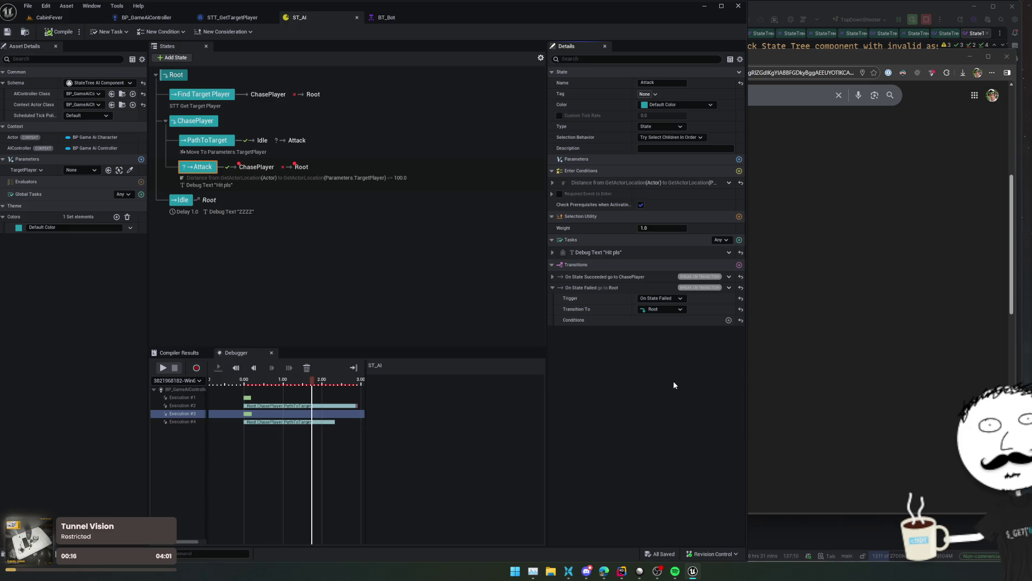
{"action": "left_click", "coordinate": [739, 265]}
- Keep the new transition as On State Completed to Root and make it break on transition
{"action": "left_click", "coordinate": [679, 342]}
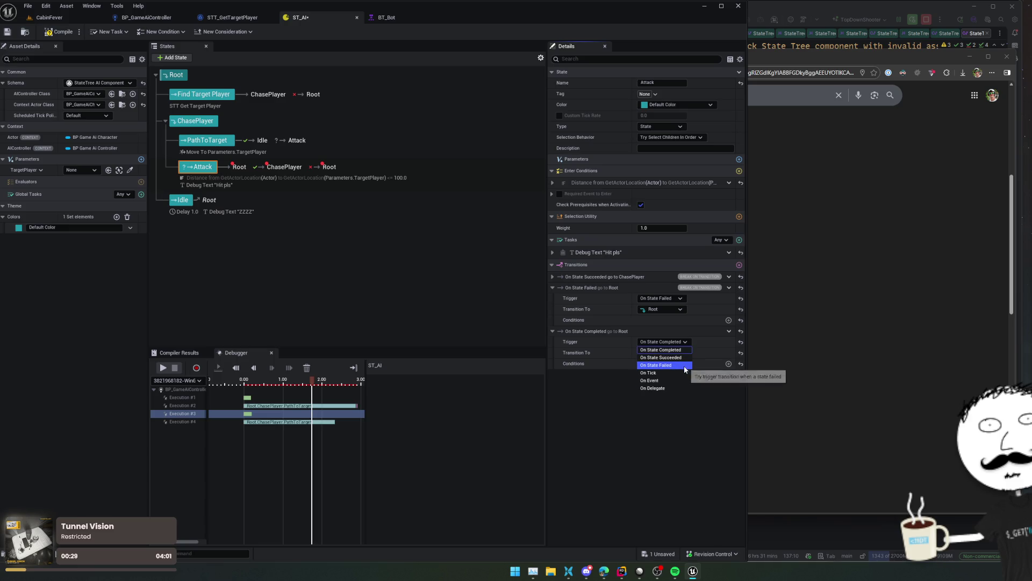
{"action": "left_click", "coordinate": [589, 274]}
{"action": "left_click", "coordinate": [589, 274]}
{"action": "scroll", "coordinate": [663, 404], "scroll_direction": "down", "scroll_amount": 1}
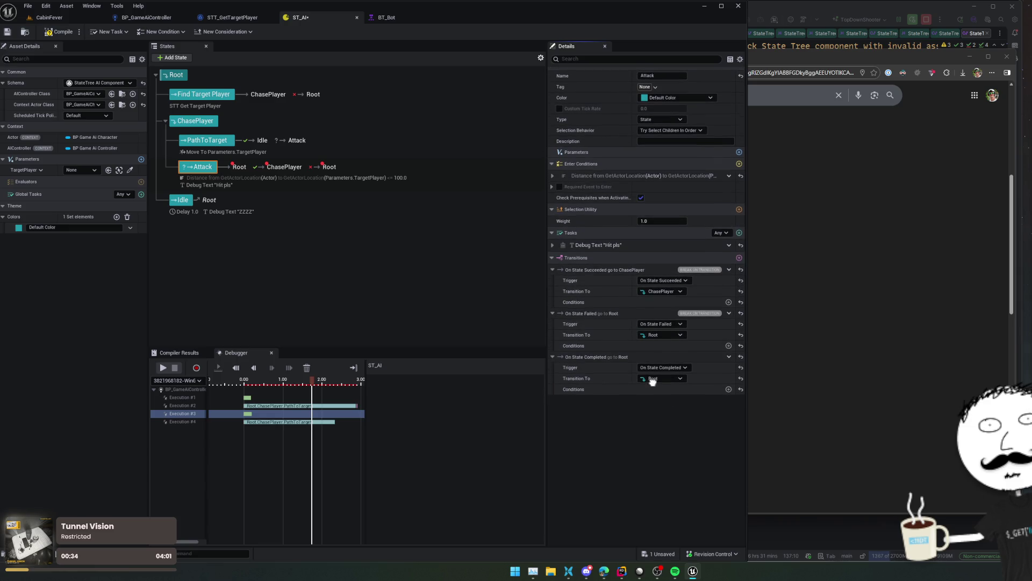
{"action": "scroll", "coordinate": [676, 403], "scroll_direction": "up", "scroll_amount": 1}
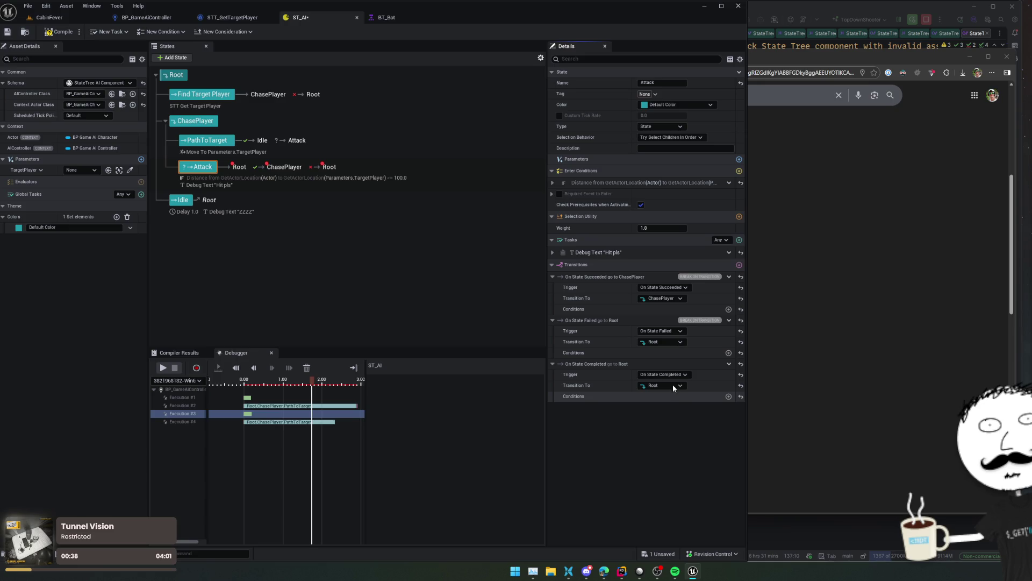
{"action": "left_click", "coordinate": [679, 375]}
{"action": "left_click", "coordinate": [689, 383]}
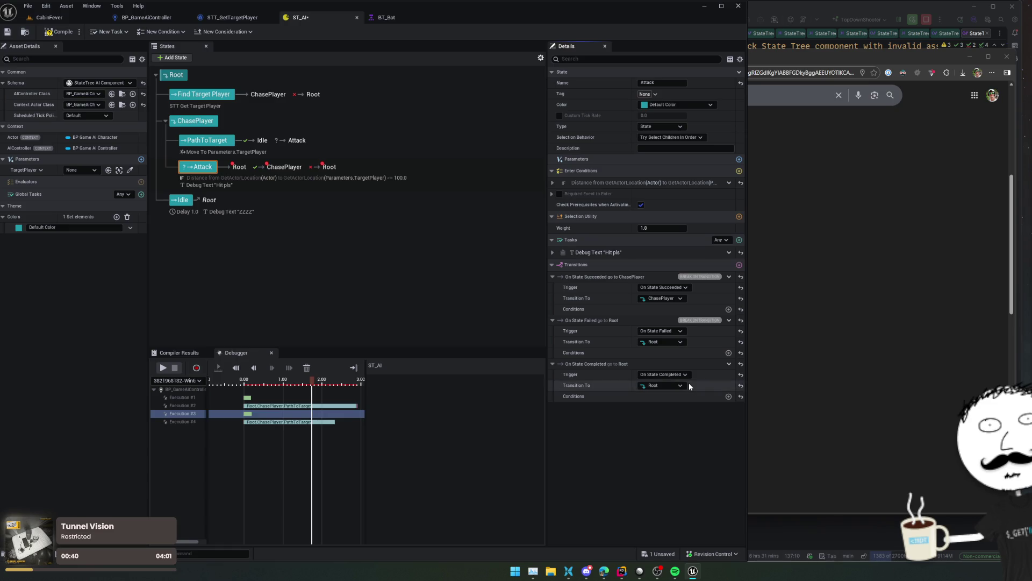
{"action": "left_click", "coordinate": [682, 385]}
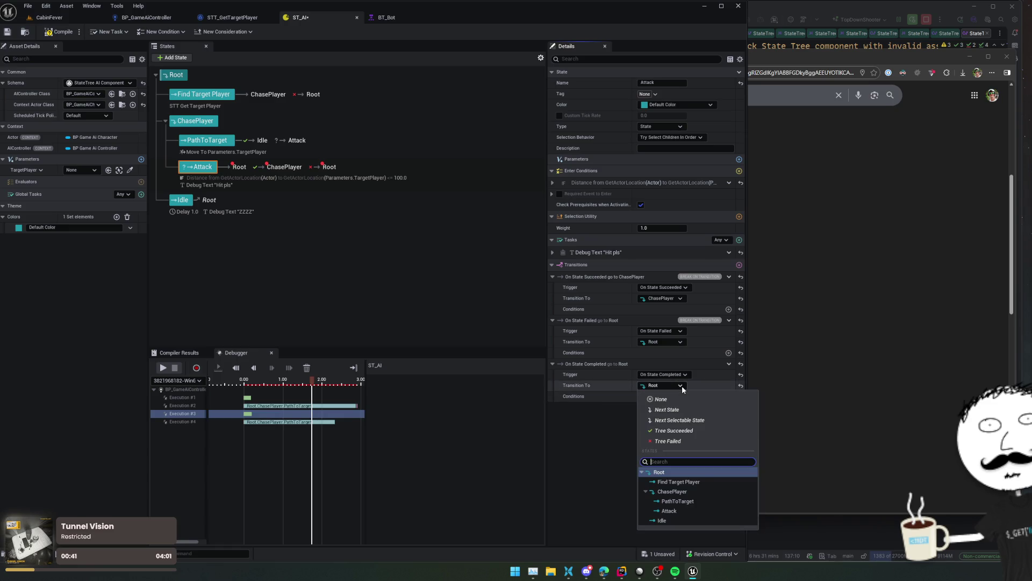
{"action": "left_click", "coordinate": [681, 385]}
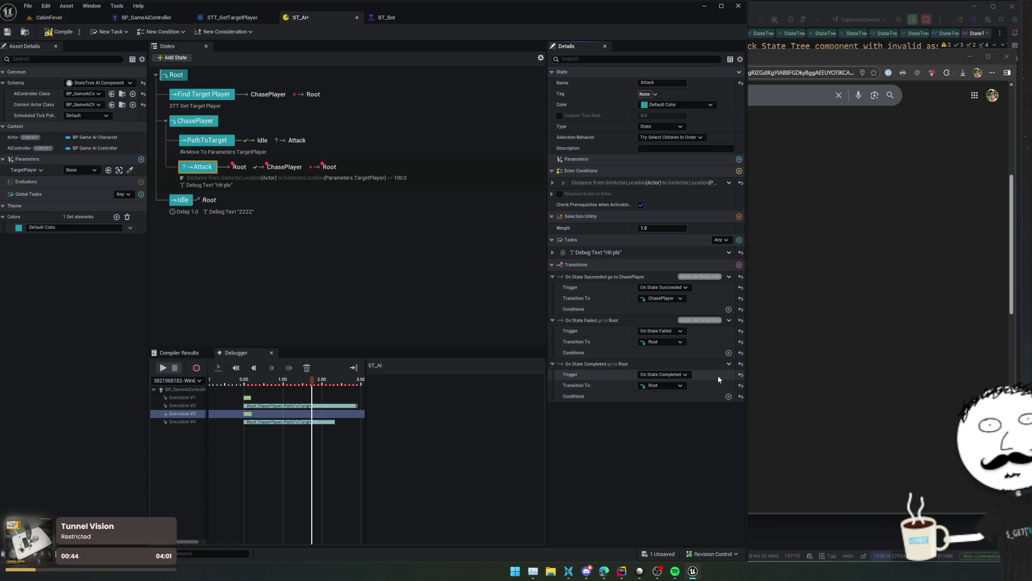
{"action": "right_click", "coordinate": [692, 363]}
{"action": "left_click", "coordinate": [745, 450]}
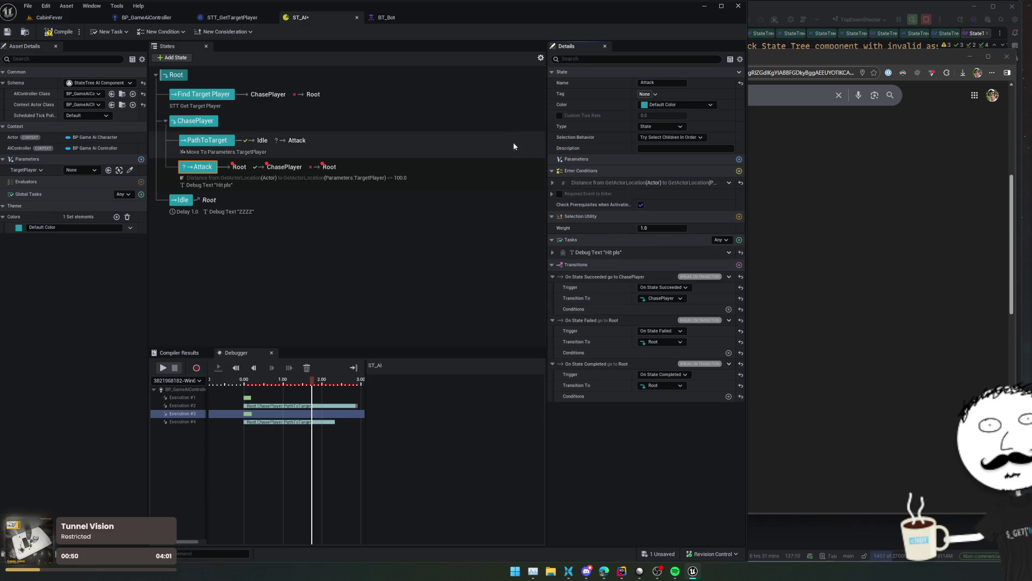
- Compile ST_AI, then play-test CabinFever, walking the player down the room
{"action": "left_click", "coordinate": [65, 32]}
{"action": "left_click", "coordinate": [39, 18]}
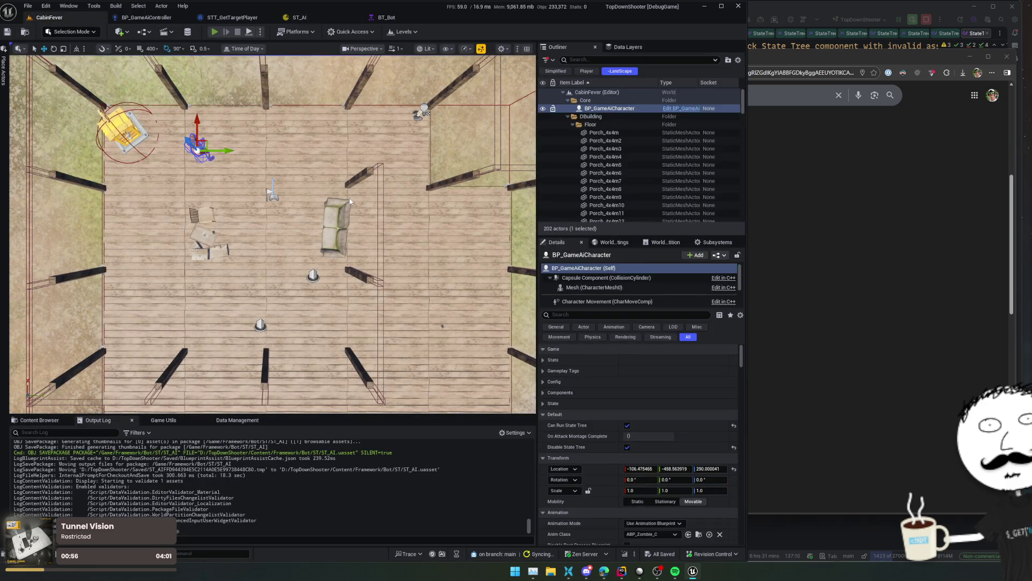
{"action": "key", "text": "alt+p"}
{"action": "key", "text": "s"}
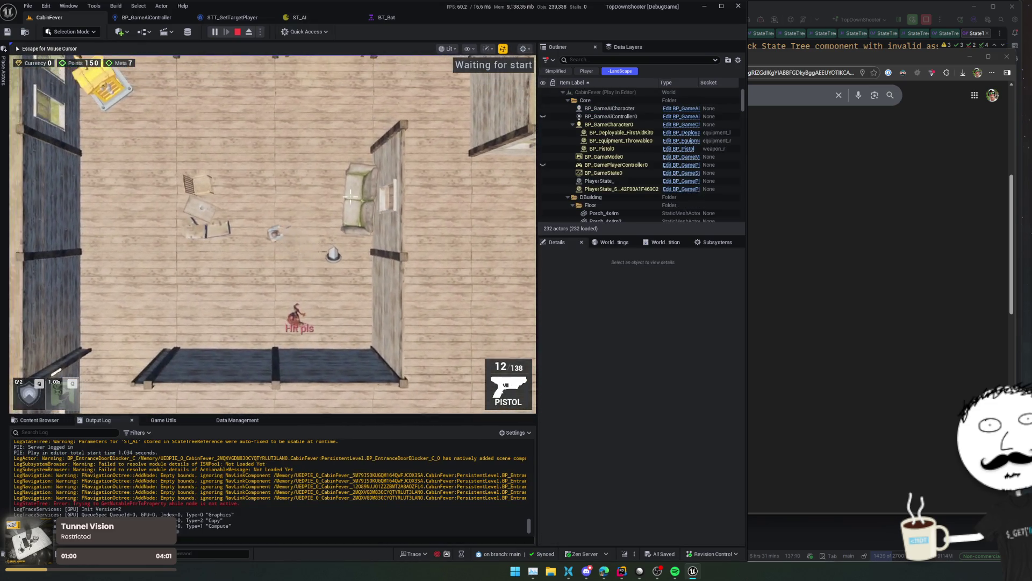
- Review Execution #2 in the ST_AI debugger: Distance Compare passes and Root.ChasePlayer.Attack activates
{"action": "key", "text": "Escape"}
{"action": "left_click", "coordinate": [294, 20]}
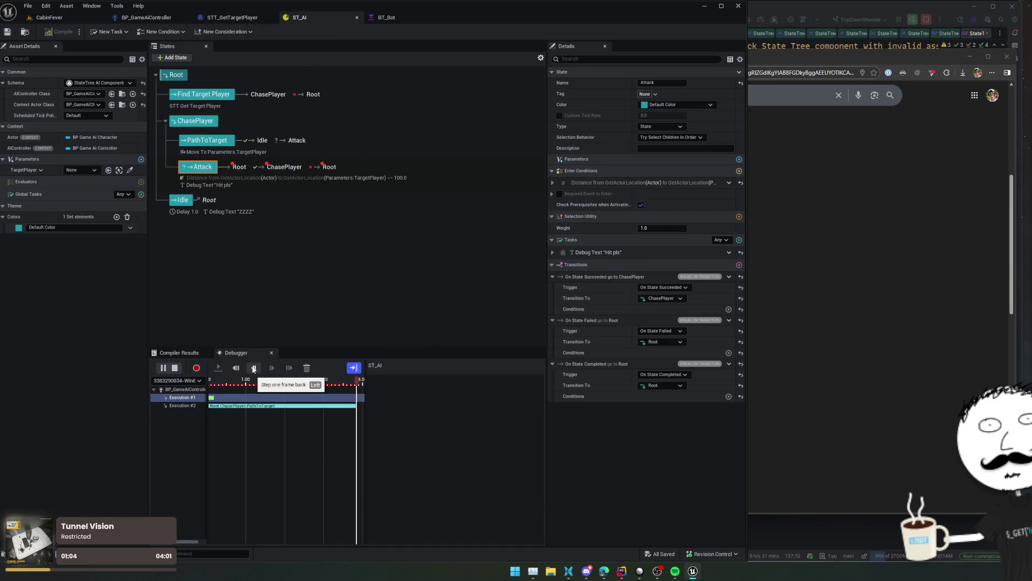
{"action": "left_click", "coordinate": [253, 368]}
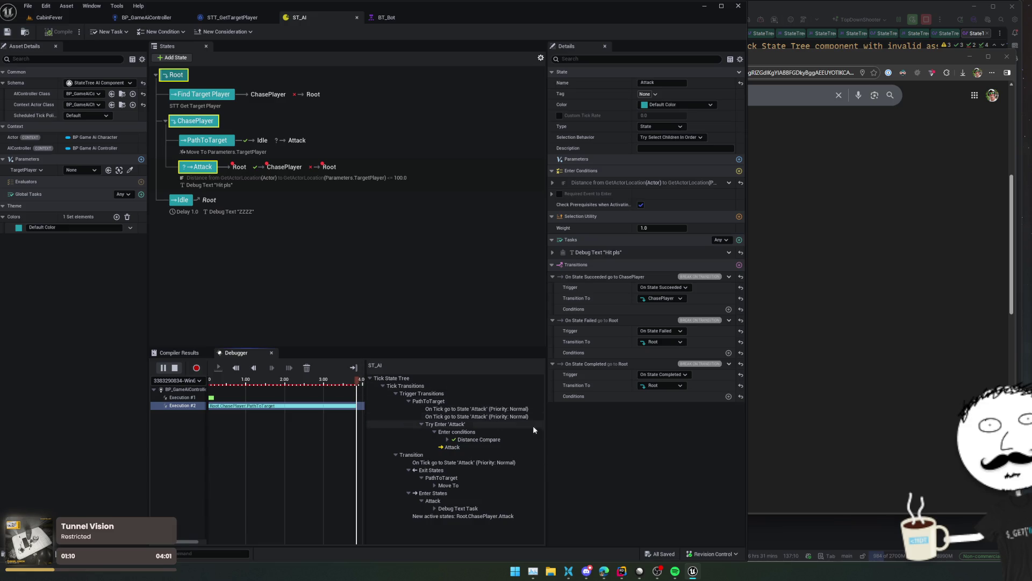
- Search Google for 'ue state tree stops running'
{"action": "left_click", "coordinate": [880, 302]}
{"action": "left_click", "coordinate": [484, 94]}
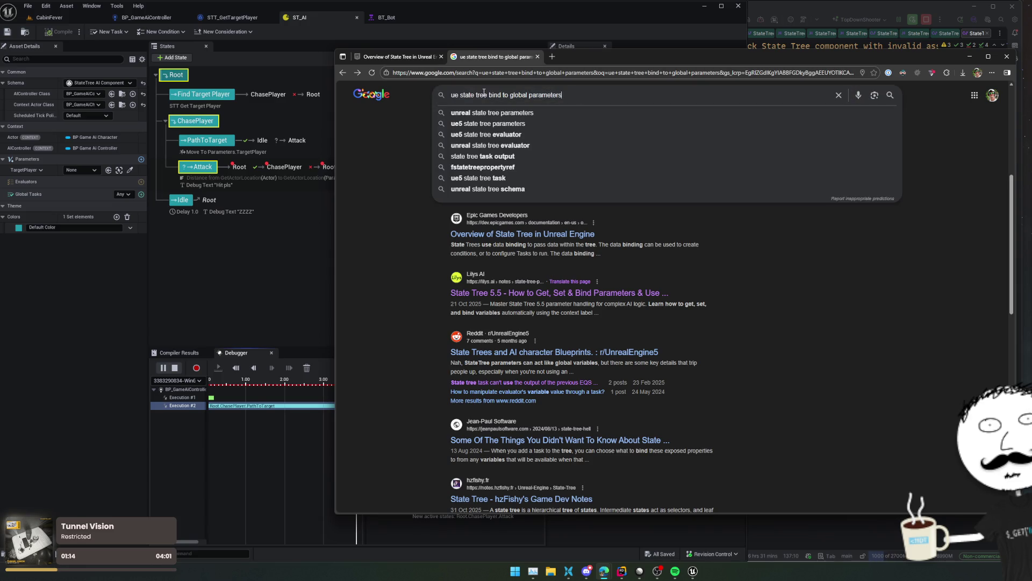
{"action": "key", "text": "shift+End"}
{"action": "type", "text": "stops running"}
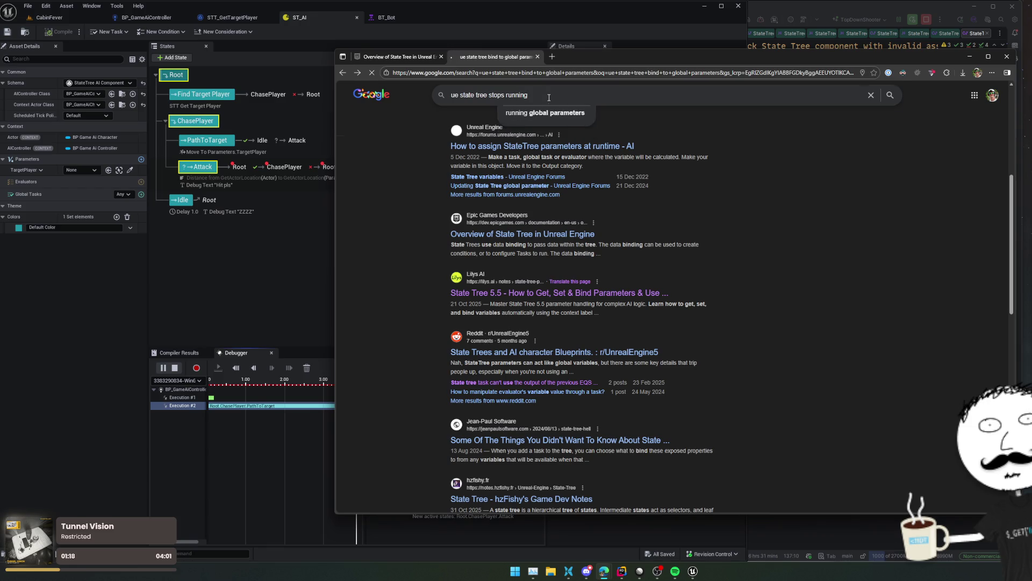
{"action": "key", "text": "Return"}
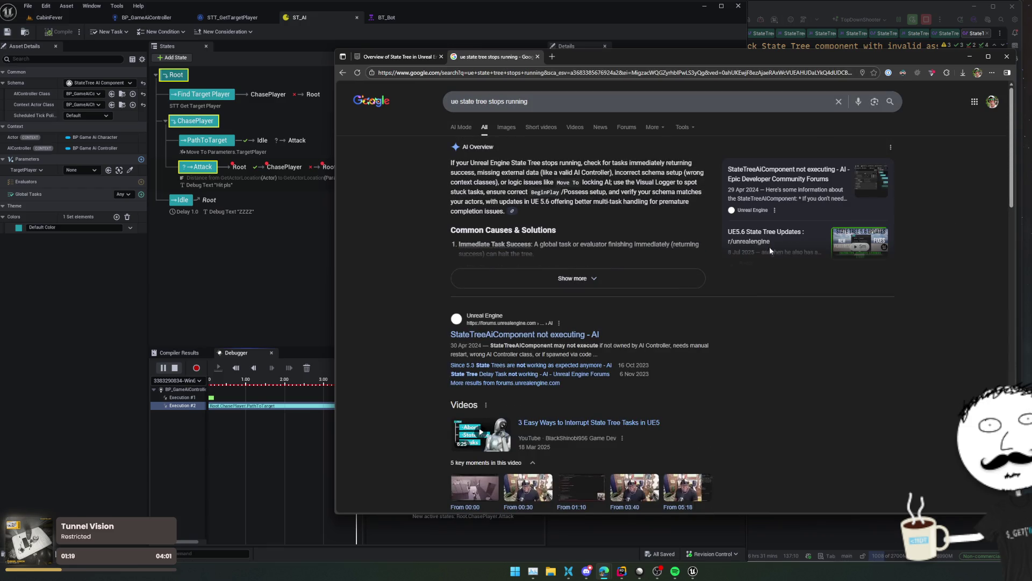
- Expand the AI Overview, read causes like Immediate Task Success, then return to the running game
{"action": "mouse_move", "coordinate": [377, 161]}
{"action": "left_mouse_down"}
{"action": "mouse_move", "coordinate": [404, 174]}
{"action": "mouse_move", "coordinate": [403, 209]}
{"action": "left_mouse_up"}
{"action": "left_click", "coordinate": [375, 248]}
{"action": "left_click", "coordinate": [572, 278]}
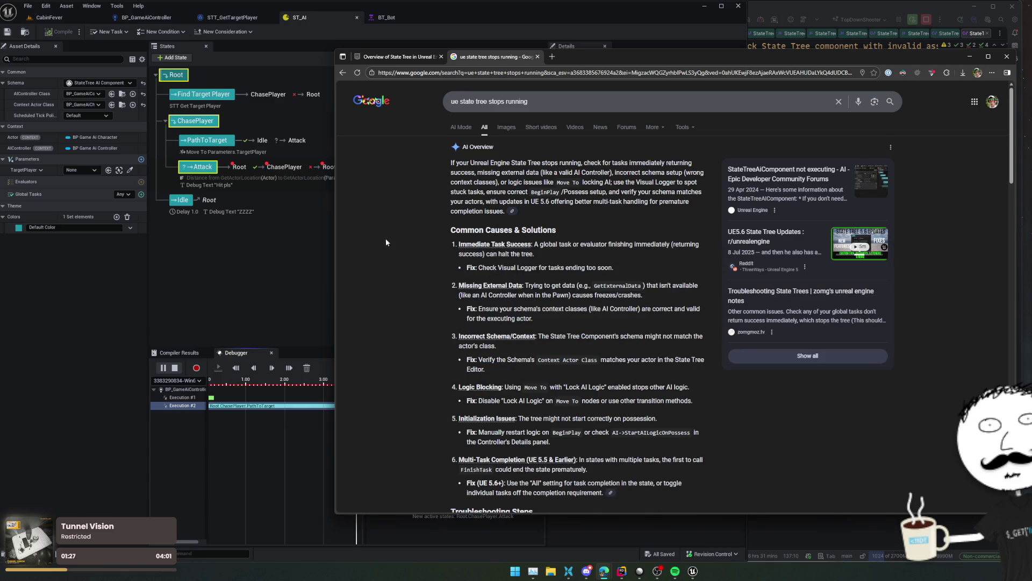
{"action": "left_click_drag", "start_coordinate": [383, 243], "coordinate": [393, 279]}
{"action": "left_click", "coordinate": [393, 283]}
{"action": "scroll", "coordinate": [394, 284], "scroll_direction": "down", "scroll_amount": 1}
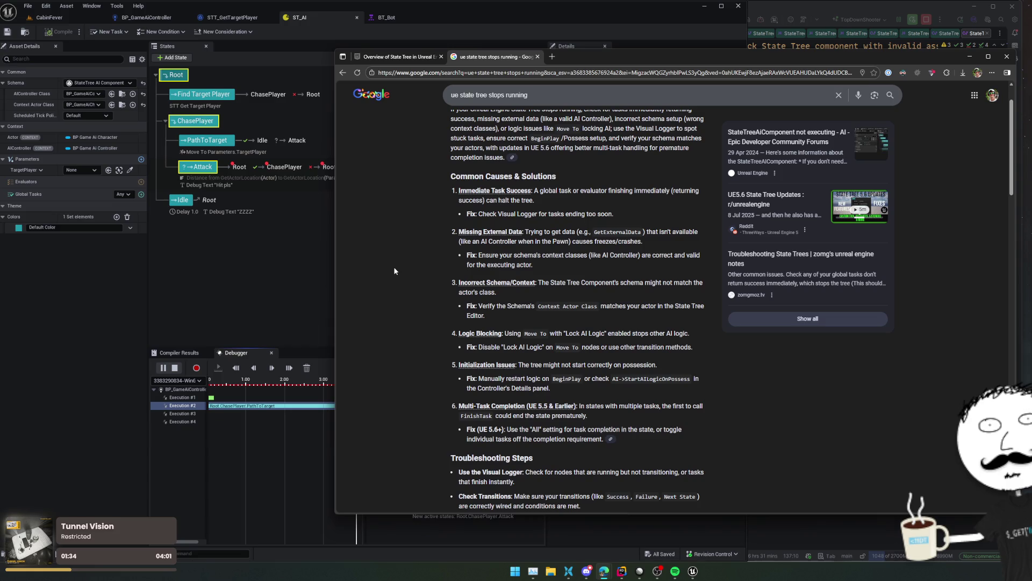
{"action": "scroll", "coordinate": [394, 269], "scroll_direction": "down", "scroll_amount": 3}
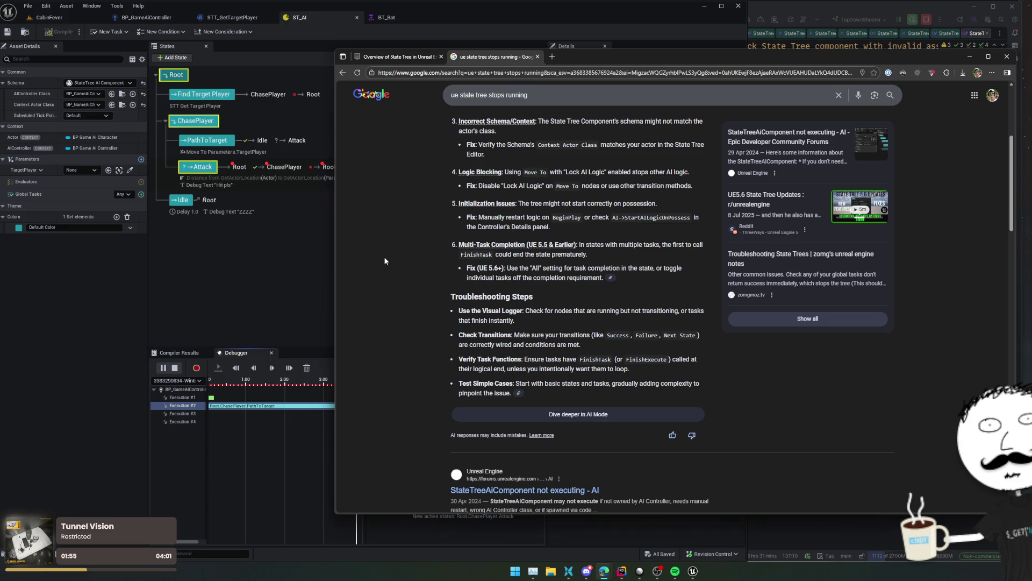
{"action": "scroll", "coordinate": [385, 262], "scroll_direction": "down", "scroll_amount": 5}
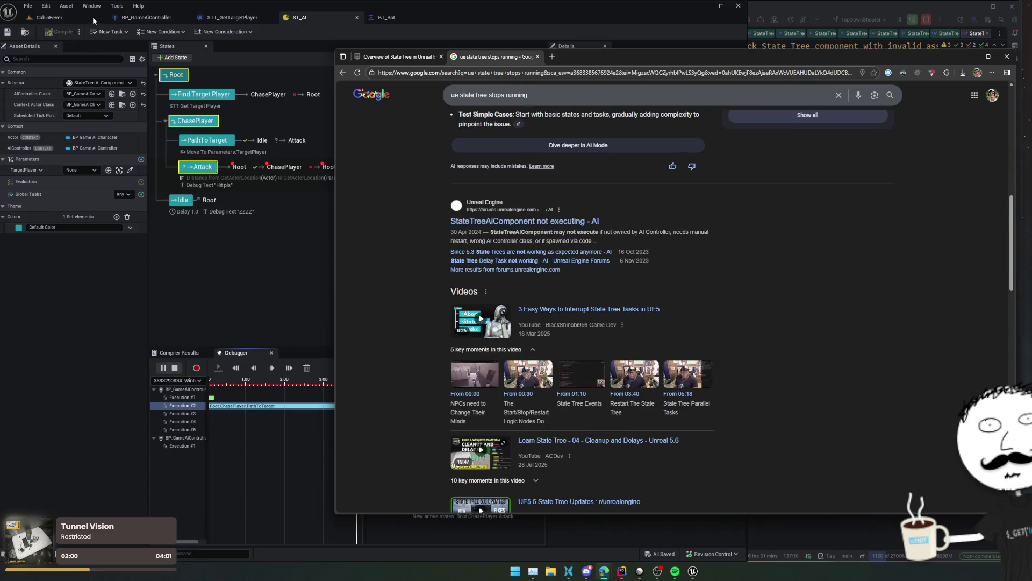
{"action": "left_click", "coordinate": [80, 19]}
{"action": "left_click", "coordinate": [295, 154]}
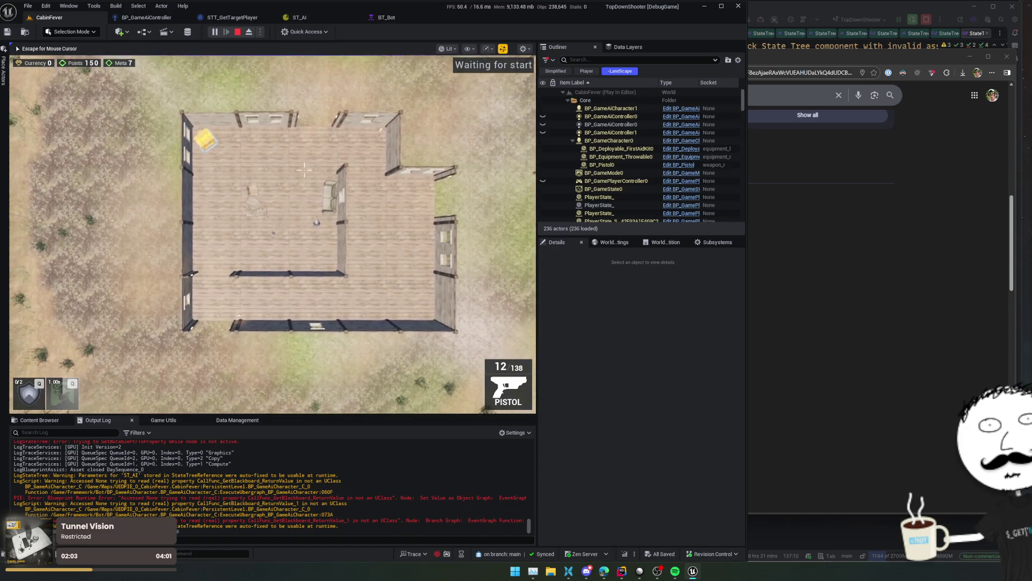
- Fire the pistol and move toward the AI until it shows 'Hit pls', then stop play
{"action": "key", "text": "Escape"}
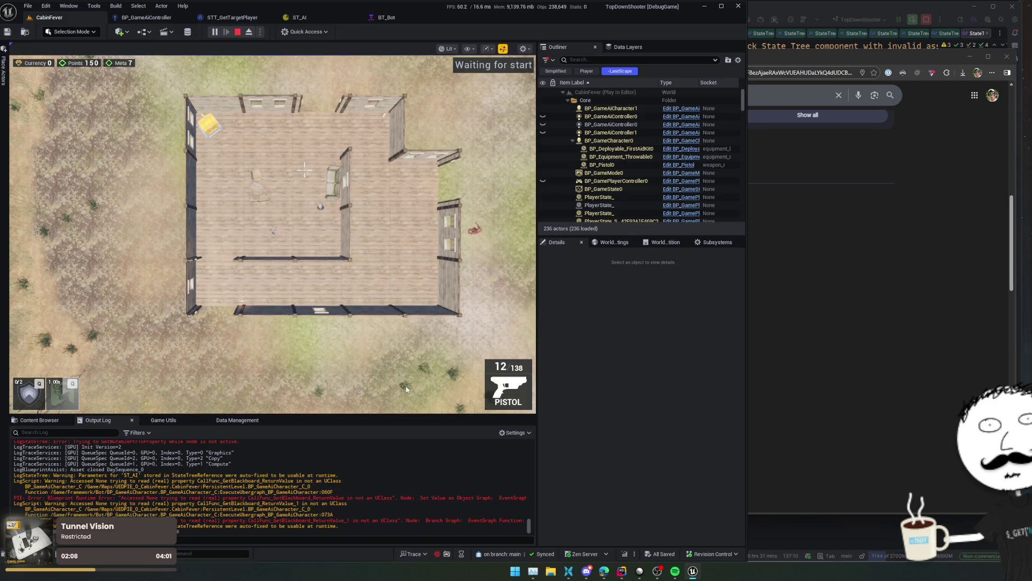
{"action": "left_click", "coordinate": [417, 193]}
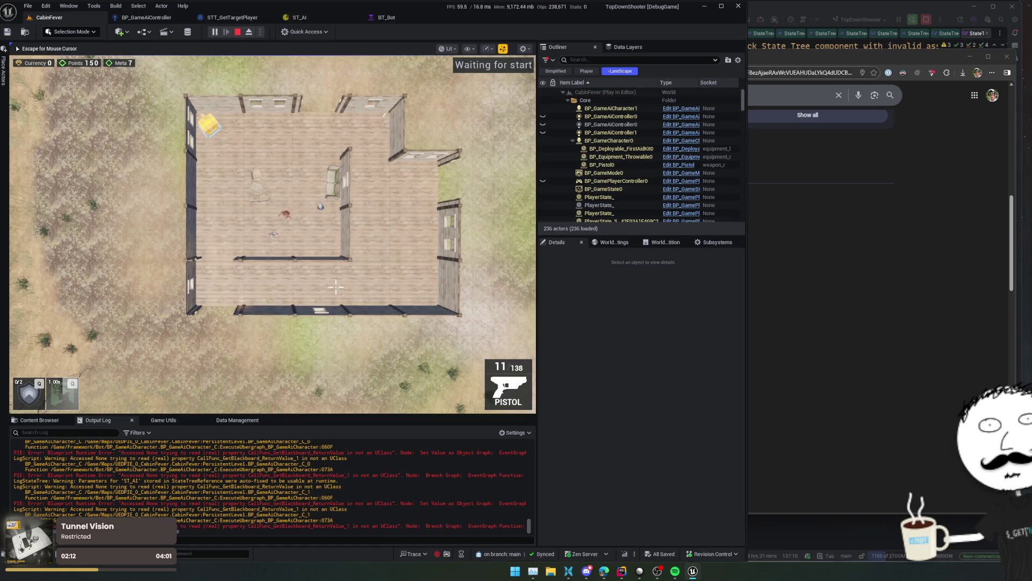
{"action": "key", "text": "a"}
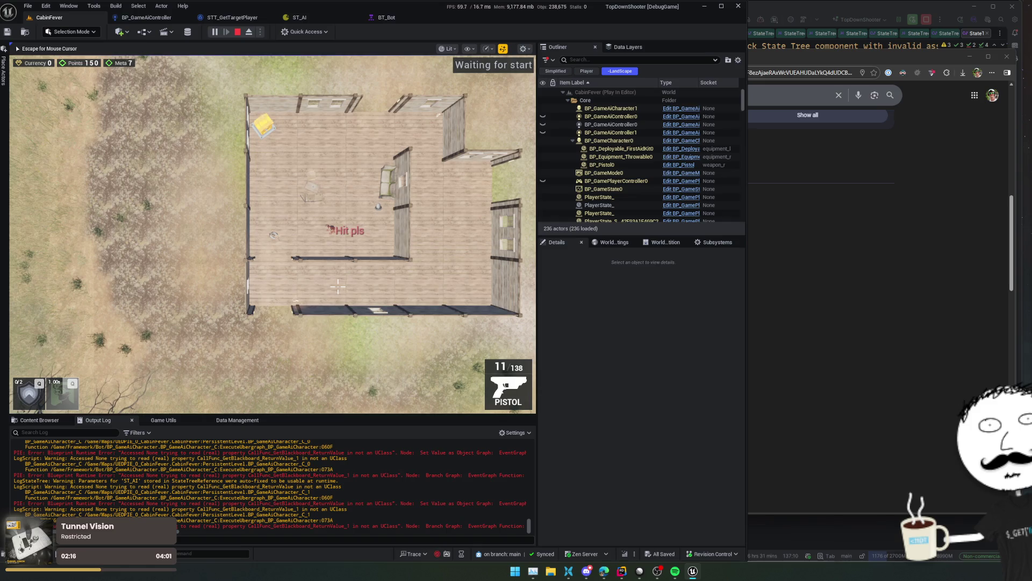
{"action": "scroll", "coordinate": [337, 286], "scroll_direction": "down", "scroll_amount": 3}
{"action": "key", "text": "Escape"}
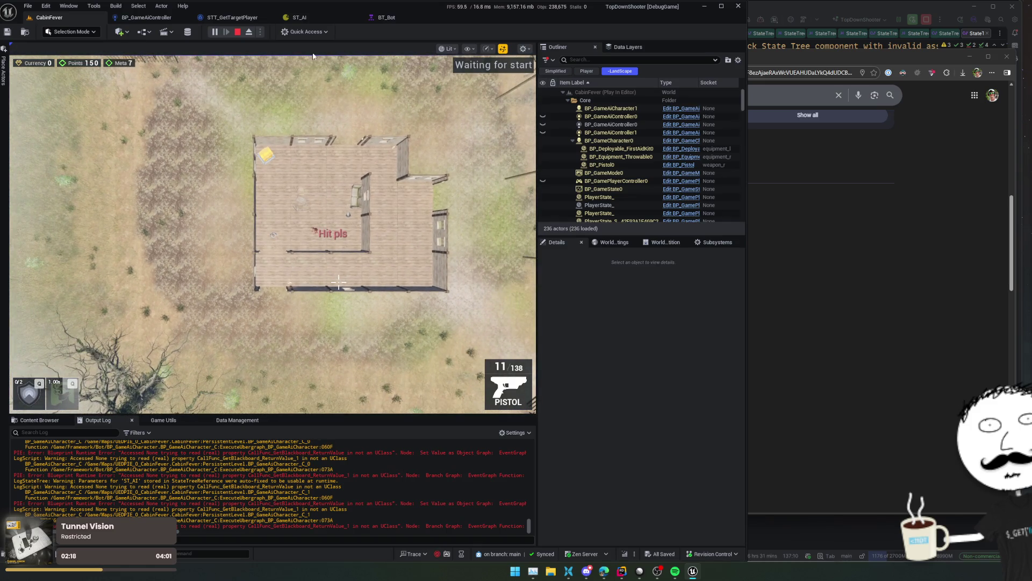
{"action": "left_click", "coordinate": [237, 32]}
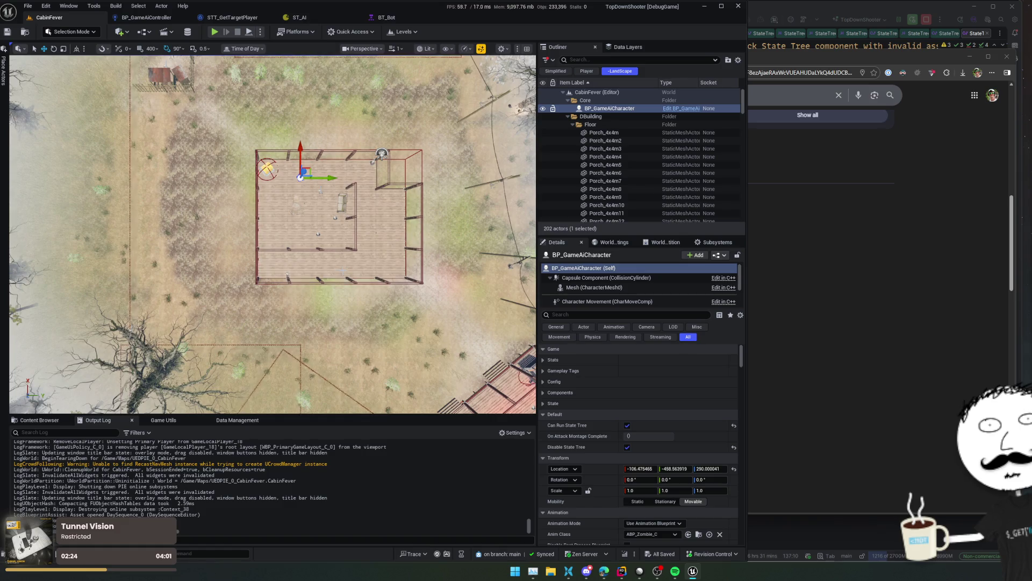
- Open the Visual Logger through command search and start recording
{"action": "key", "text": "ctrl+shift+p"}
{"action": "type", "text": "VisualLog"}
{"action": "key", "text": "BackSpace"}
{"action": "key", "text": "BackSpace"}
{"action": "key", "text": "BackSpace"}
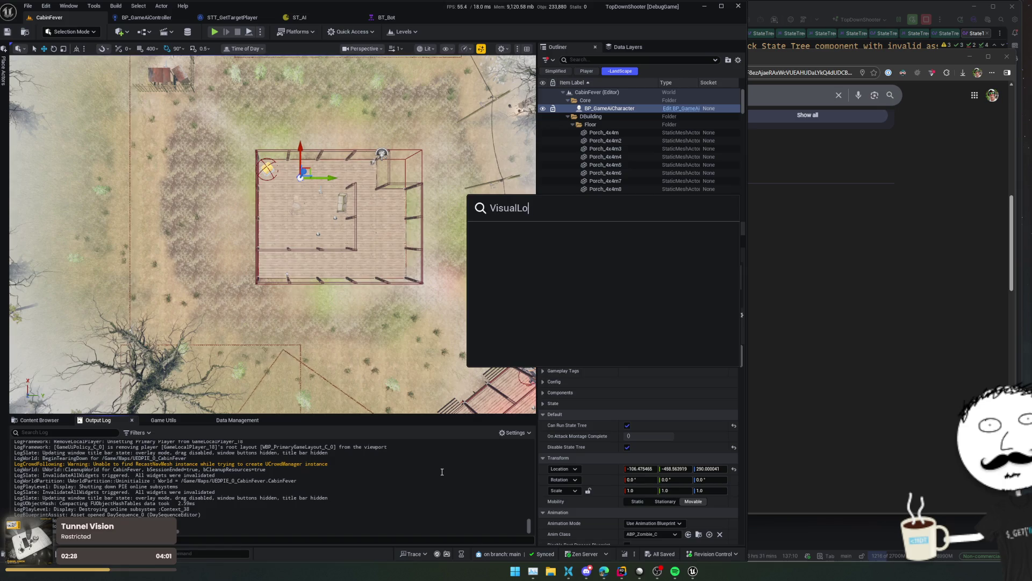
{"action": "key", "text": "Down"}
{"action": "key", "text": "Down"}
{"action": "key", "text": "Down"}
{"action": "key", "text": "Return"}
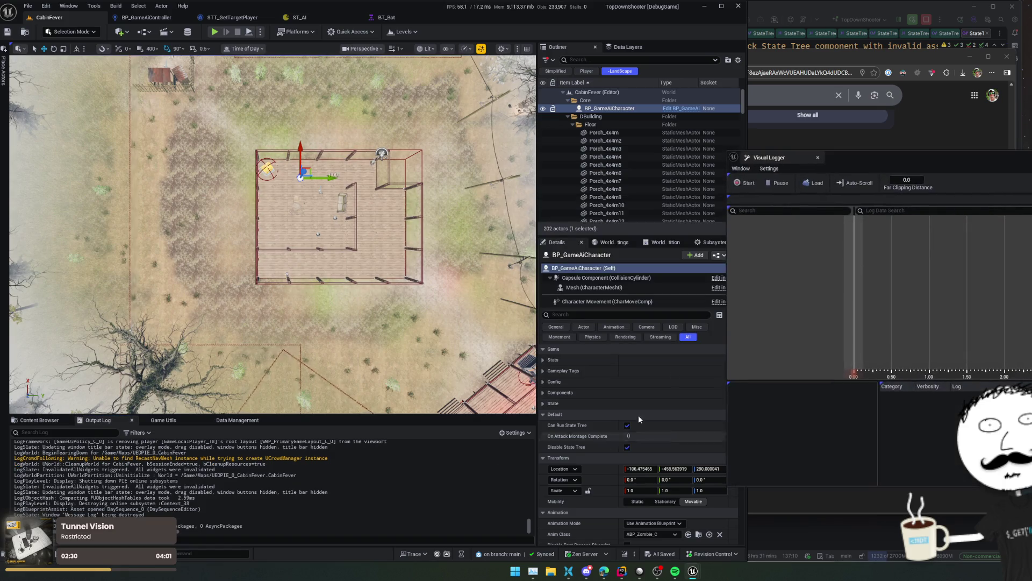
{"action": "left_click", "coordinate": [749, 186]}
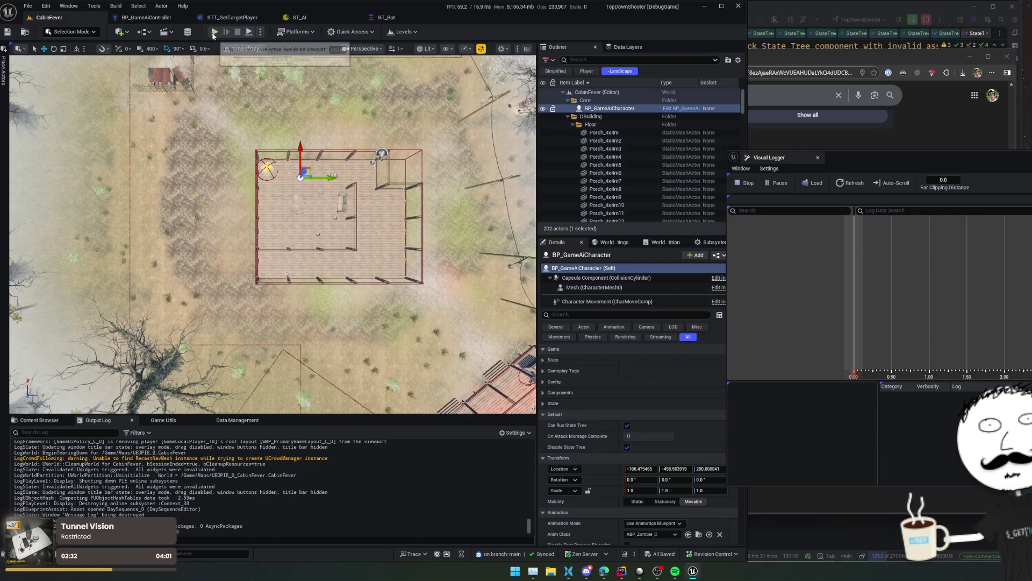
- Play-test the level, walk the player down, pause, and browse the logged actor list
{"action": "key", "text": "alt+p"}
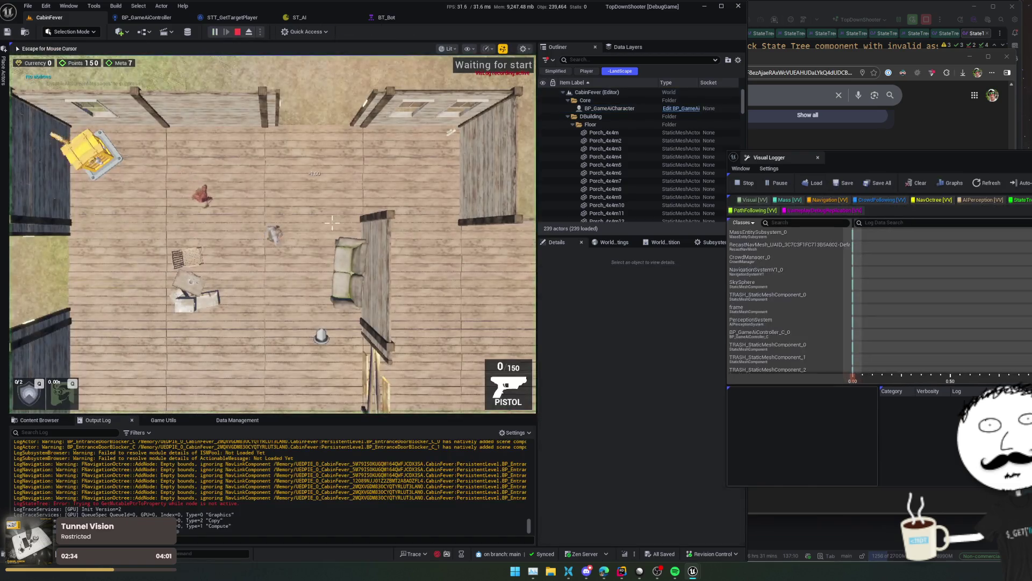
{"action": "key", "text": "s"}
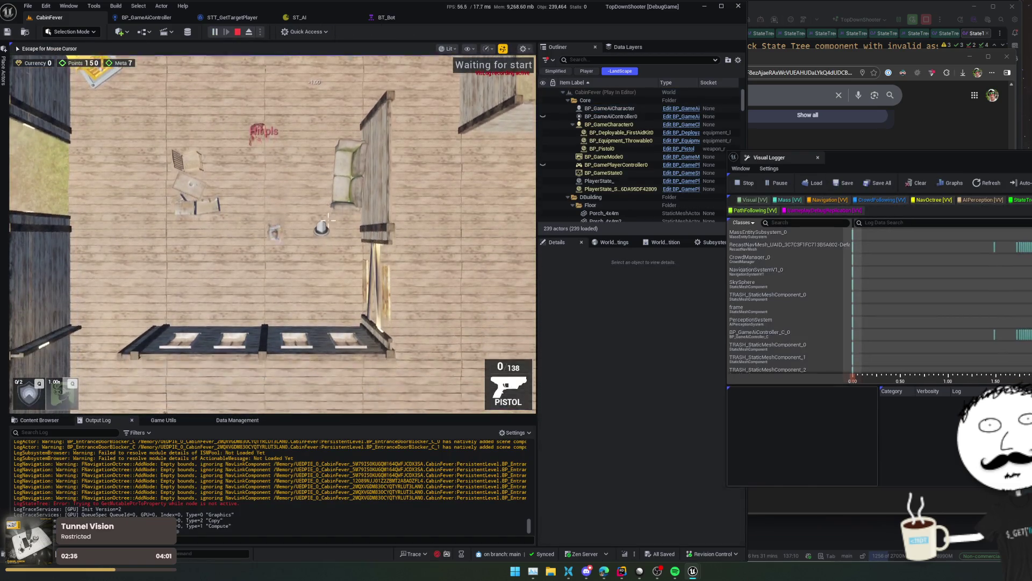
{"action": "key", "text": "Pause"}
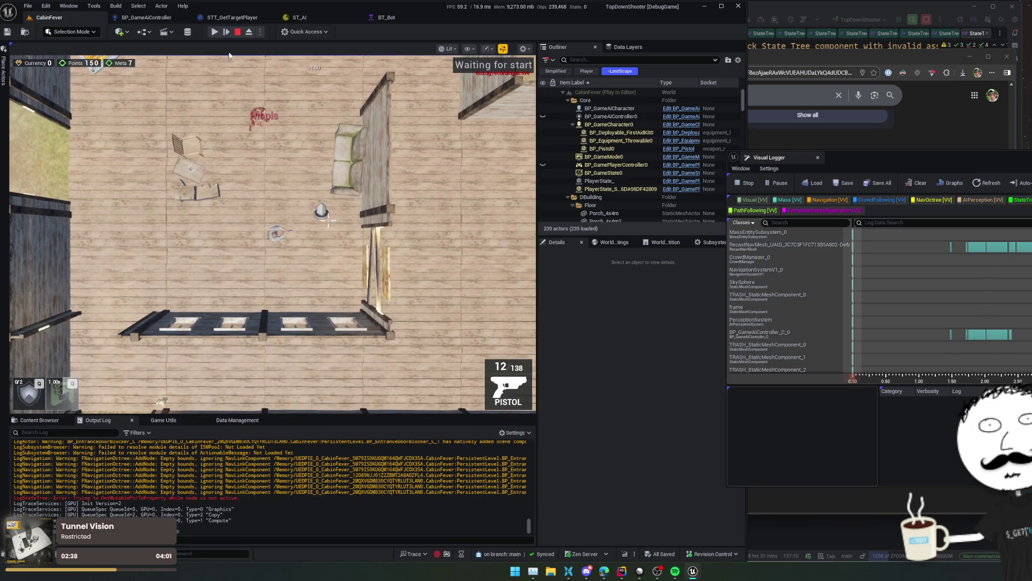
{"action": "left_click_drag", "start_coordinate": [910, 161], "coordinate": [777, 160]}
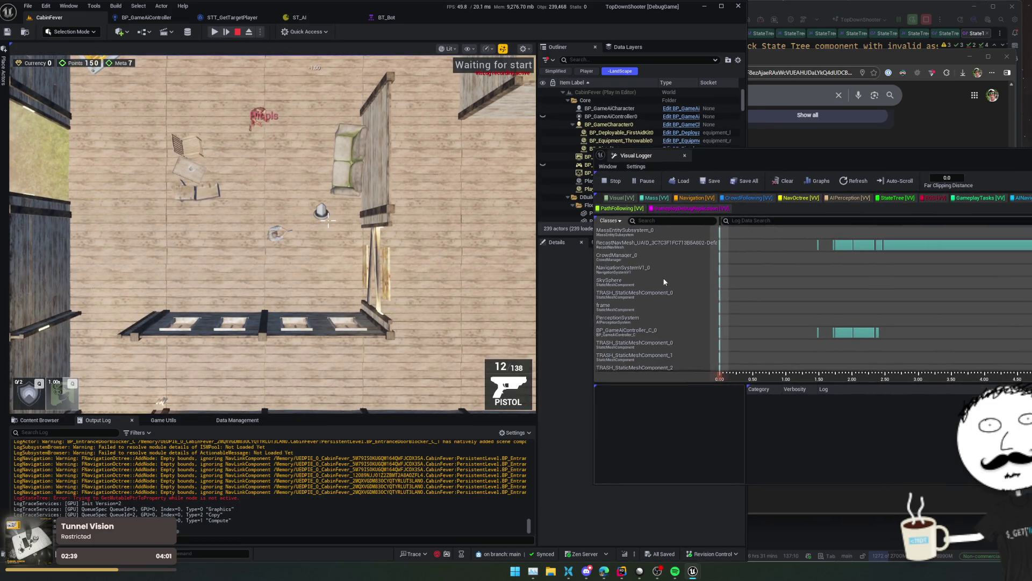
{"action": "scroll", "coordinate": [663, 277], "scroll_direction": "down", "scroll_amount": 5}
{"action": "scroll", "coordinate": [664, 278], "scroll_direction": "down", "scroll_amount": 3}
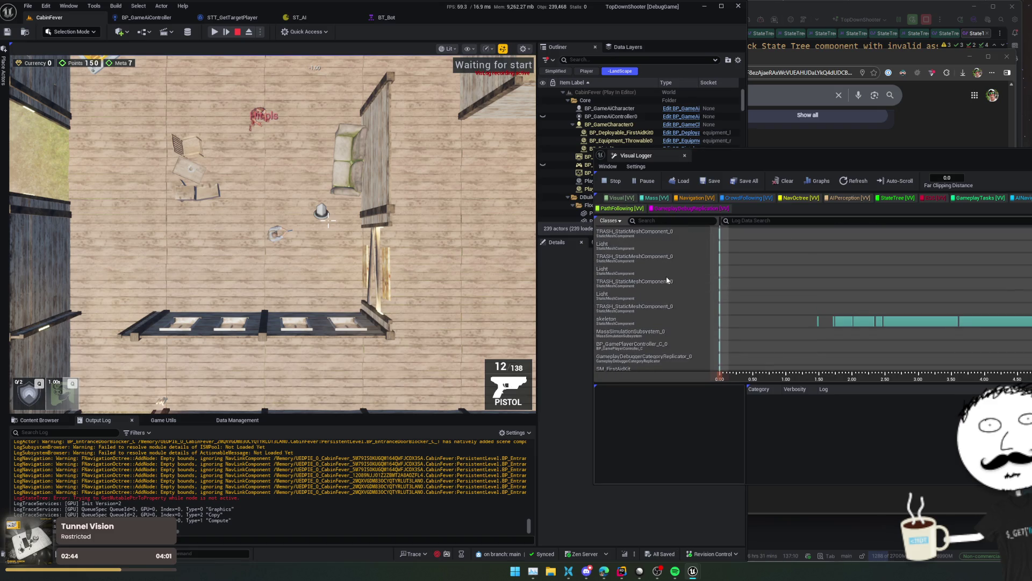
{"action": "scroll", "coordinate": [667, 280], "scroll_direction": "down", "scroll_amount": 2}
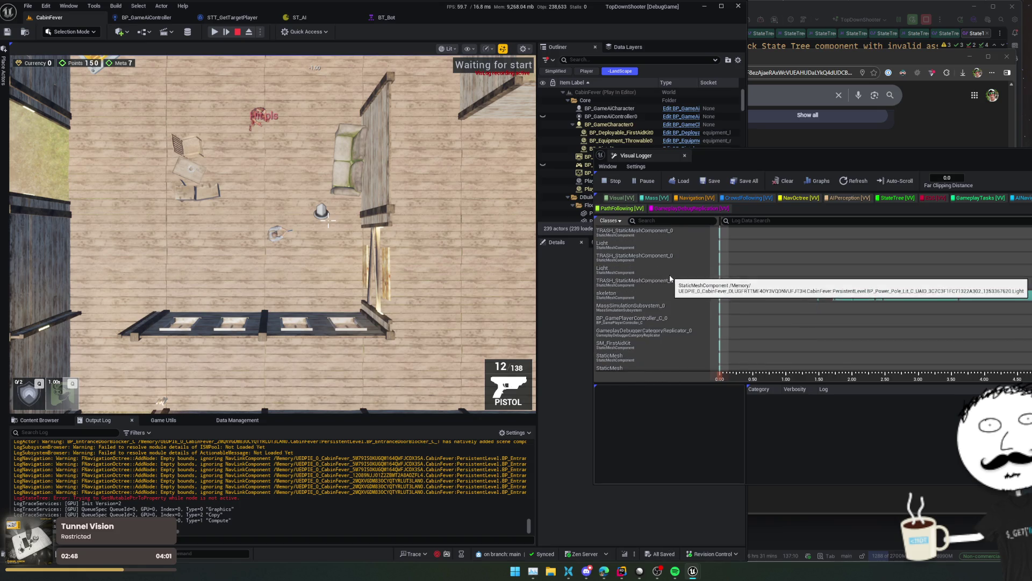
{"action": "scroll", "coordinate": [672, 277], "scroll_direction": "down", "scroll_amount": 10}
{"action": "scroll", "coordinate": [676, 278], "scroll_direction": "down", "scroll_amount": 5}
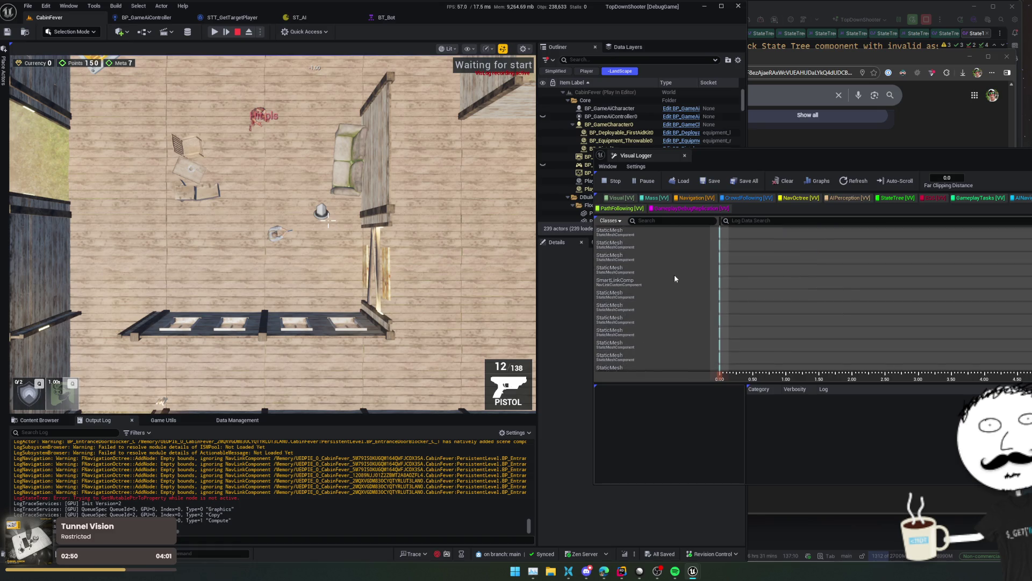
{"action": "scroll", "coordinate": [672, 280], "scroll_direction": "up", "scroll_amount": 3}
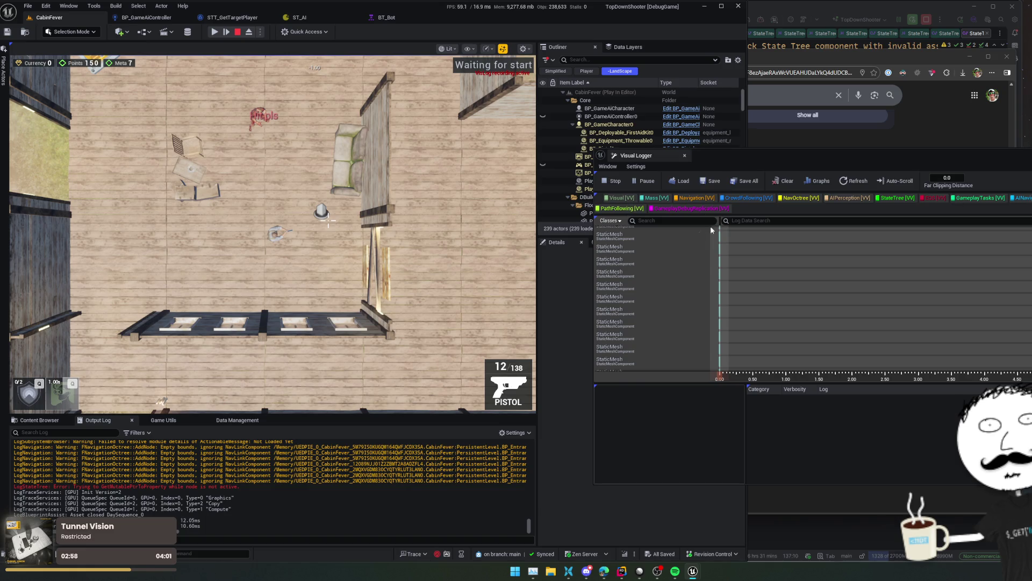
- Filter the Visual Logger classes to STT_GetTargetPlayer_C and view its log entries
{"action": "left_click", "coordinate": [654, 248]}
{"action": "left_click", "coordinate": [610, 221]}
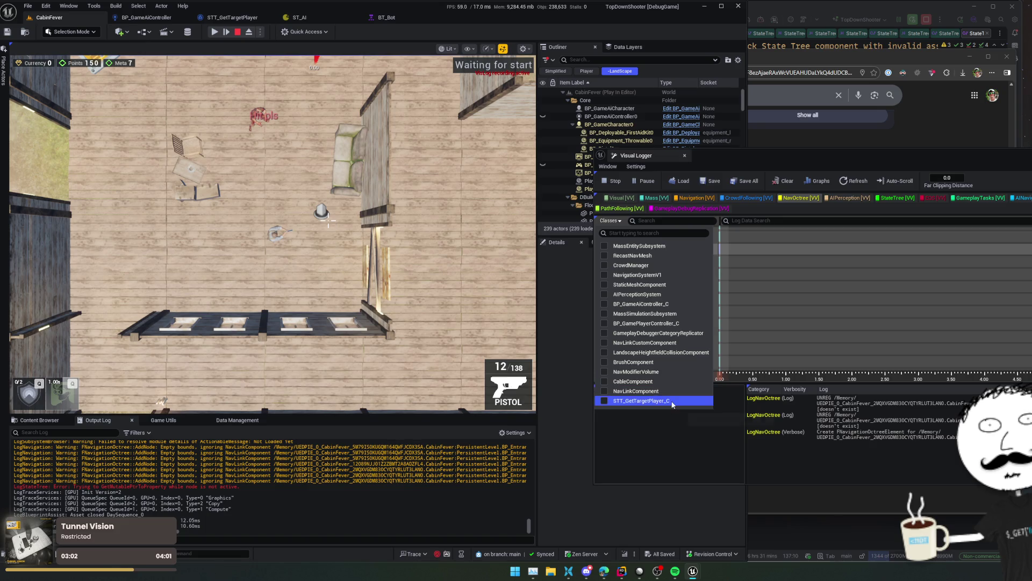
{"action": "left_click", "coordinate": [641, 400]}
{"action": "left_click", "coordinate": [632, 236]}
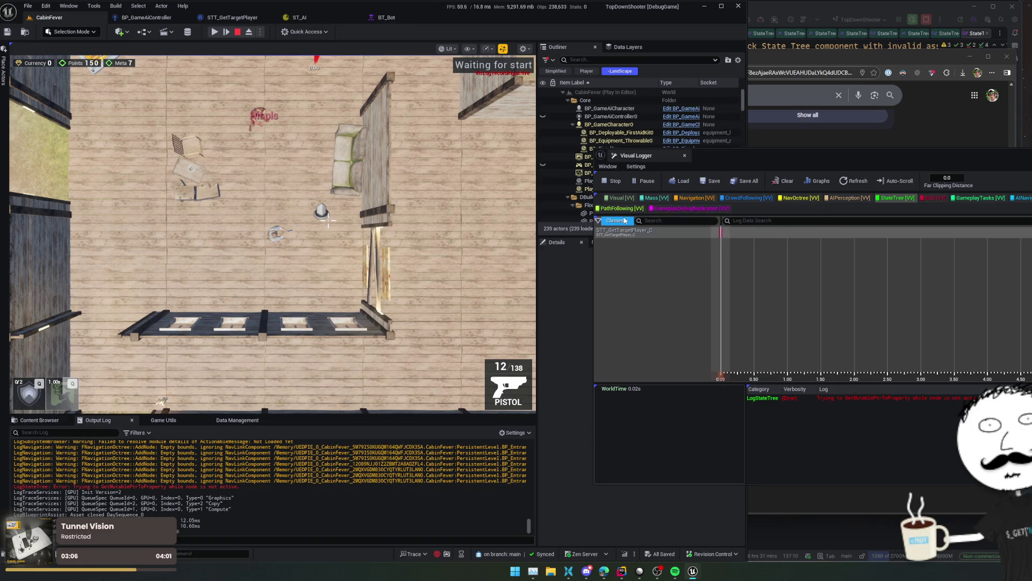
{"action": "left_click", "coordinate": [615, 221]}
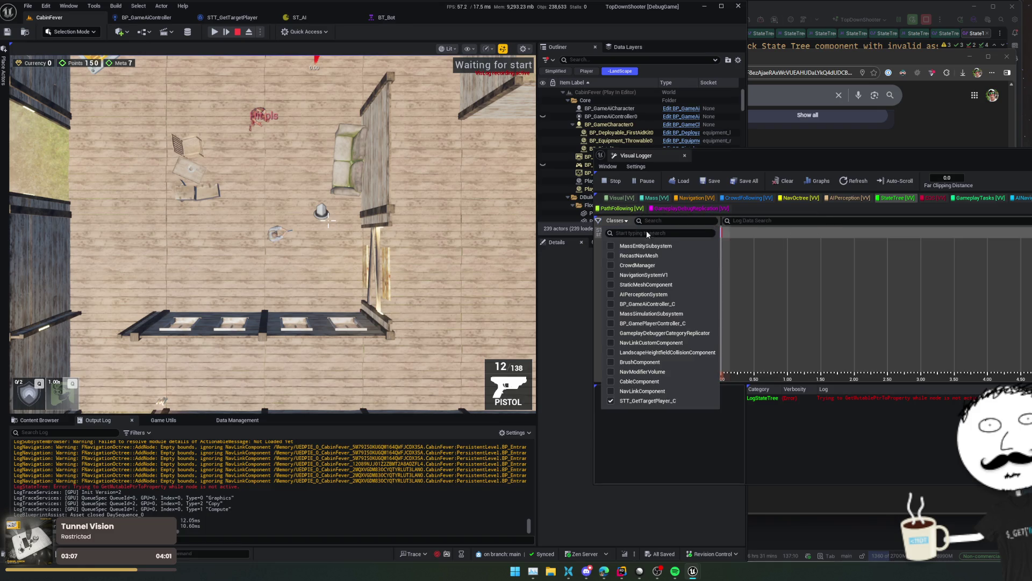
{"action": "left_click", "coordinate": [604, 401]}
{"action": "left_click", "coordinate": [604, 401]}
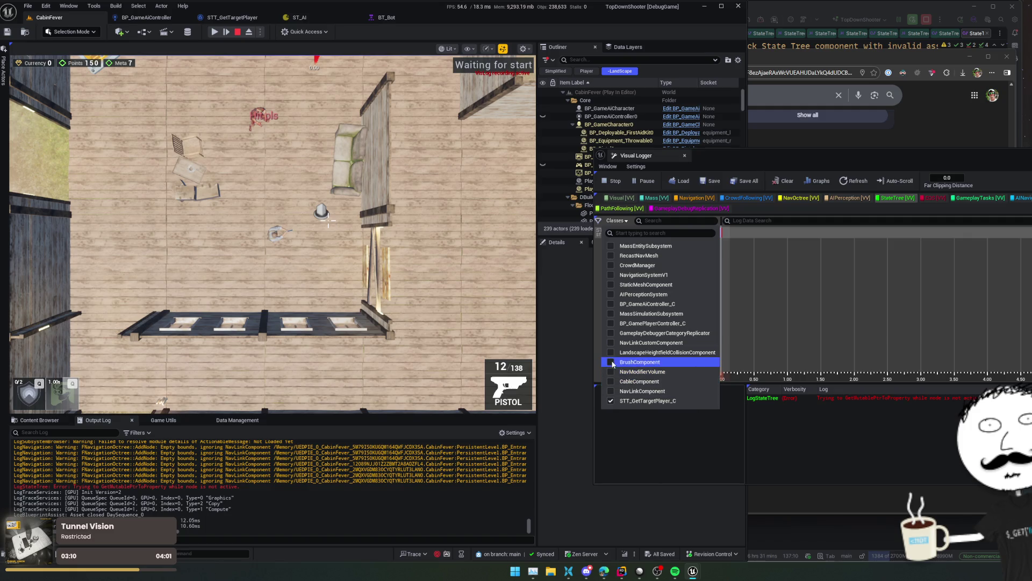
- Add BP_GamePlayerController_C, BP_GameAiController_C, AIPerceptionSystem and NavigationSystemV1 to the class filter, then select the AI controller
{"action": "left_click", "coordinate": [611, 323]}
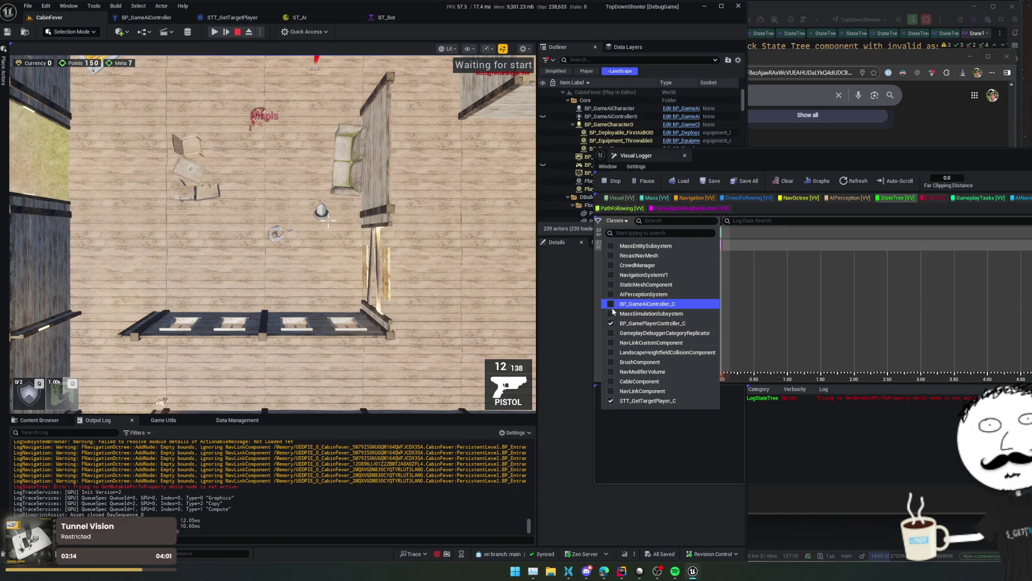
{"action": "left_click", "coordinate": [611, 304]}
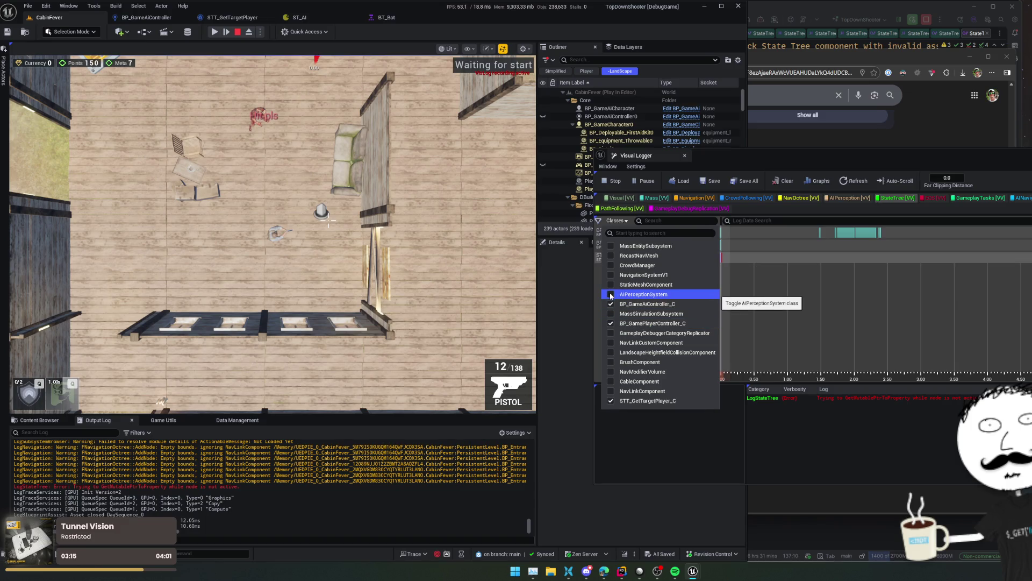
{"action": "left_click", "coordinate": [610, 295]}
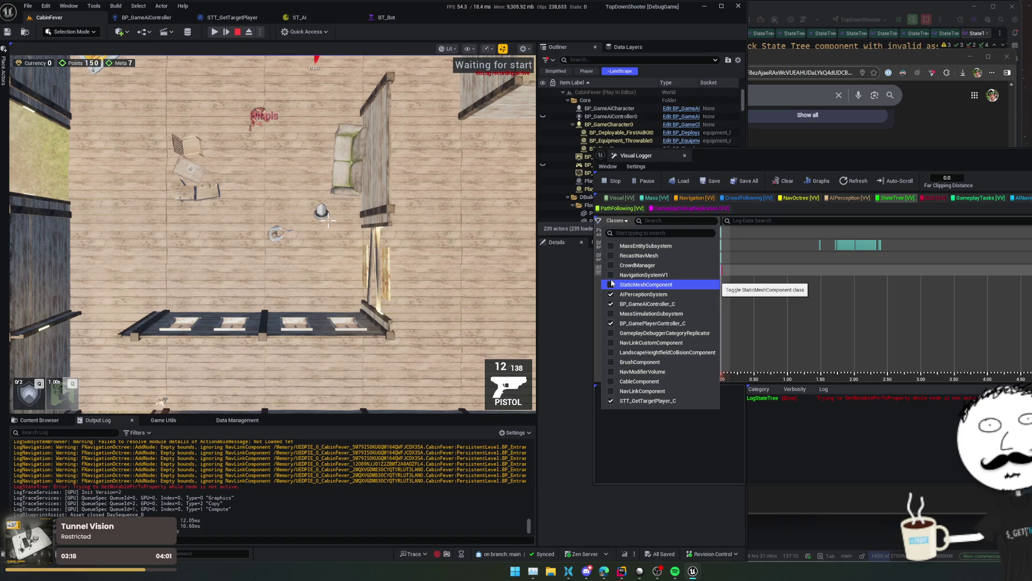
{"action": "left_click", "coordinate": [610, 275]}
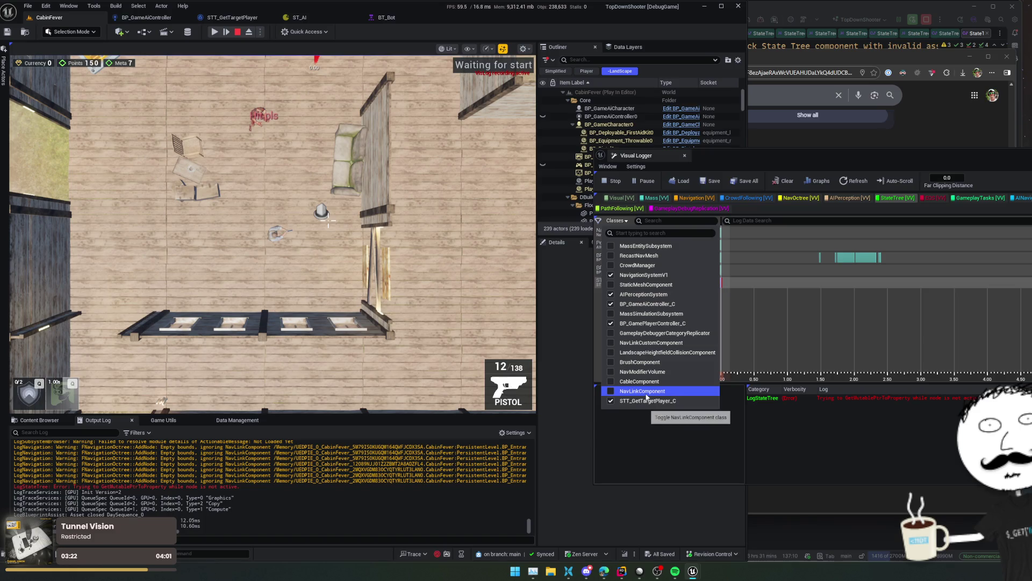
{"action": "left_click", "coordinate": [688, 422]}
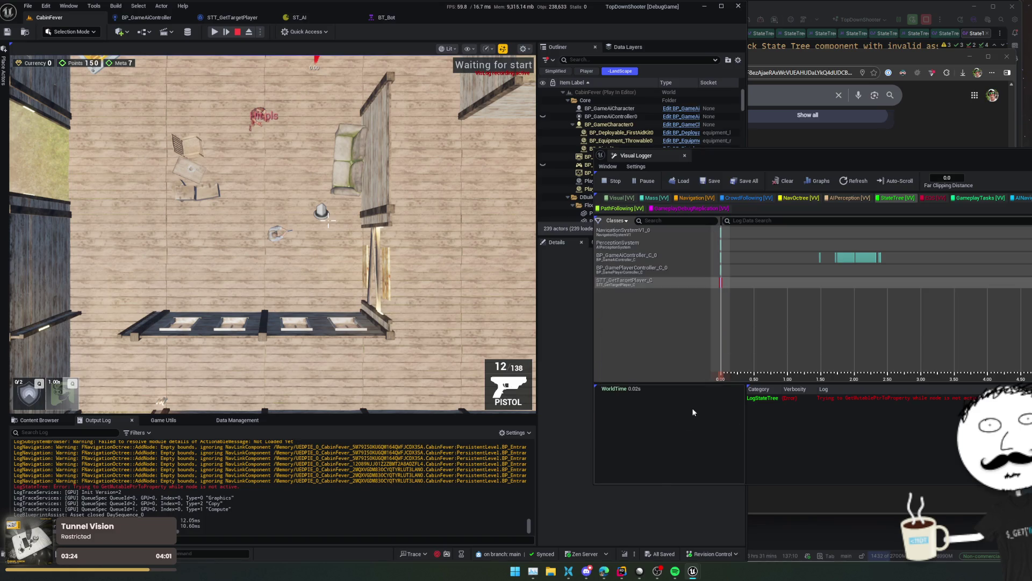
{"action": "left_click", "coordinate": [838, 258]}
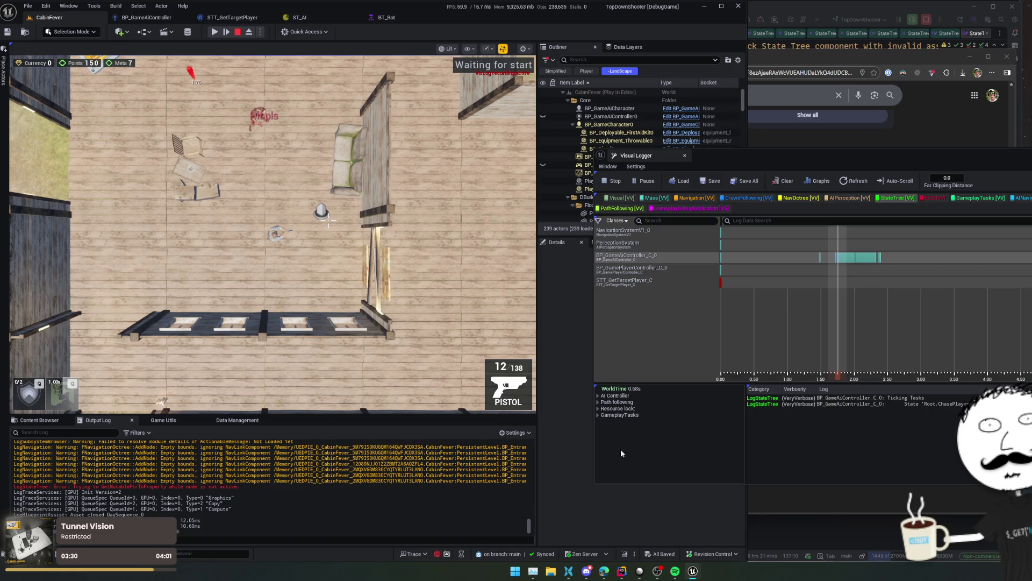
- Expand the AI Controller, Path following, Resource lock and GameplayTasks detail categories
{"action": "left_click", "coordinate": [597, 414]}
{"action": "left_click", "coordinate": [598, 408]}
{"action": "left_click", "coordinate": [598, 402]}
{"action": "left_click", "coordinate": [597, 395]}
{"action": "scroll", "coordinate": [667, 422], "scroll_direction": "down", "scroll_amount": 3}
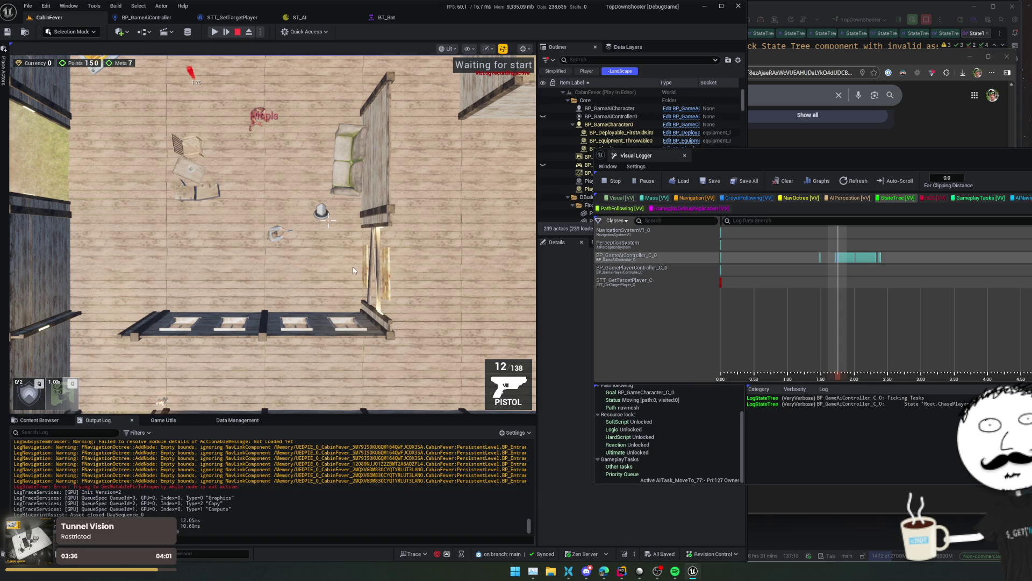
- Step through log frames to the 1.75 s AITask_MoveTo_77 entry in Root.ChasePlayer.PathToTarget
{"action": "left_click", "coordinate": [839, 263]}
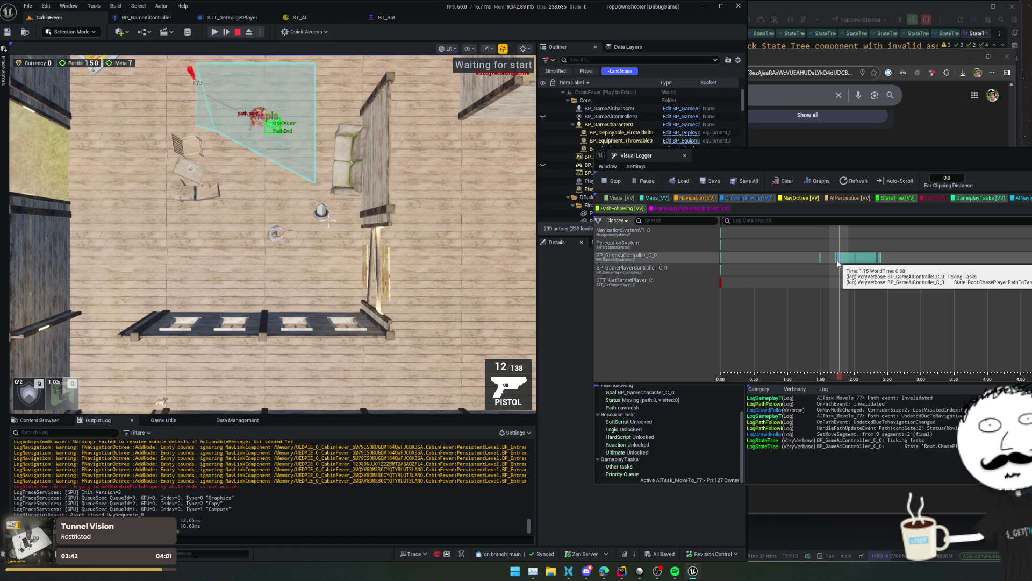
{"action": "key", "text": "Right"}
{"action": "key", "text": "Left"}
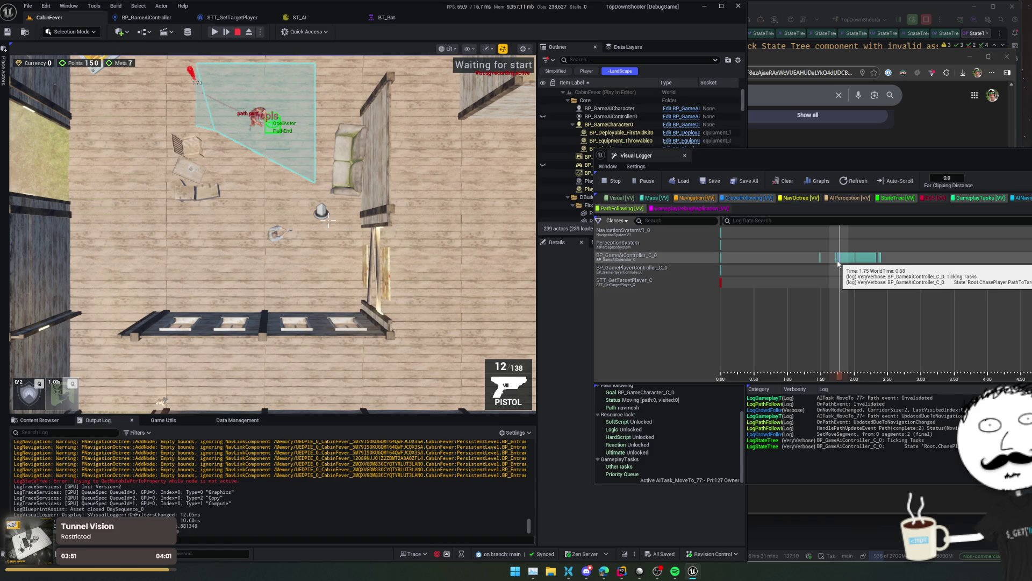
{"action": "key", "text": "Right"}
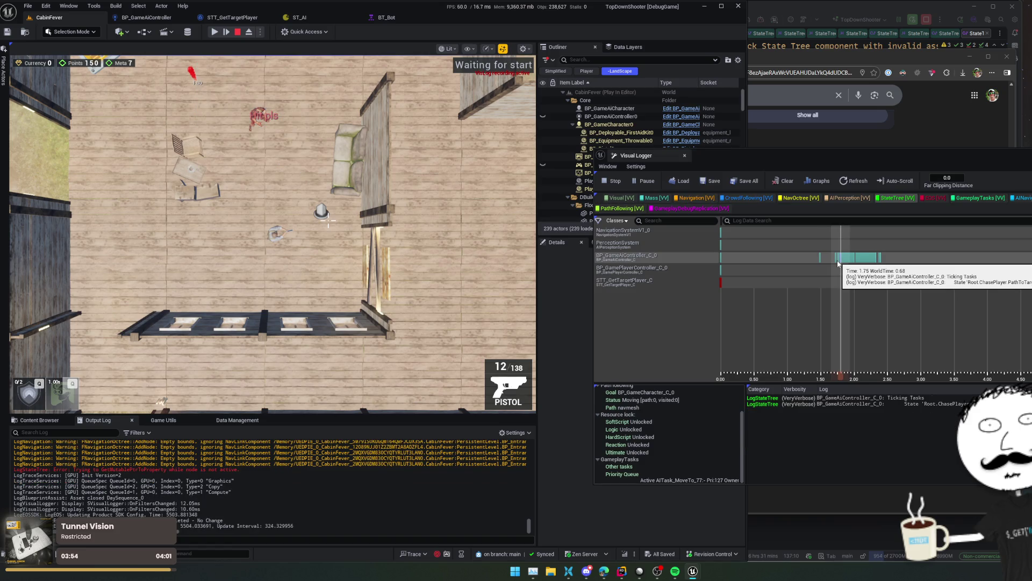
{"action": "key", "text": "Right"}
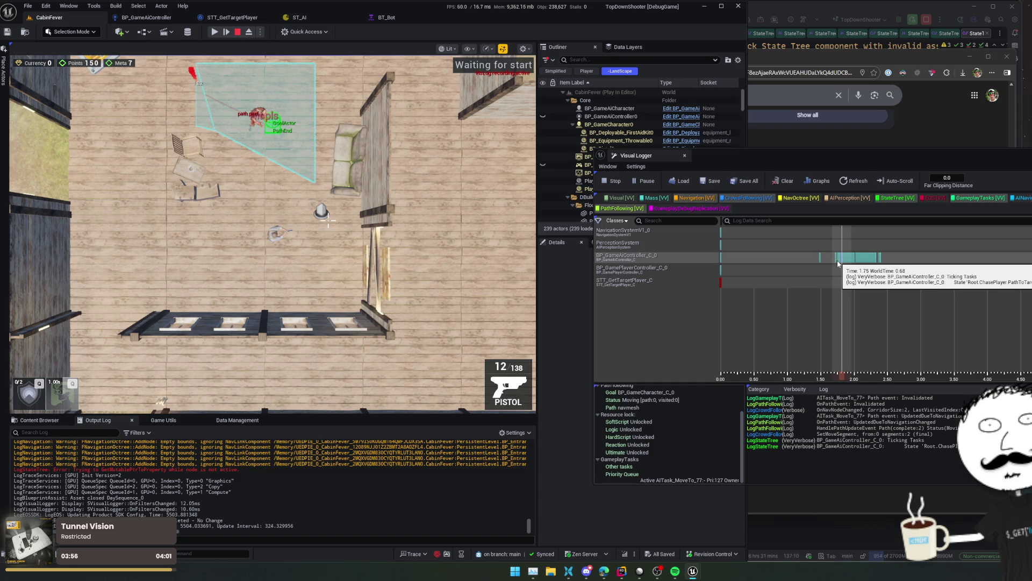
{"action": "key", "text": "Right"}
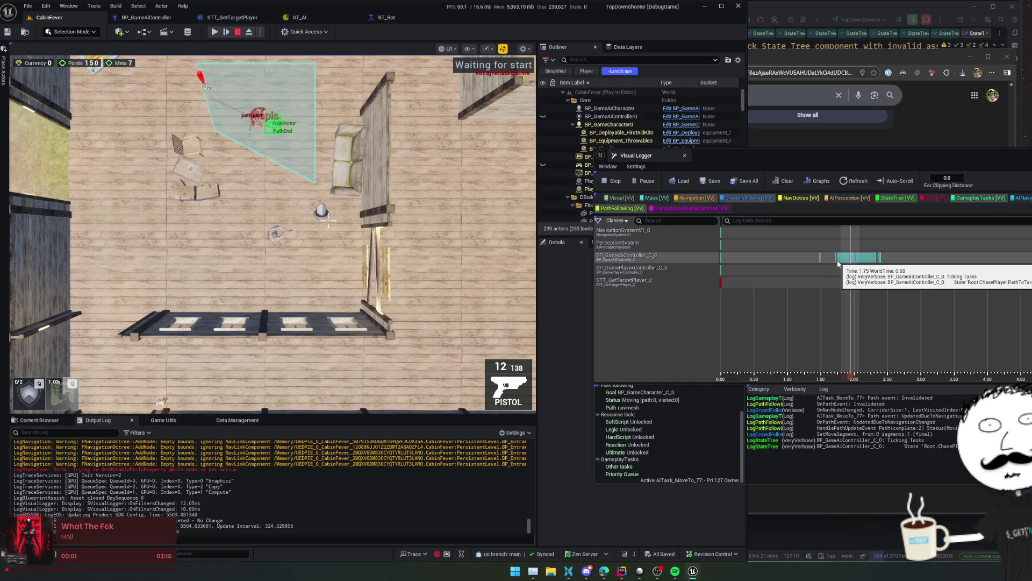
{"action": "key", "text": "Right"}
{"action": "key", "text": "Right"}
{"action": "key", "text": "Right"}
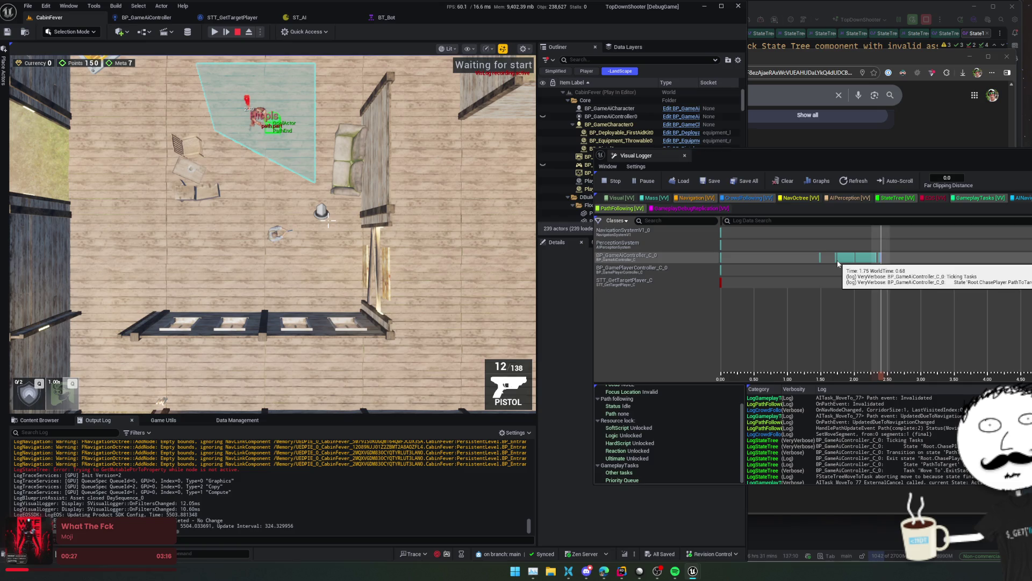
- Scroll the Visual Logger down to the ChasePlayer state's LogStateTree entry
{"action": "scroll", "coordinate": [860, 439], "scroll_direction": "down", "scroll_amount": 2}
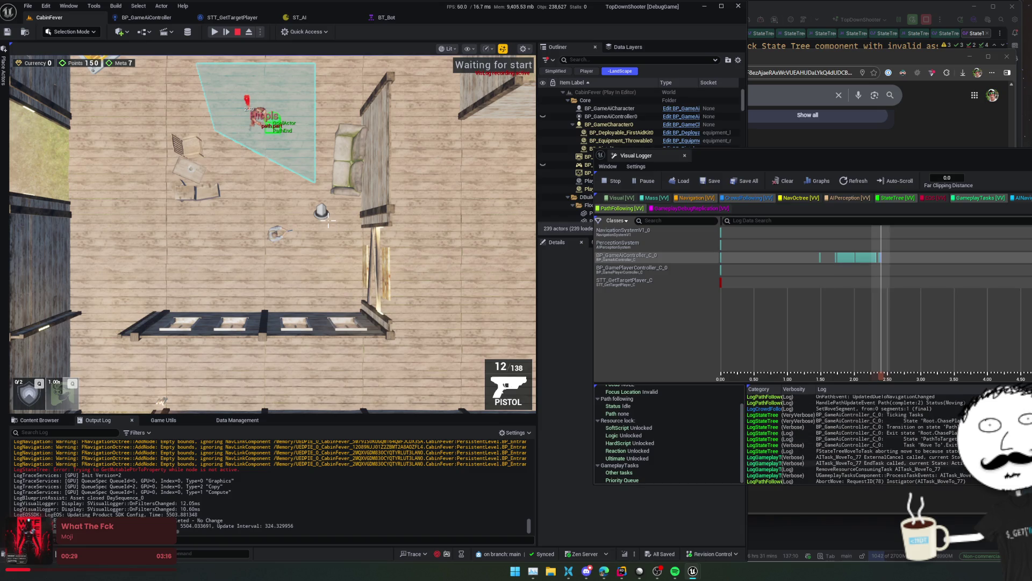
{"action": "scroll", "coordinate": [860, 438], "scroll_direction": "down", "scroll_amount": 2}
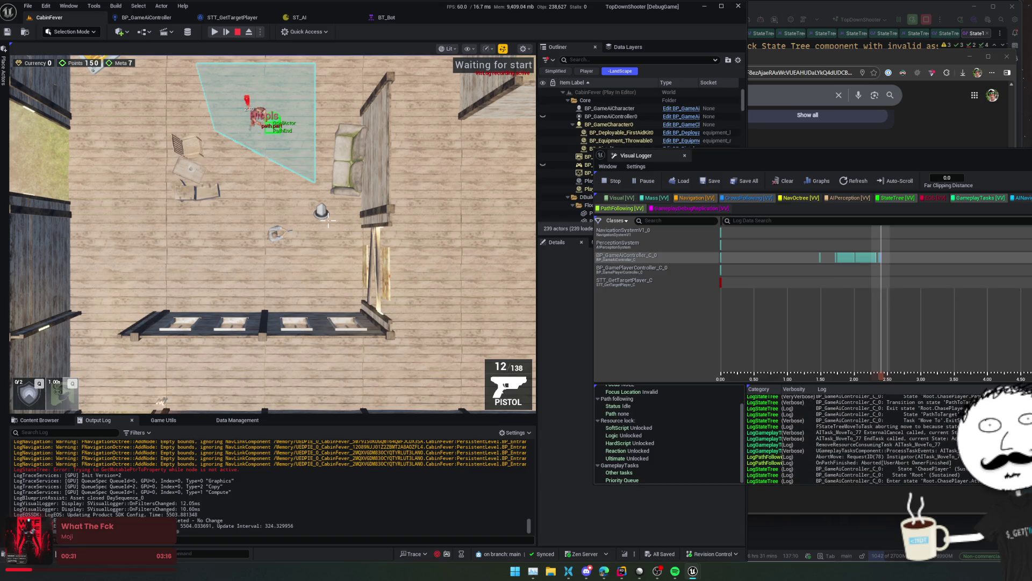
{"action": "scroll", "coordinate": [860, 438], "scroll_direction": "down", "scroll_amount": 2}
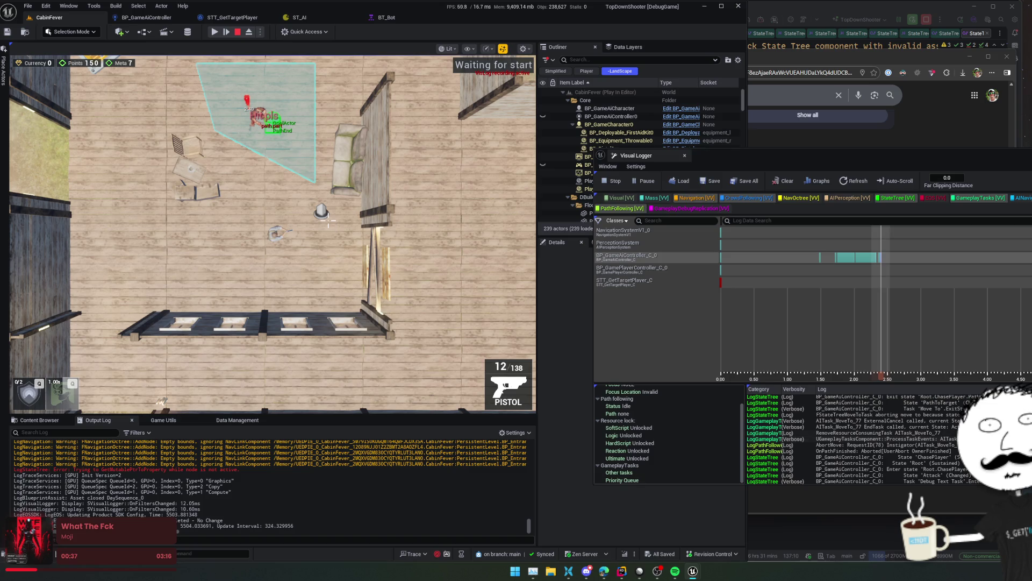
{"action": "left_click", "coordinate": [807, 457]}
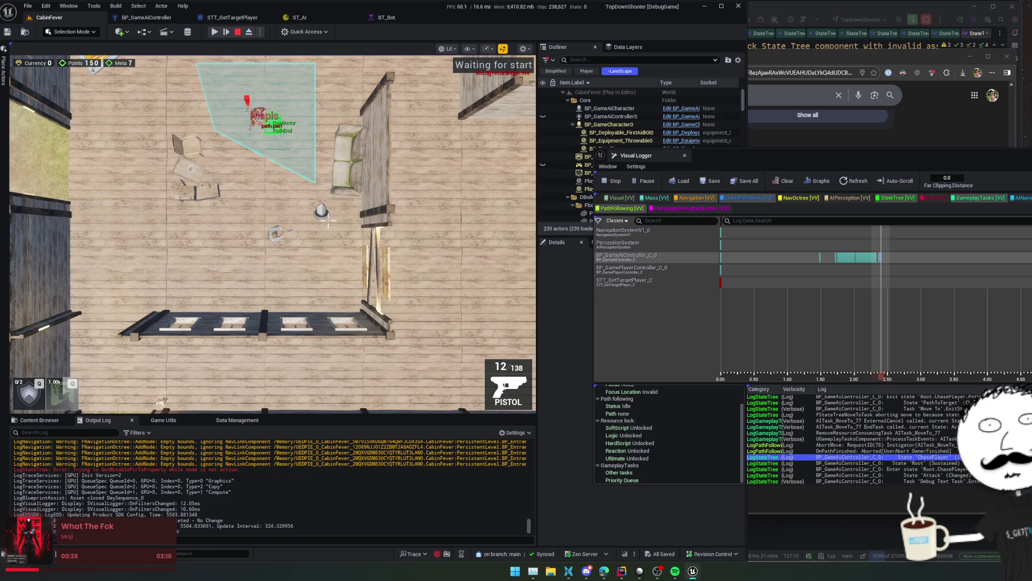
- Step down to the Debug Text Task entry, check another moment, then switch to ST_AI
{"action": "key", "text": "Down"}
{"action": "key", "text": "Down"}
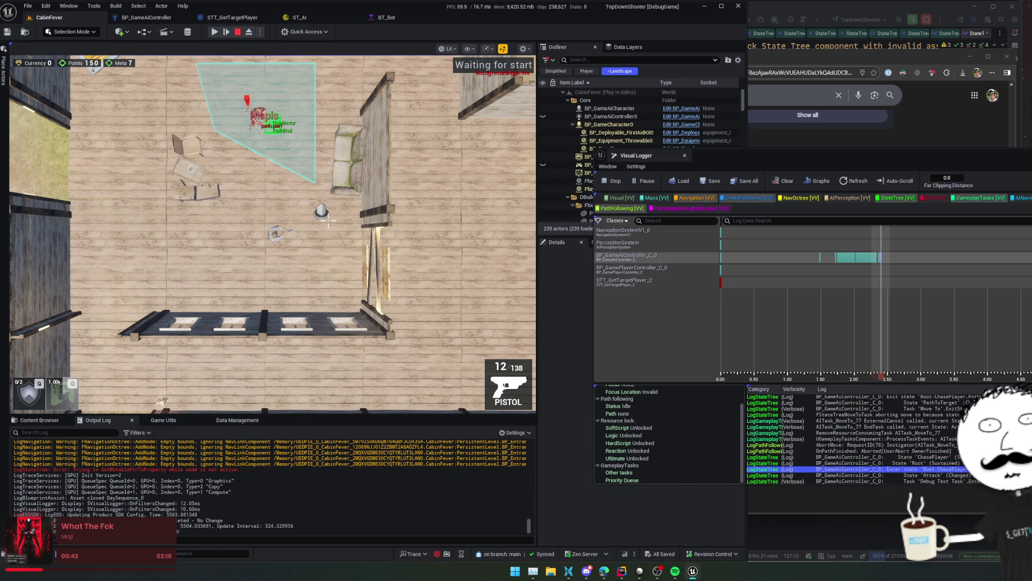
{"action": "key", "text": "Down"}
{"action": "key", "text": "Down"}
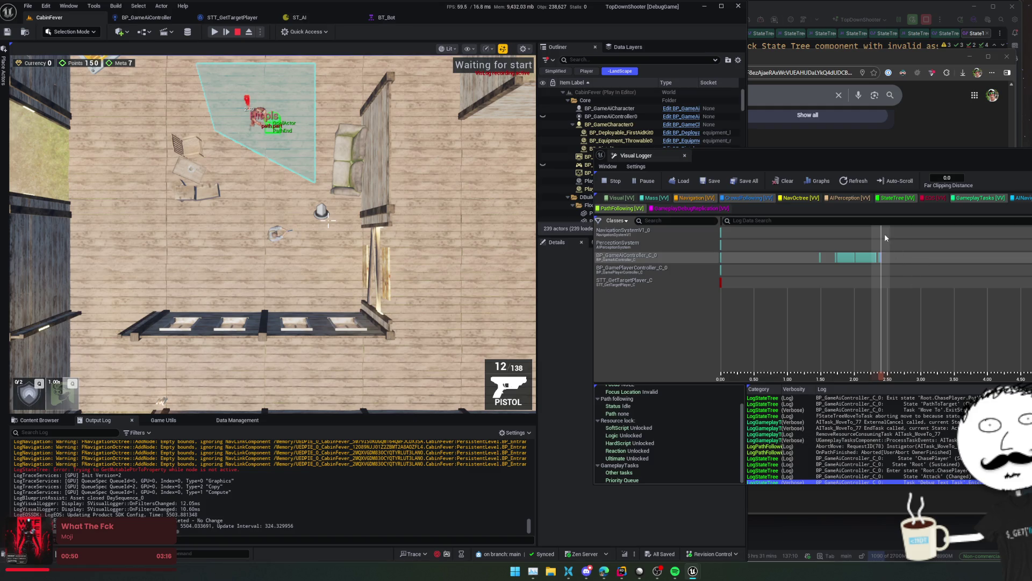
{"action": "left_click", "coordinate": [881, 259]}
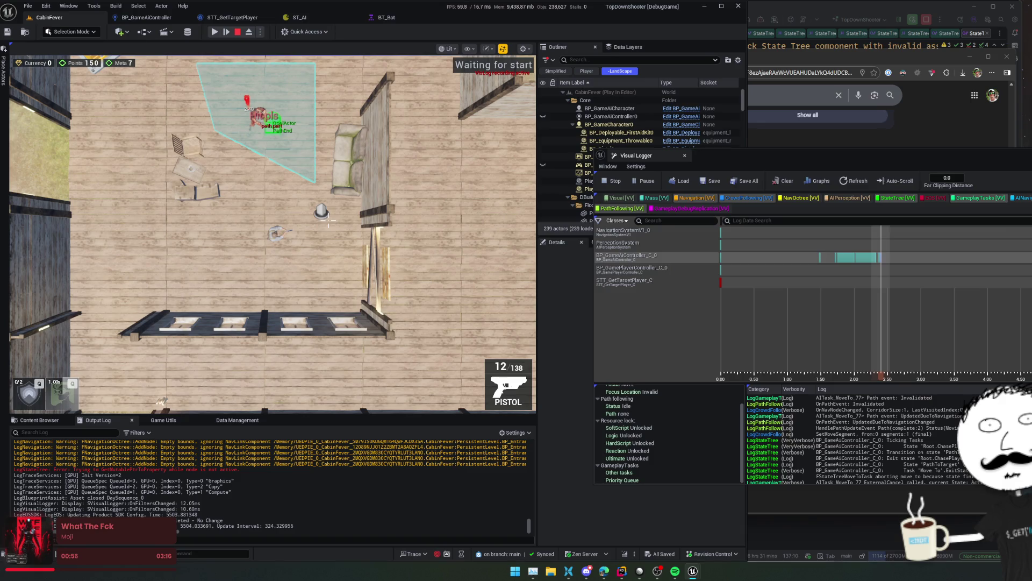
{"action": "left_click", "coordinate": [299, 17]}
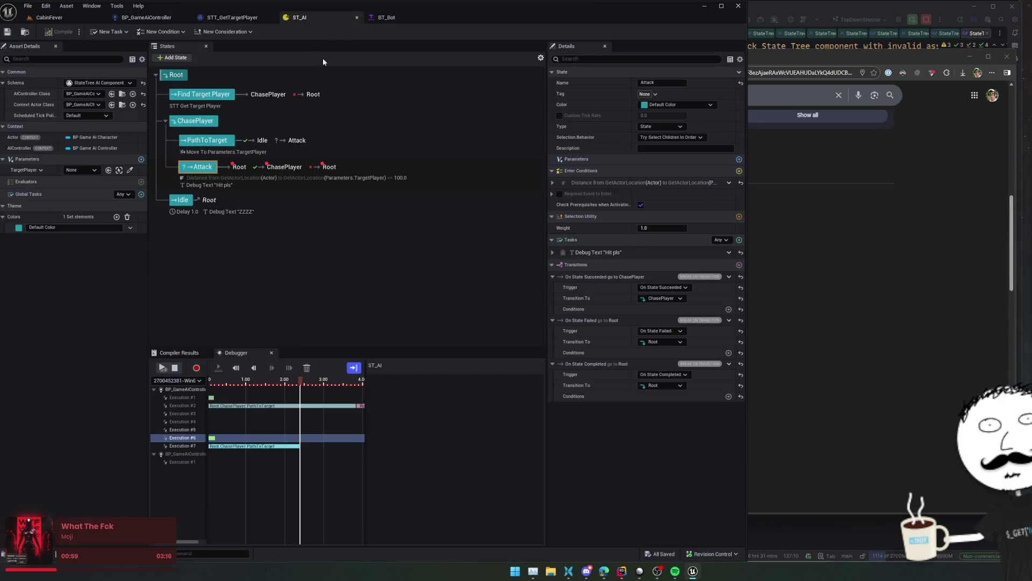
- Add an On State Completed transition from ChasePlayer to the Idle state
{"action": "left_click", "coordinate": [192, 121]}
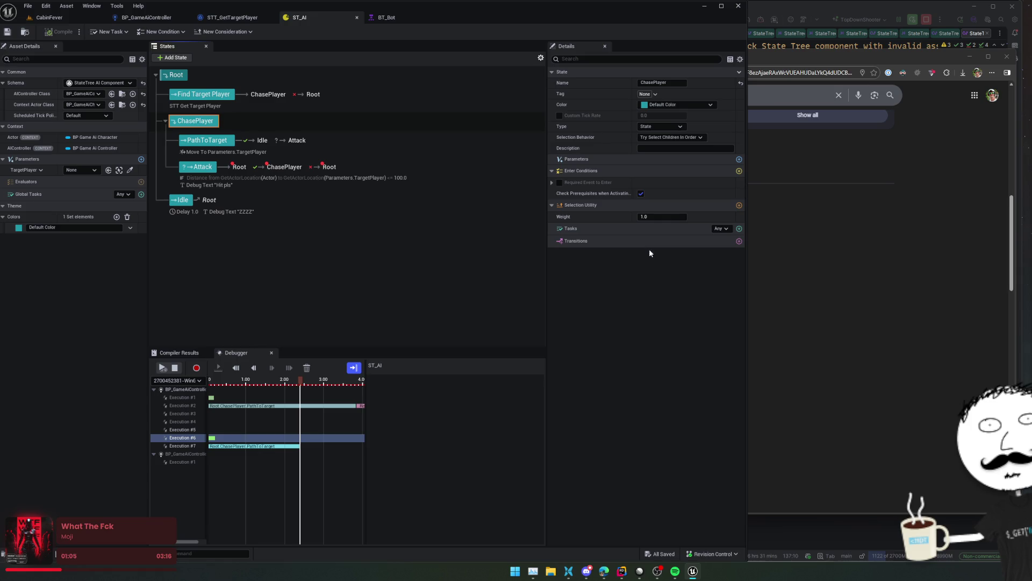
{"action": "left_click", "coordinate": [739, 241]}
{"action": "left_click", "coordinate": [661, 274]}
{"action": "left_click", "coordinate": [678, 275]}
{"action": "left_click", "coordinate": [678, 276]}
{"action": "left_click", "coordinate": [663, 408]}
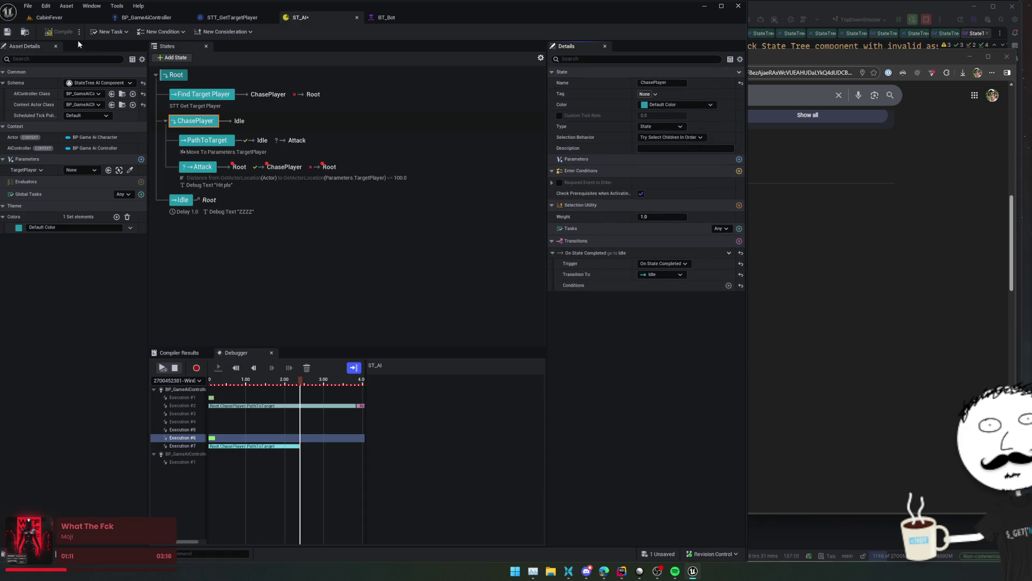
- Stop the debugger, compile and save ST_AI, and return to the CabinFever level
{"action": "left_click", "coordinate": [174, 367]}
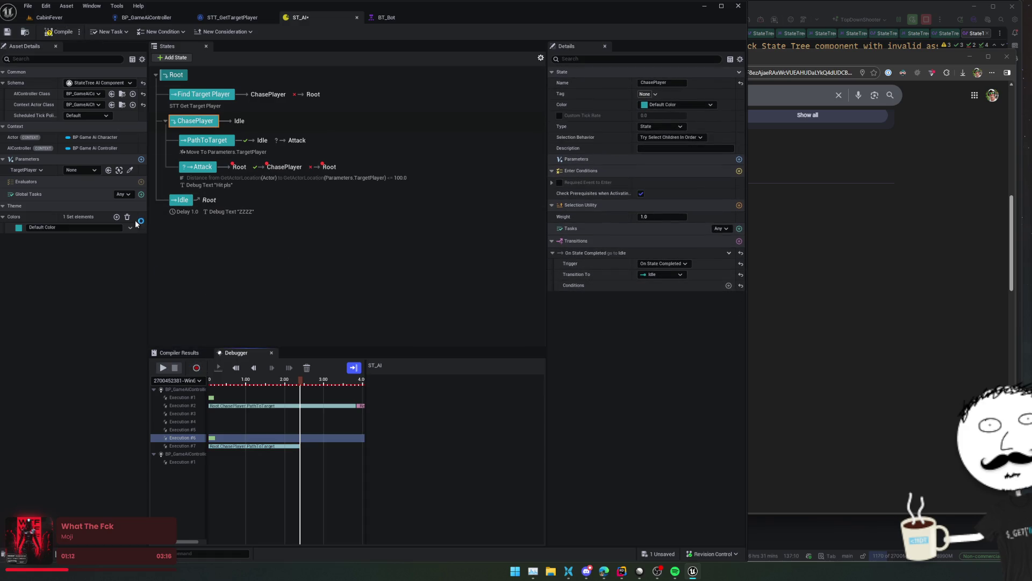
{"action": "key", "text": "ctrl+s"}
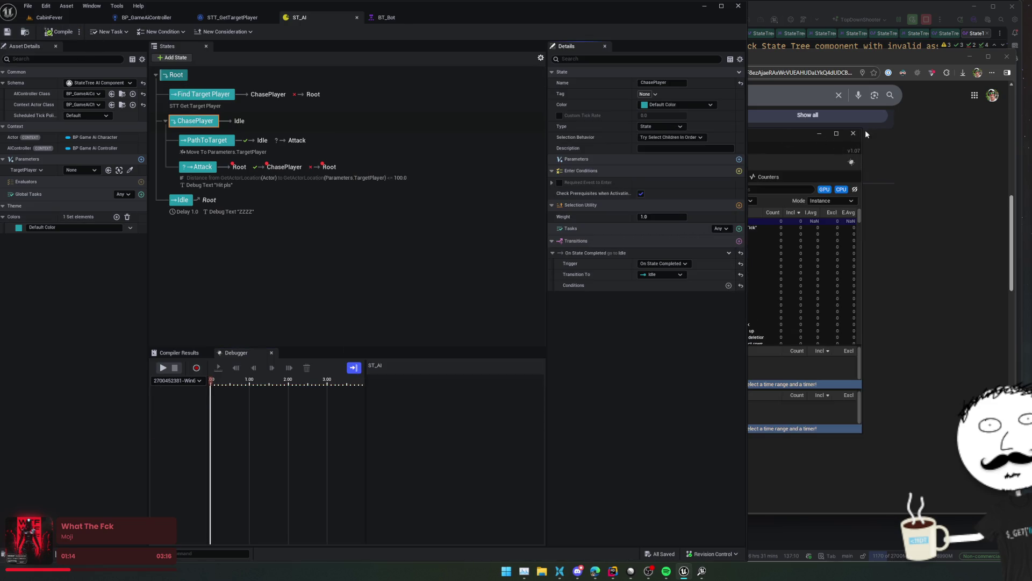
{"action": "left_click", "coordinate": [7, 32]}
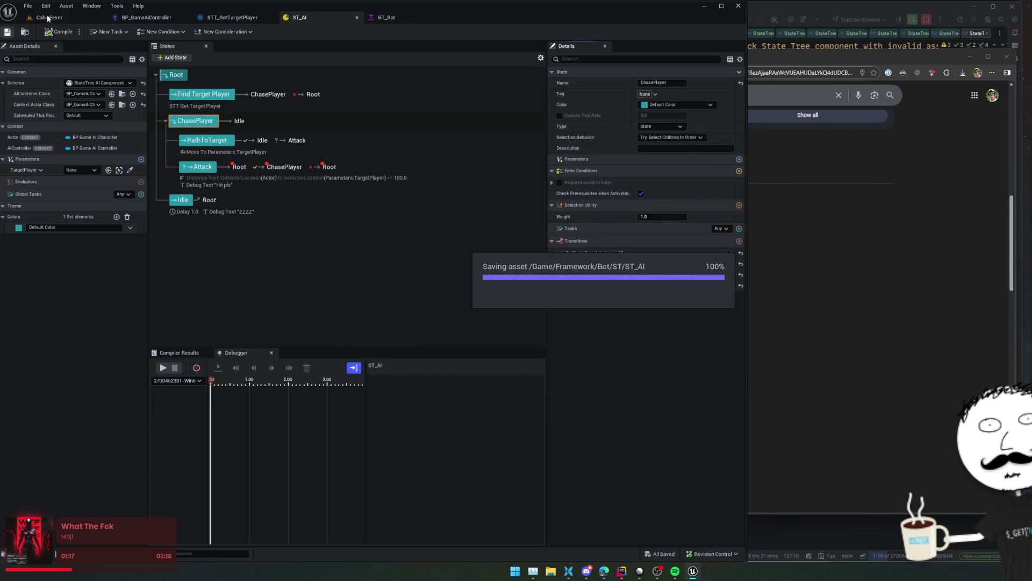
{"action": "left_click", "coordinate": [55, 19]}
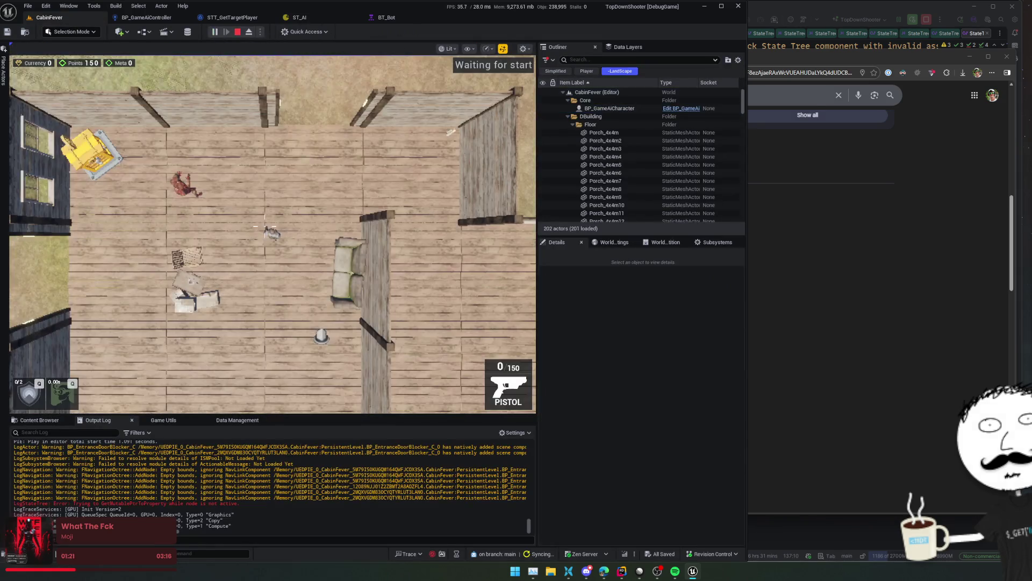
- In play, move the character with S and reload with R, then return to ST_AI
{"action": "key", "text": "s"}
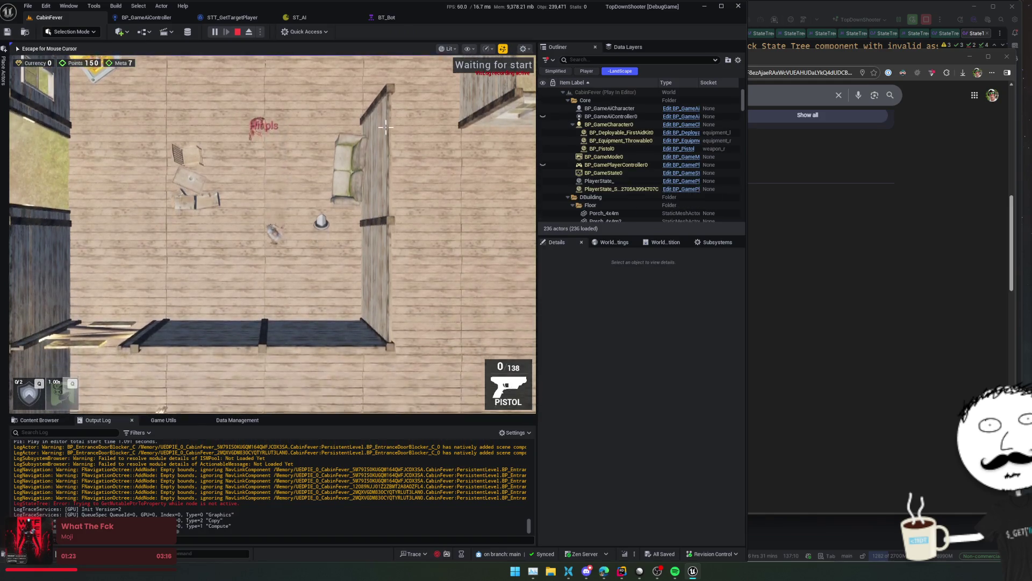
{"action": "key", "text": "r"}
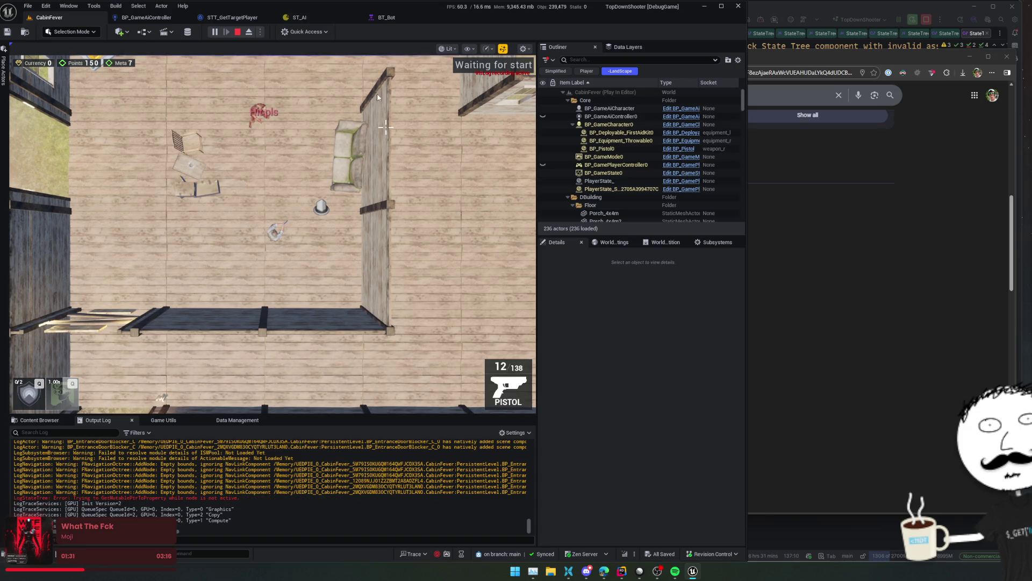
{"action": "left_click", "coordinate": [322, 16]}
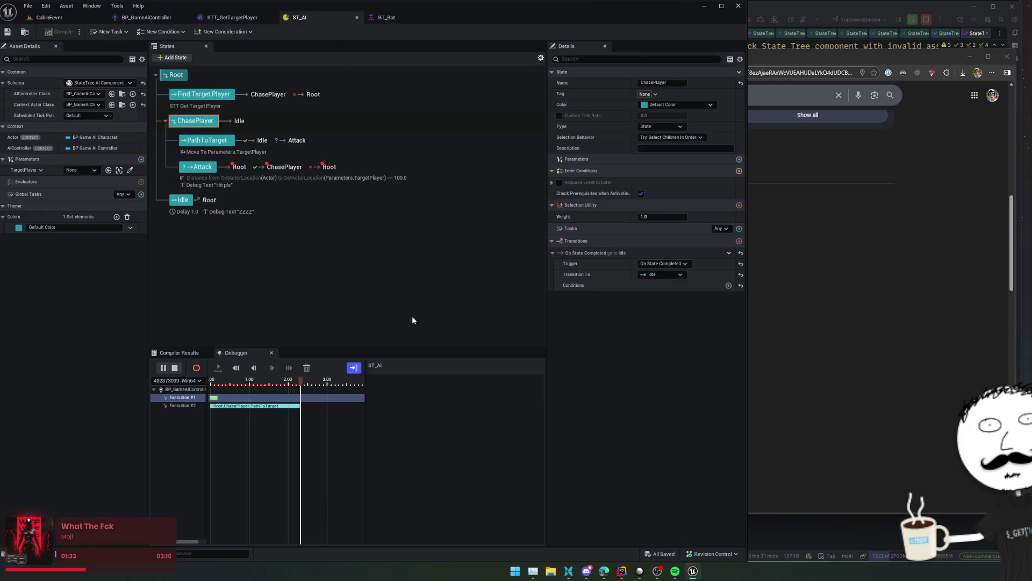
- Change PathToTarget's Idle transition trigger from On State Succeeded to On State Completed
{"action": "left_click", "coordinate": [251, 407]}
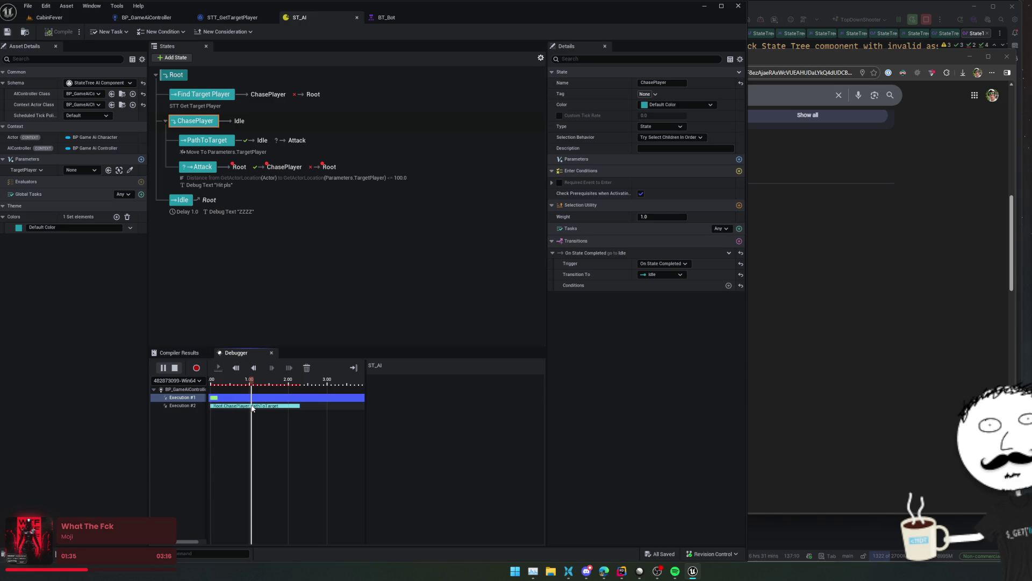
{"action": "left_click", "coordinate": [312, 147]}
{"action": "left_click", "coordinate": [603, 352]}
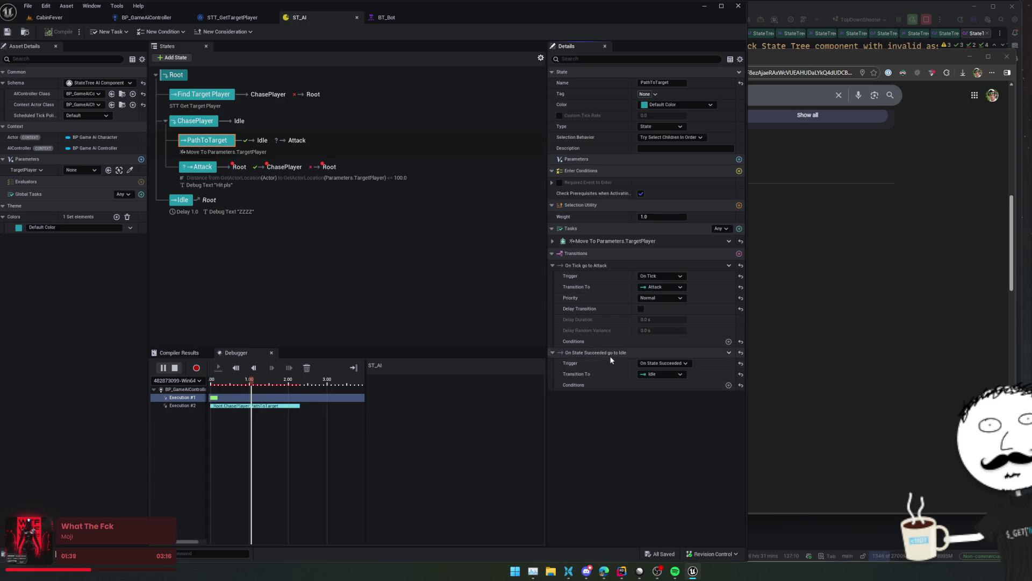
{"action": "left_click", "coordinate": [655, 363]}
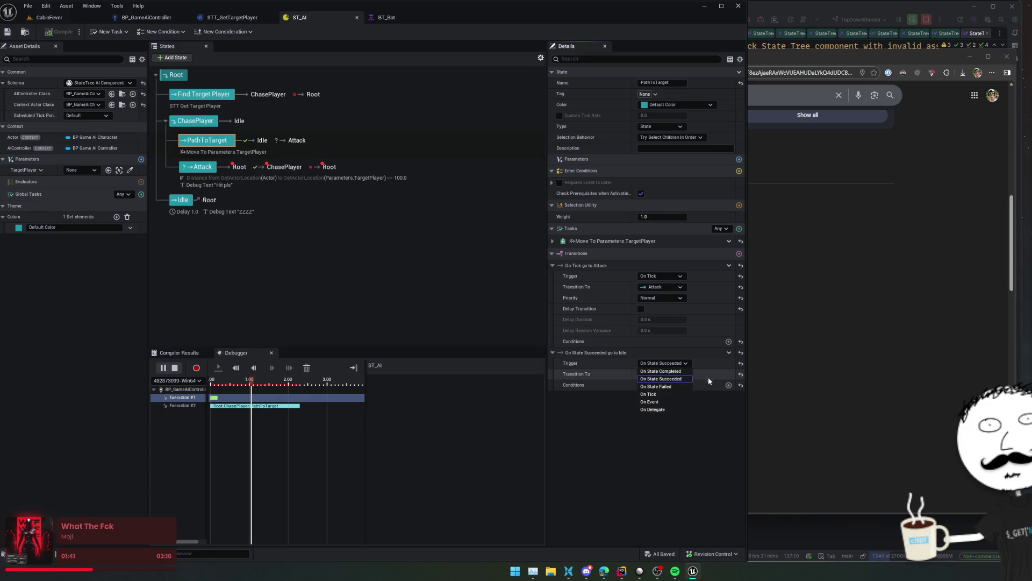
{"action": "left_click", "coordinate": [661, 371]}
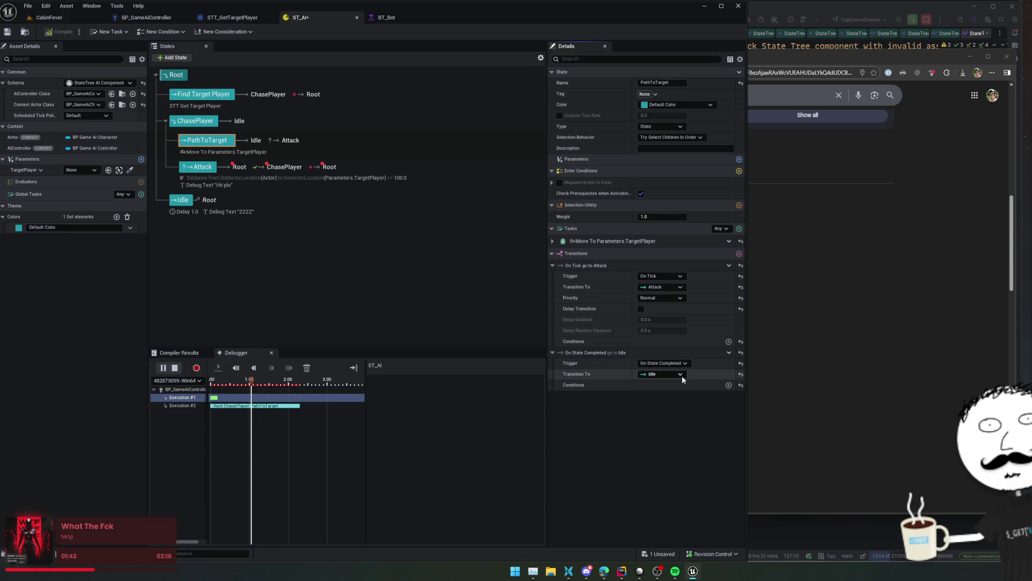
- Compile and save ST_AI, close Unreal Insights, and switch to CabinFever
{"action": "left_click", "coordinate": [173, 369]}
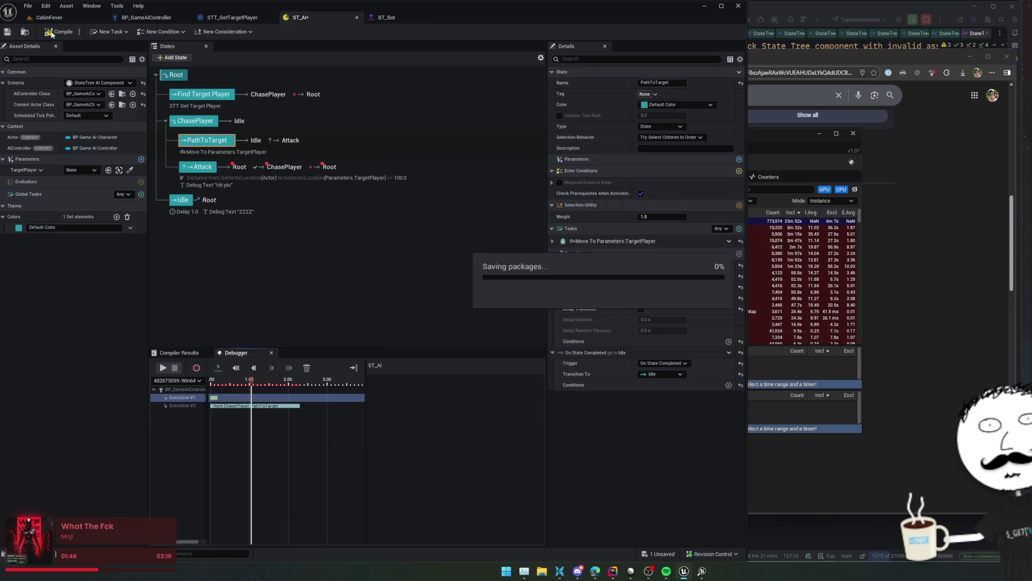
{"action": "key", "text": "ctrl+s"}
{"action": "left_click", "coordinate": [852, 134]}
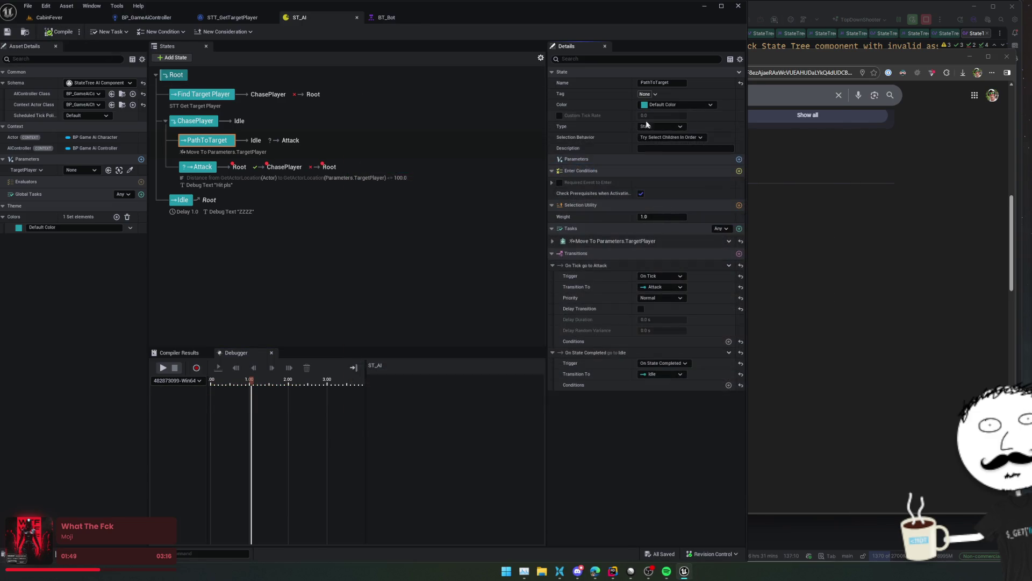
{"action": "left_click", "coordinate": [43, 16]}
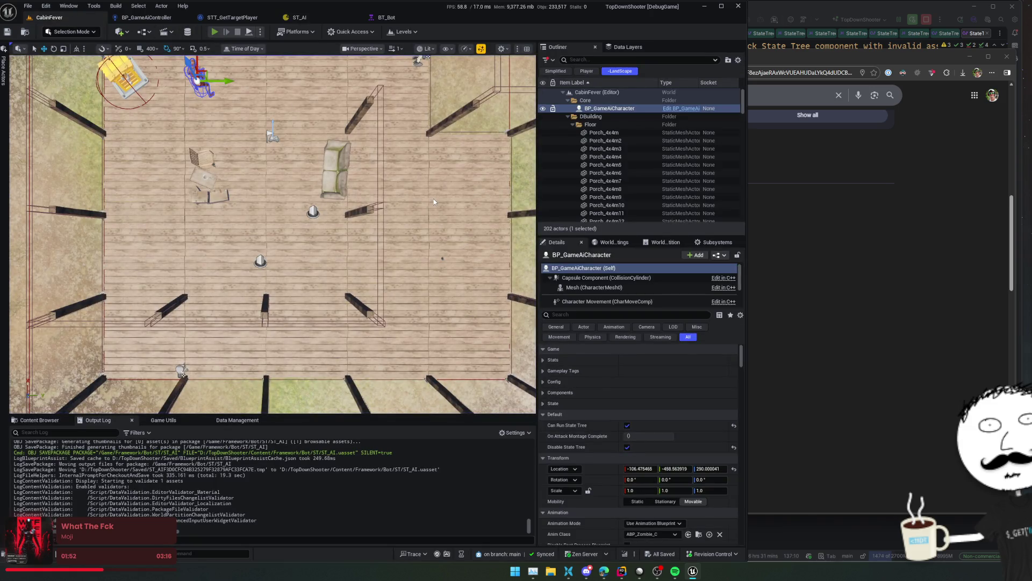
- Play the level and open Execution #2 in the ST_AI debugger
{"action": "key", "text": "alt+p"}
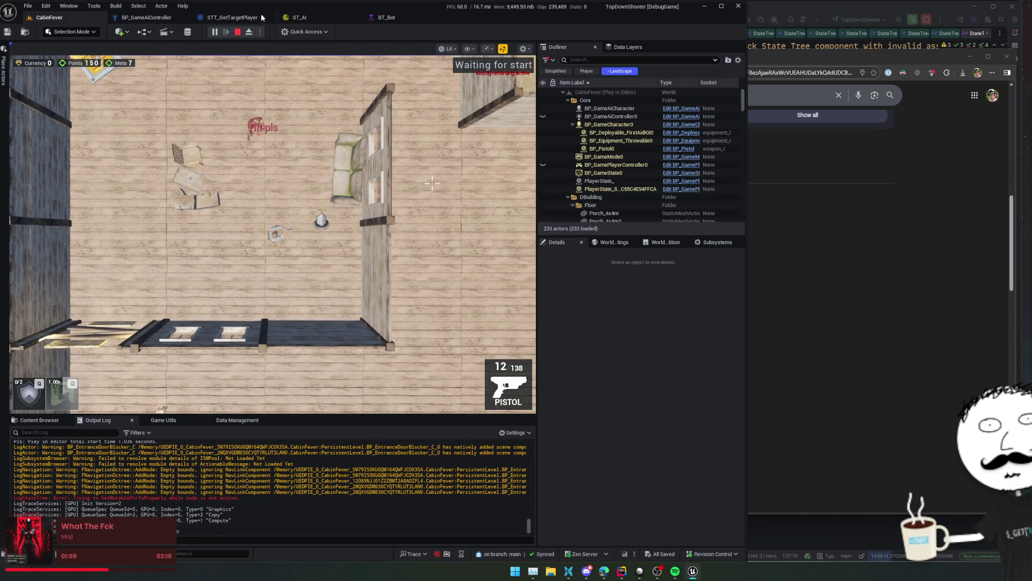
{"action": "left_click", "coordinate": [317, 18]}
{"action": "left_click", "coordinate": [255, 398]}
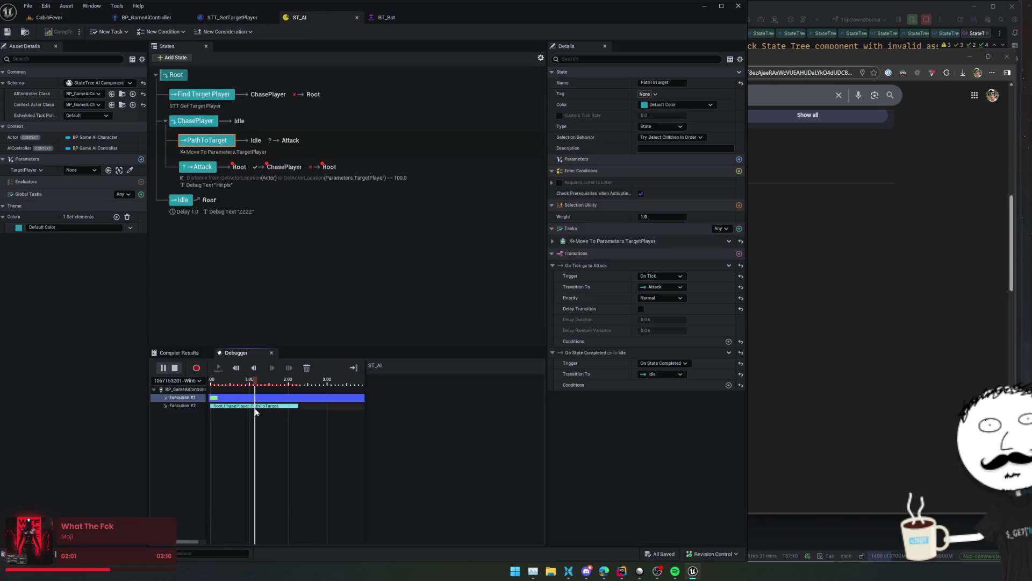
{"action": "left_click", "coordinate": [183, 405]}
- Scrub the debugger to about 2.3 s, where PathToTarget transitions into Attack
{"action": "scroll", "coordinate": [475, 421], "scroll_direction": "down", "scroll_amount": 6}
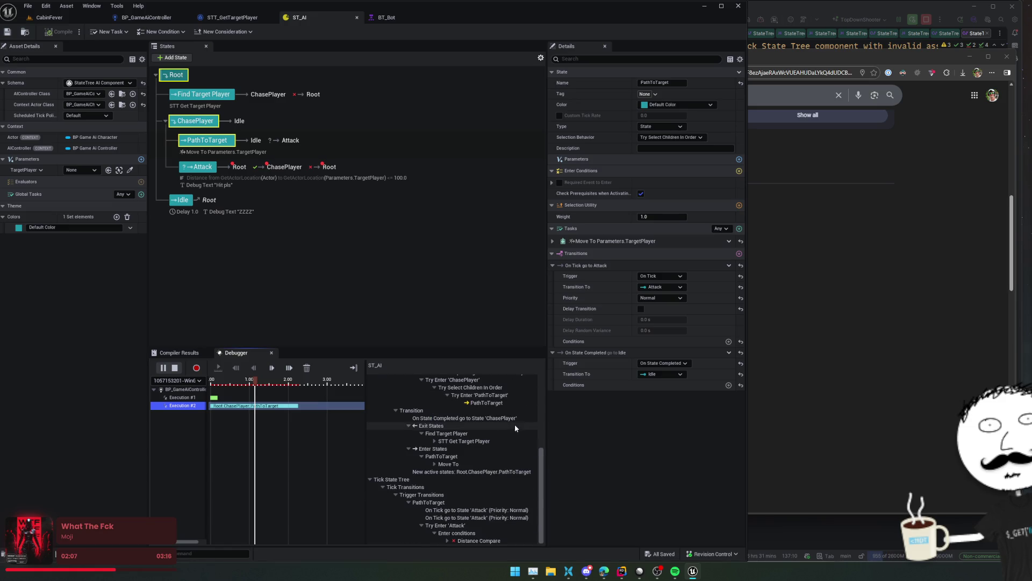
{"action": "left_click", "coordinate": [259, 383]}
{"action": "left_click_drag", "start_coordinate": [260, 382], "coordinate": [309, 387]}
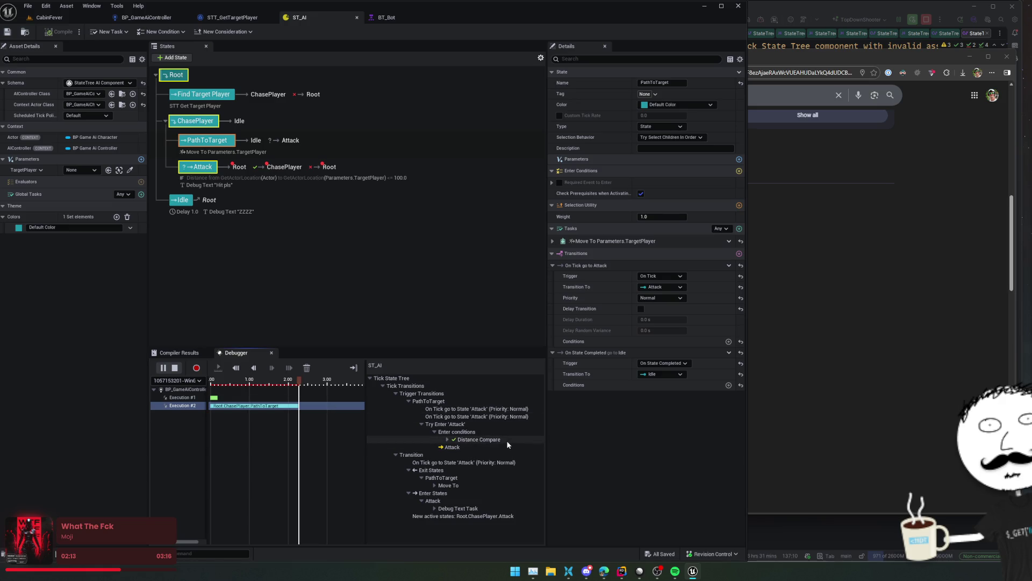
{"action": "mouse_move", "coordinate": [402, 263]}
{"action": "left_mouse_down"}
{"action": "mouse_move", "coordinate": [388, 253]}
{"action": "mouse_move", "coordinate": [401, 267]}
{"action": "left_mouse_up"}
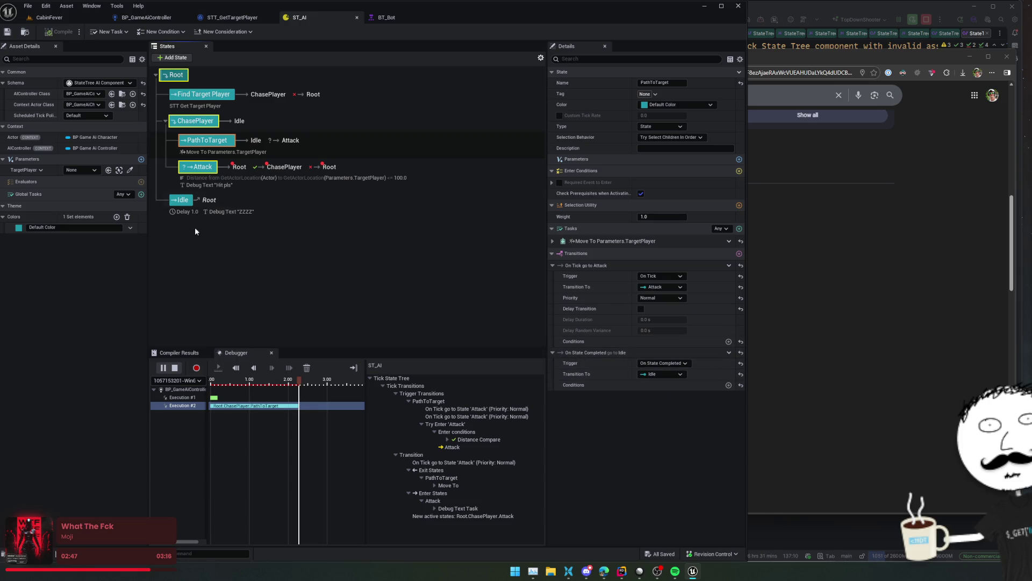
- Inspect Root, Idle and PathToTarget details, then bring up the 'ue state tree stops running' results
{"action": "left_click", "coordinate": [314, 215]}
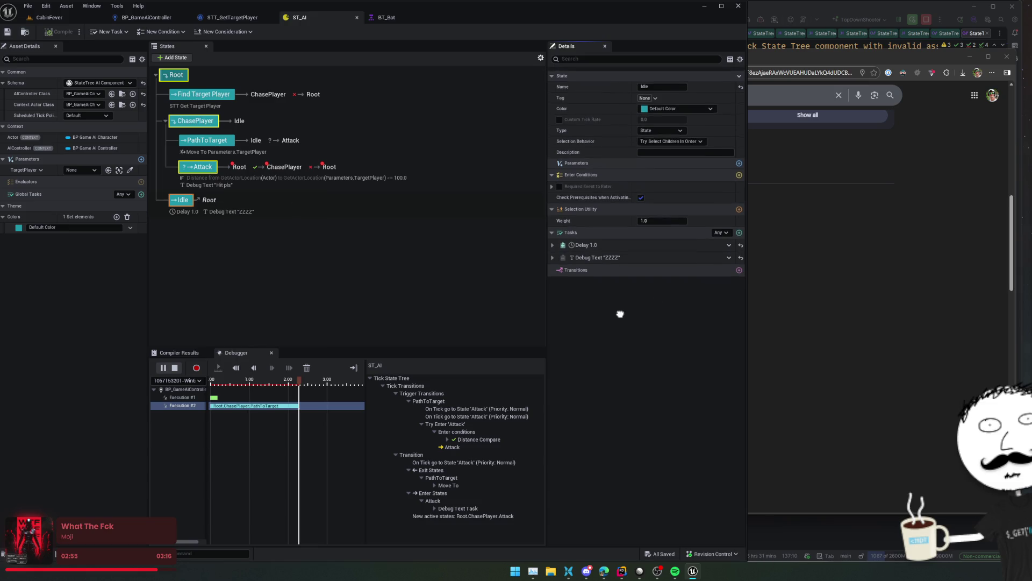
{"action": "left_click", "coordinate": [174, 76]}
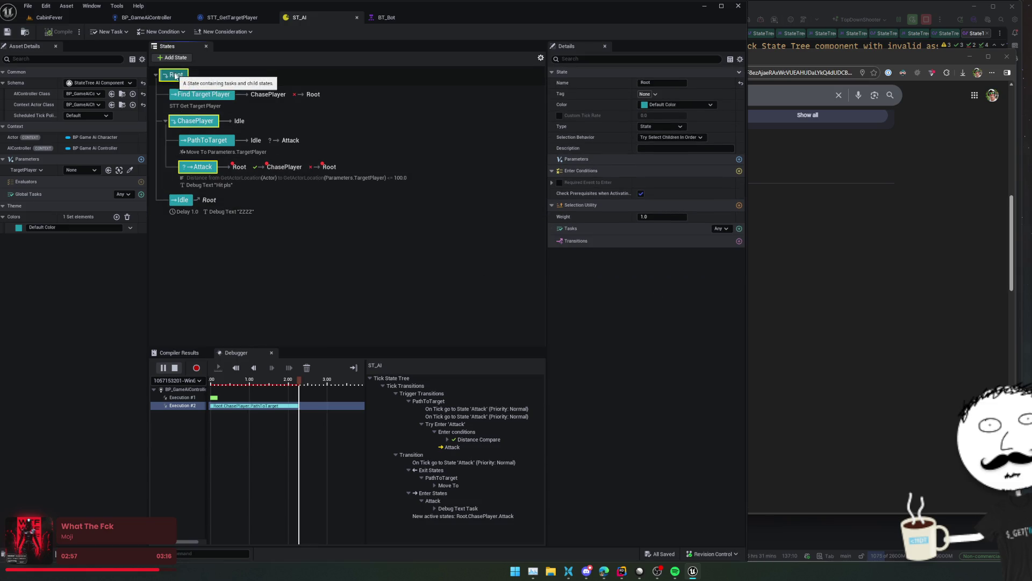
{"action": "left_click", "coordinate": [192, 200]}
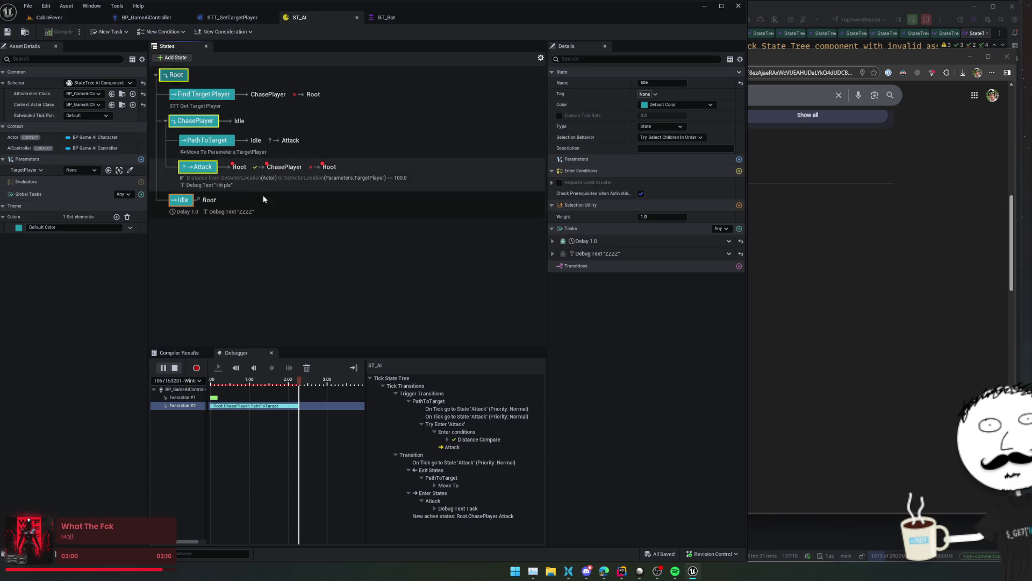
{"action": "left_click", "coordinate": [224, 154]}
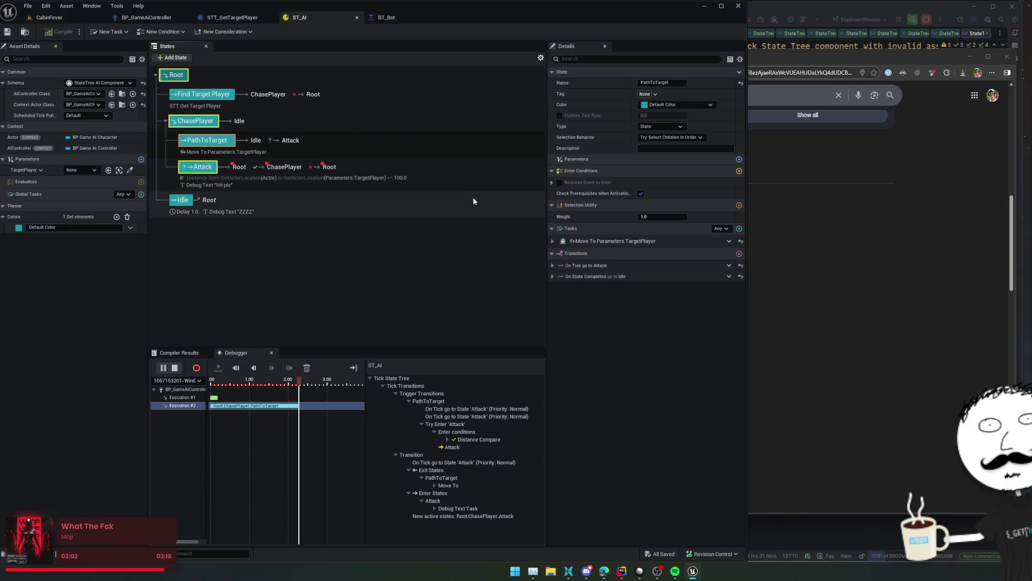
{"action": "left_click", "coordinate": [259, 203]}
{"action": "left_click", "coordinate": [194, 147]}
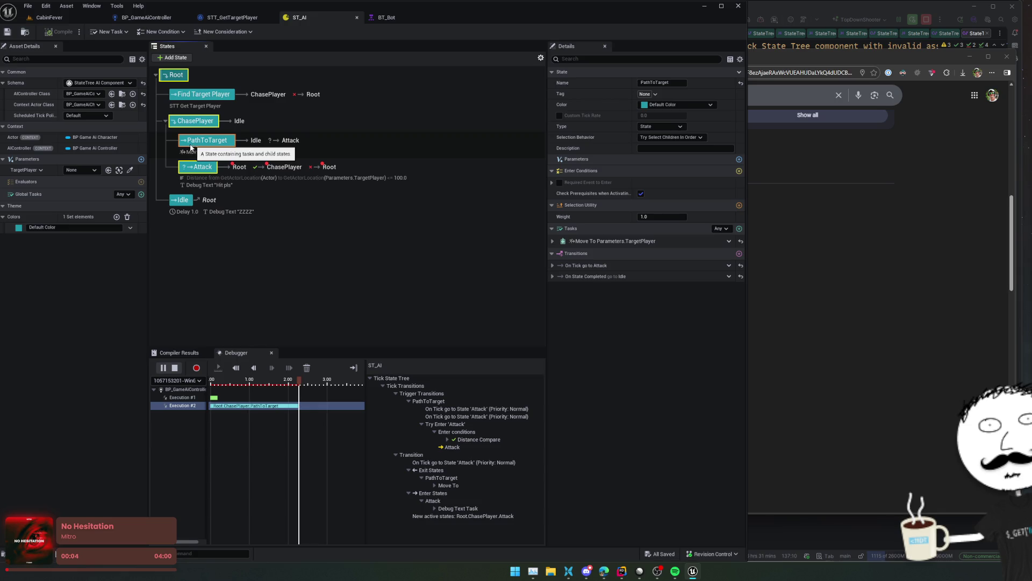
{"action": "left_click", "coordinate": [892, 305]}
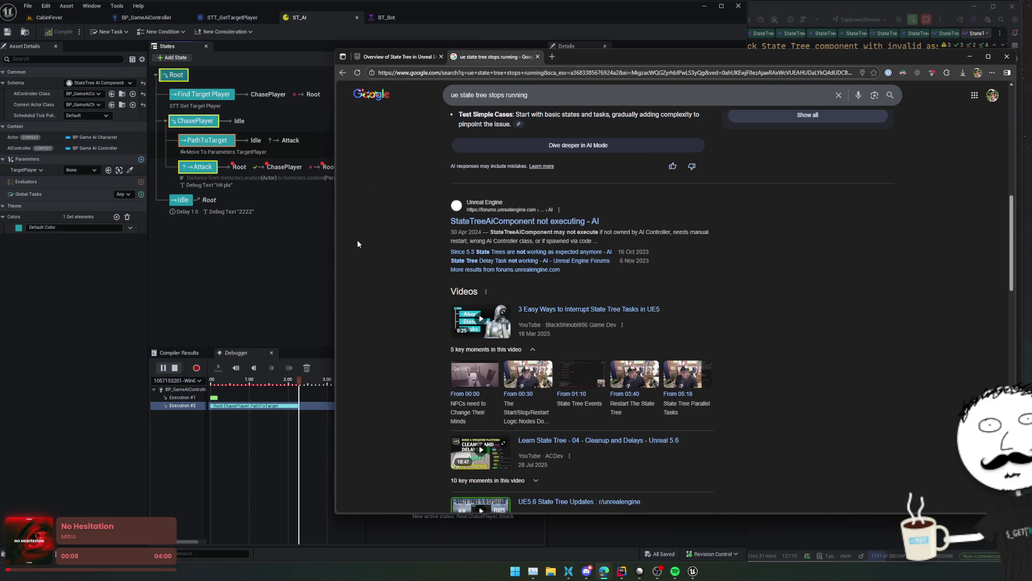
- Open the StateTree Overview docs and jump to Common Patterns and Failure Handling
{"action": "scroll", "coordinate": [358, 242], "scroll_direction": "down", "scroll_amount": 1}
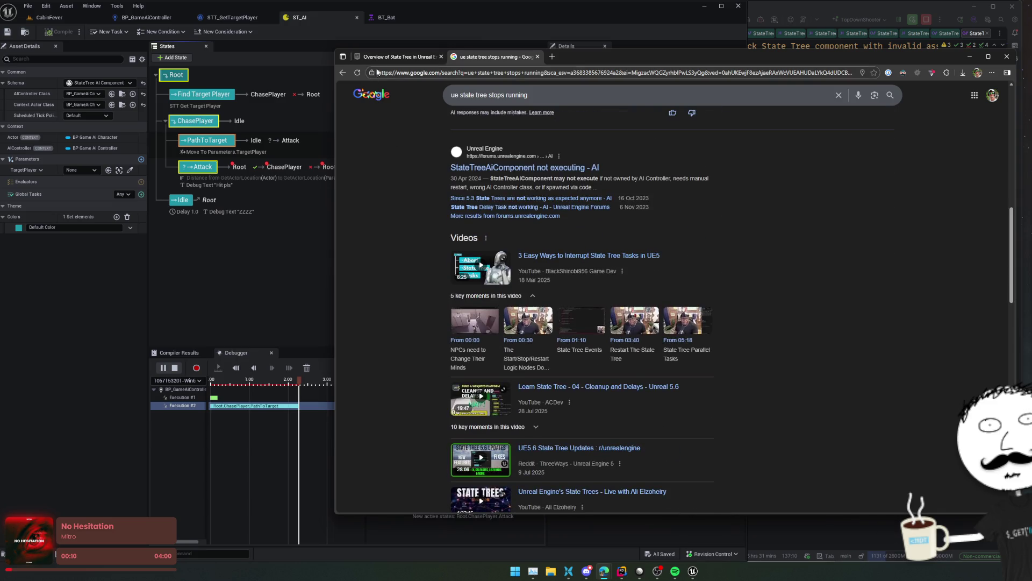
{"action": "left_click", "coordinate": [396, 57]}
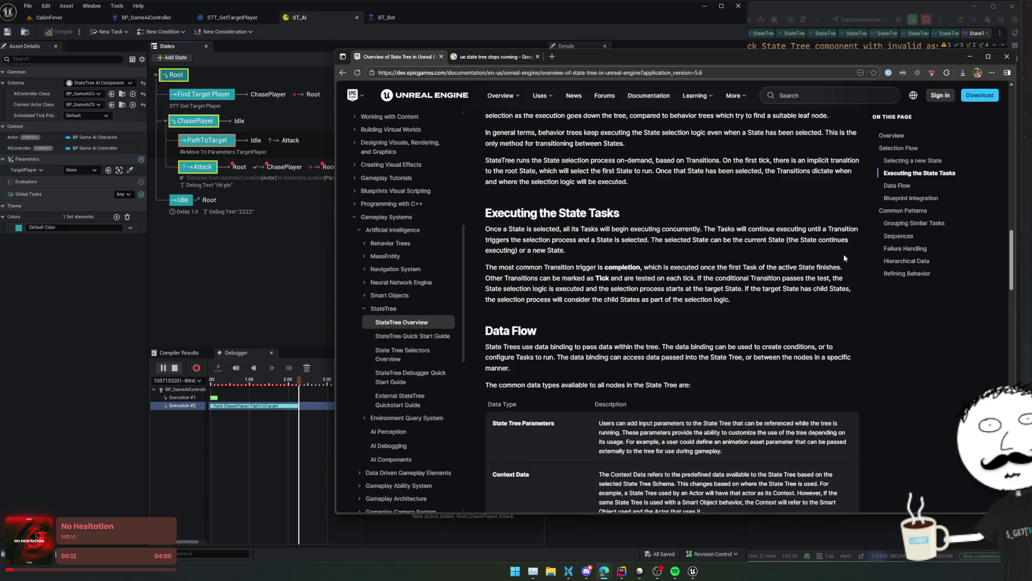
{"action": "left_click", "coordinate": [924, 210]}
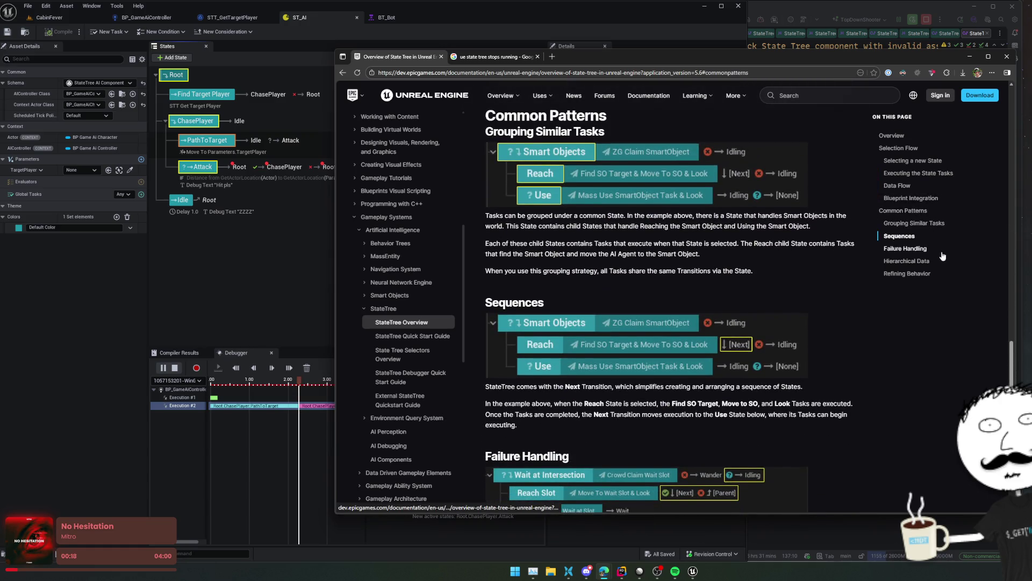
{"action": "left_click", "coordinate": [942, 253]}
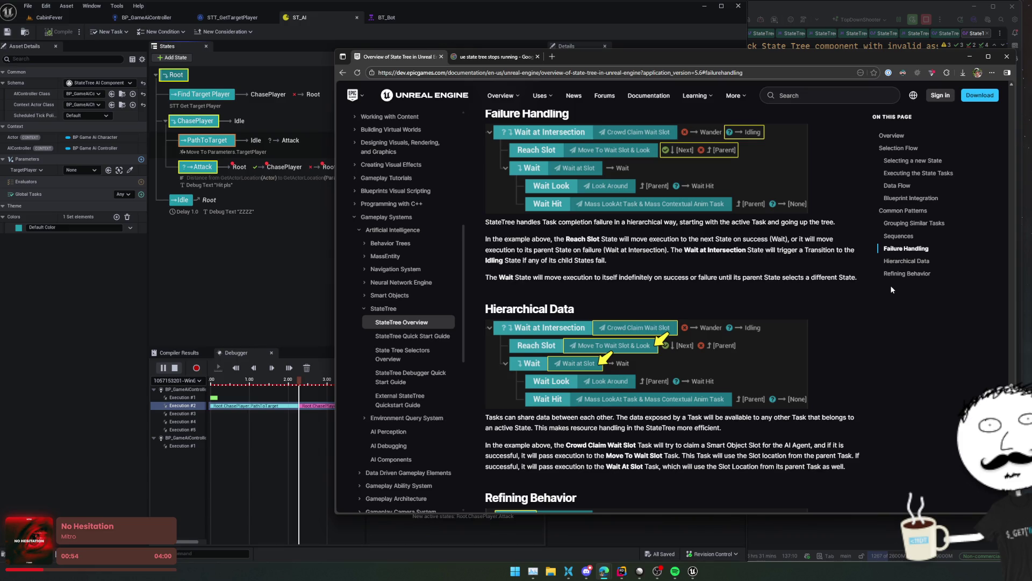
{"action": "left_click", "coordinate": [195, 120]}
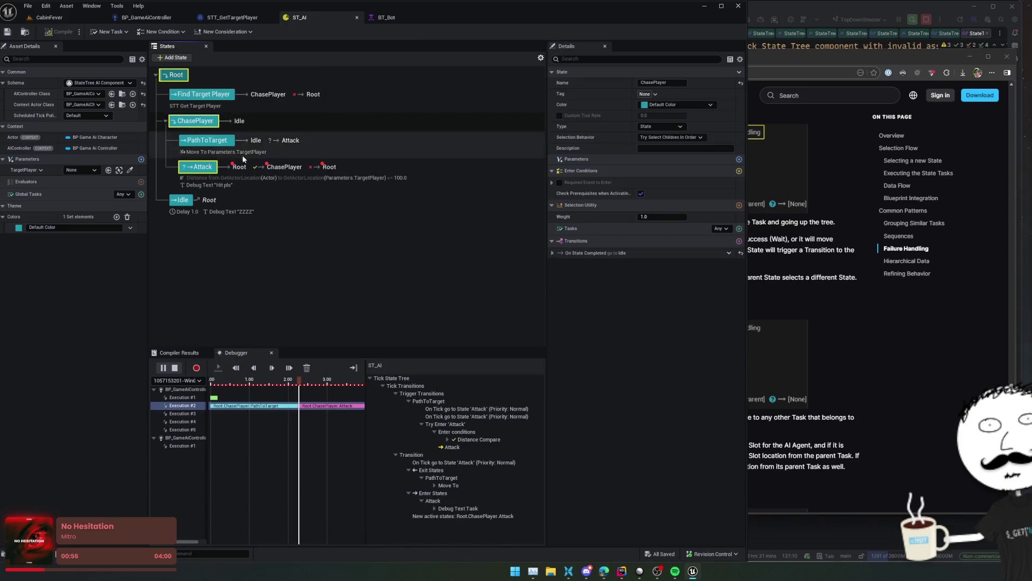
{"action": "left_click", "coordinate": [585, 252]}
{"action": "left_click", "coordinate": [663, 264]}
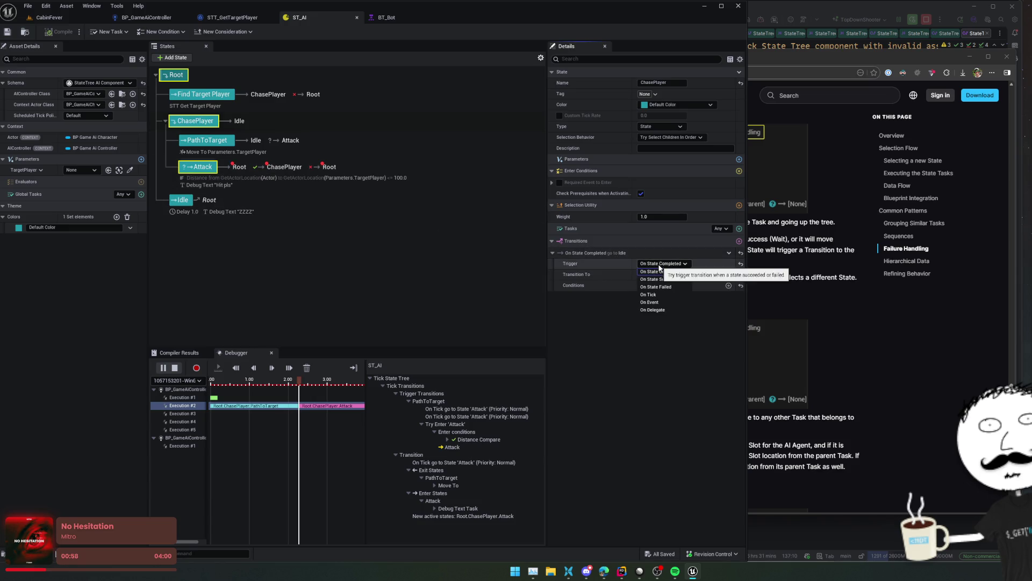
{"action": "left_click", "coordinate": [729, 333]}
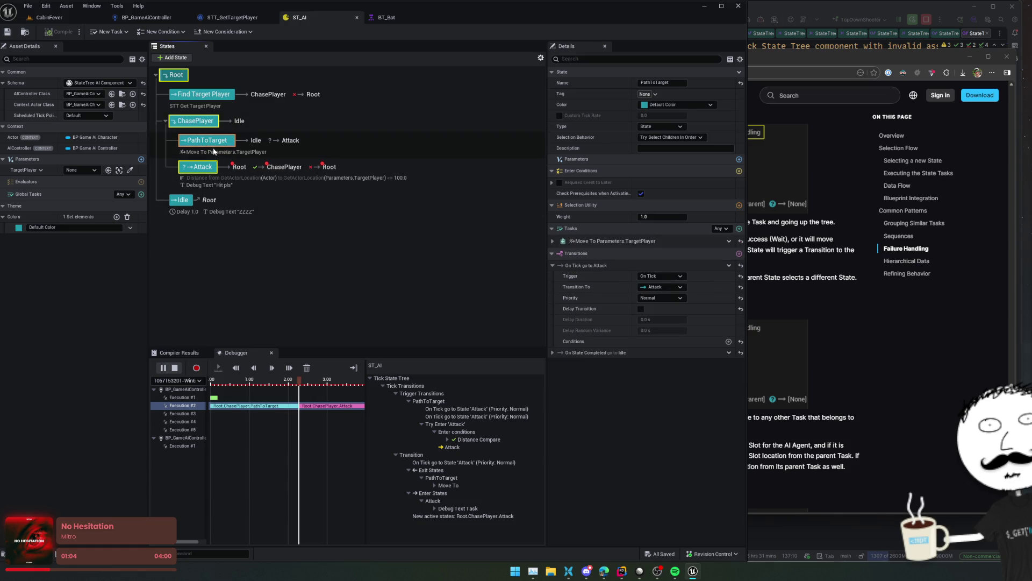
{"action": "left_click", "coordinate": [876, 422]}
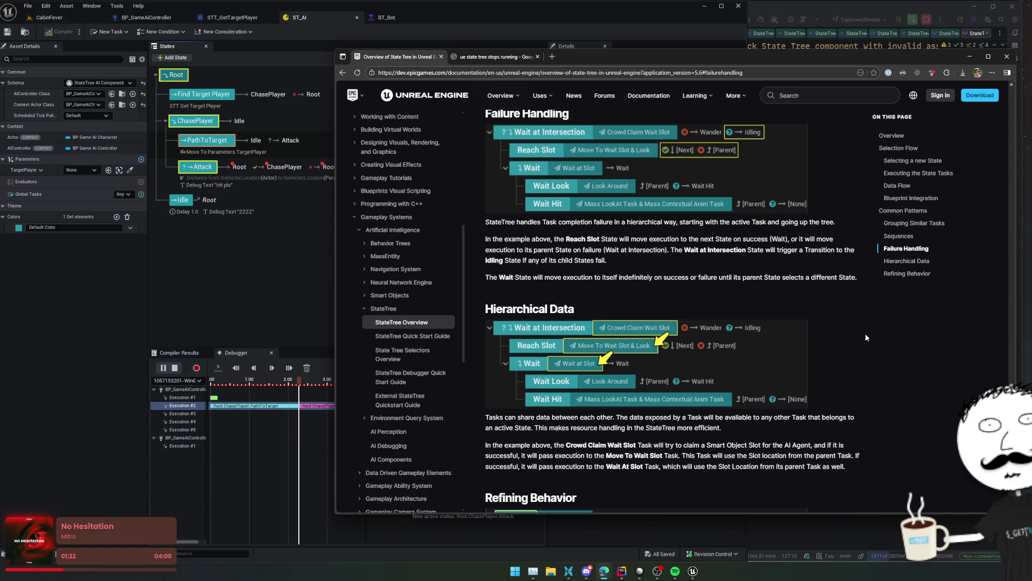
{"action": "scroll", "coordinate": [867, 368], "scroll_direction": "down", "scroll_amount": 1}
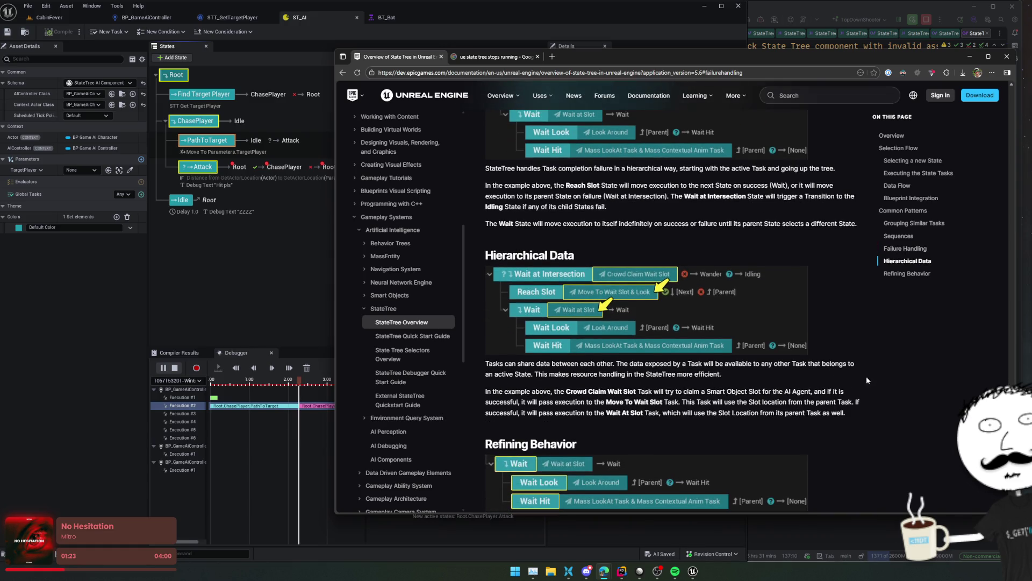
{"action": "scroll", "coordinate": [926, 372], "scroll_direction": "down", "scroll_amount": 1}
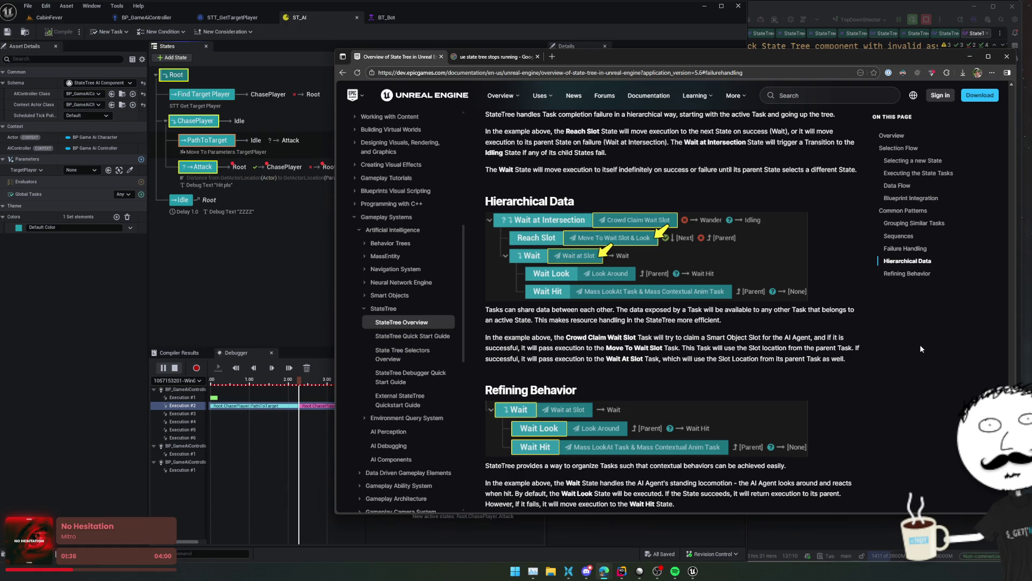
{"action": "scroll", "coordinate": [916, 344], "scroll_direction": "down", "scroll_amount": 3}
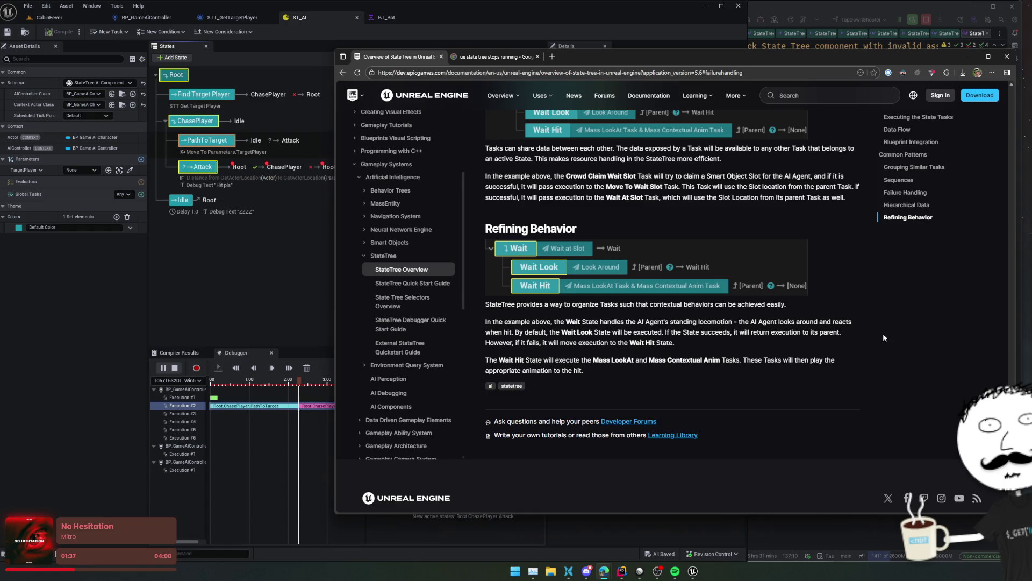
{"action": "scroll", "coordinate": [882, 333], "scroll_direction": "up", "scroll_amount": 10}
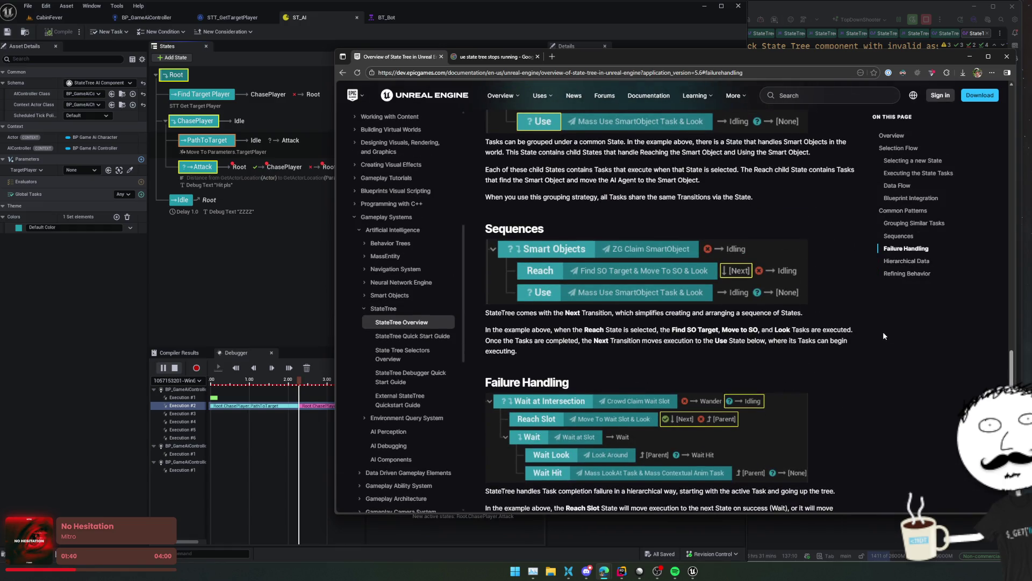
{"action": "scroll", "coordinate": [883, 331], "scroll_direction": "up", "scroll_amount": 4}
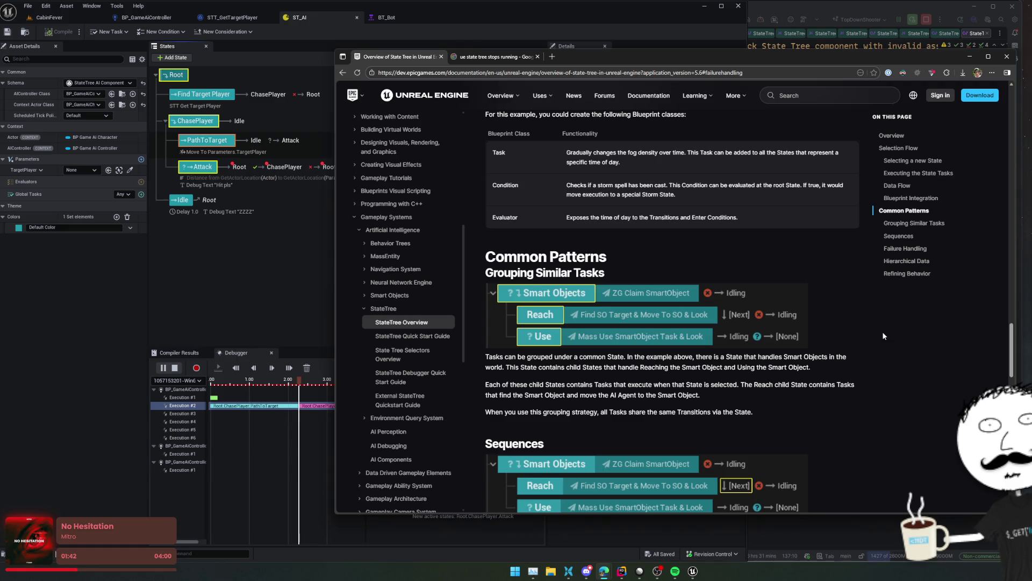
{"action": "scroll", "coordinate": [883, 334], "scroll_direction": "up", "scroll_amount": 4}
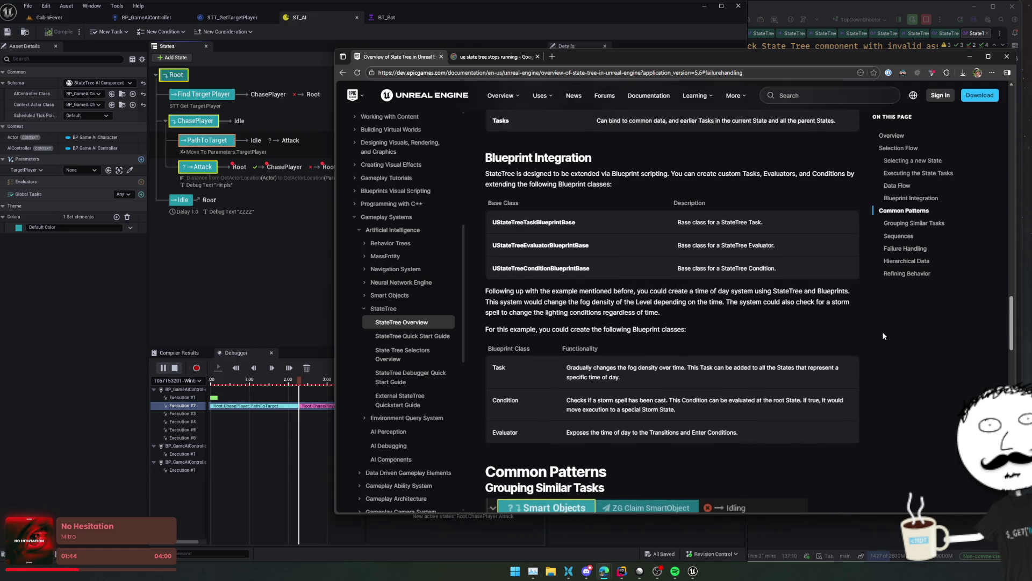
{"action": "scroll", "coordinate": [882, 331], "scroll_direction": "up", "scroll_amount": 8}
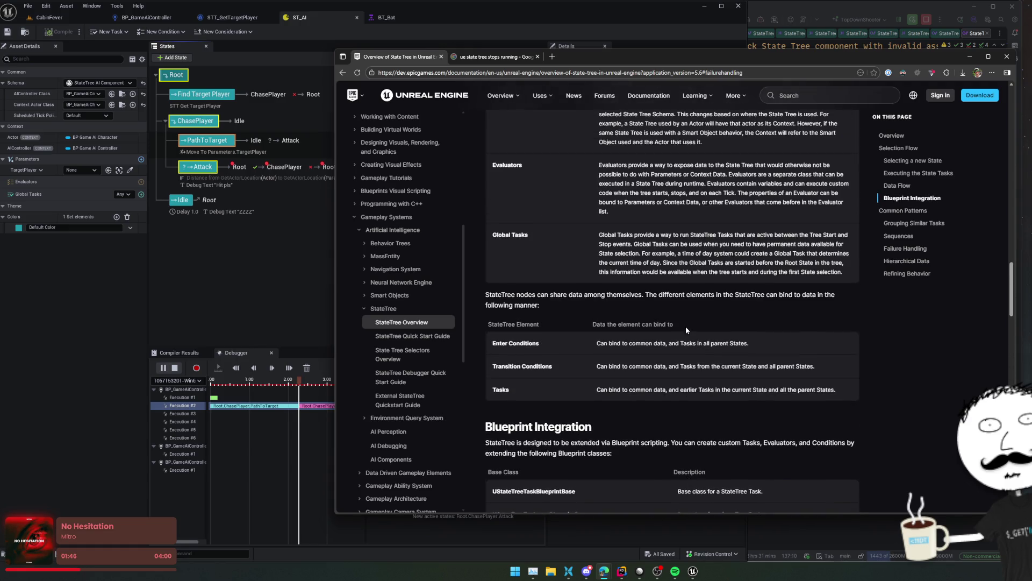
{"action": "scroll", "coordinate": [681, 328], "scroll_direction": "up", "scroll_amount": 2}
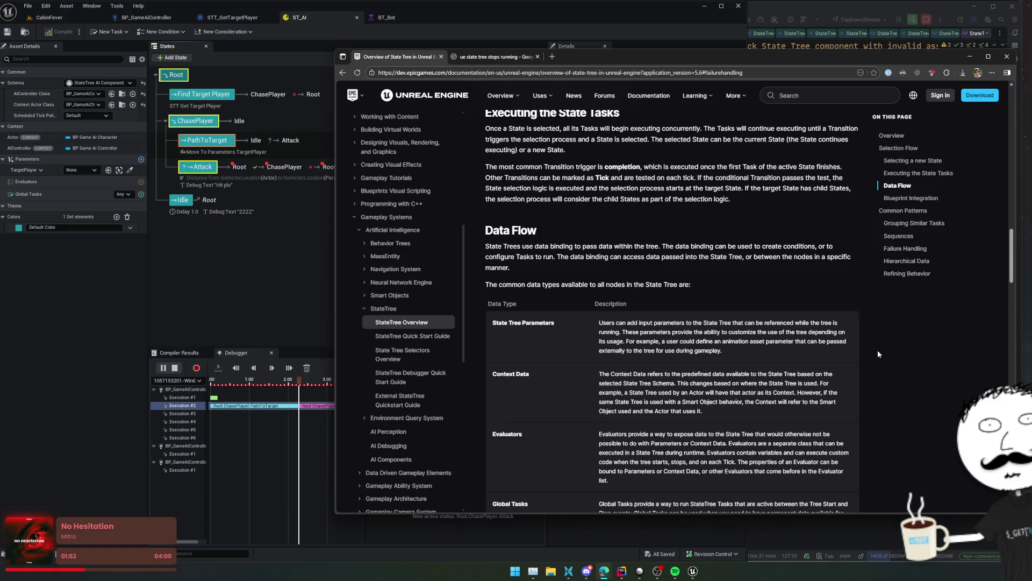
{"action": "scroll", "coordinate": [878, 353], "scroll_direction": "up", "scroll_amount": 5}
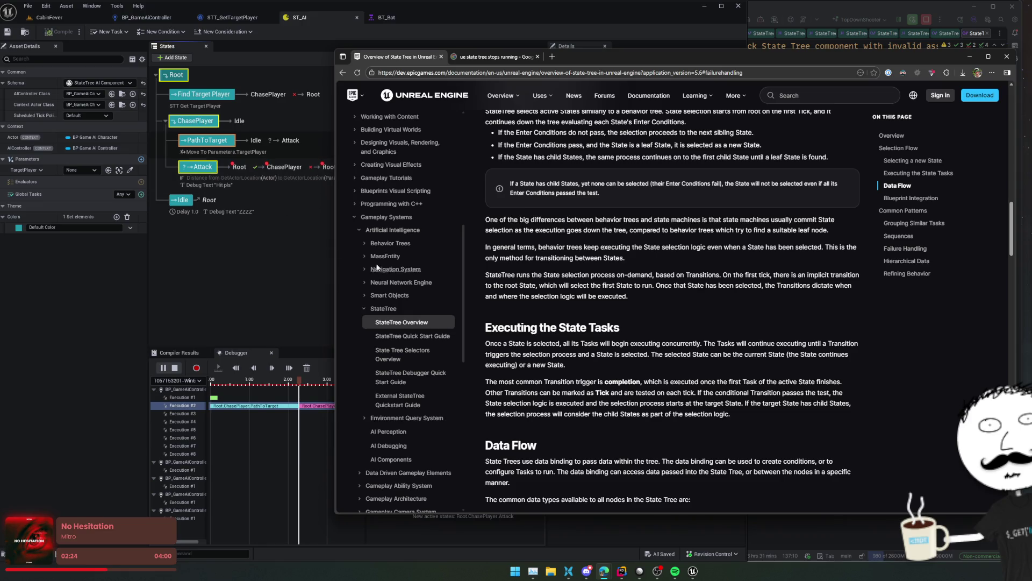
{"action": "left_click", "coordinate": [269, 122]}
- Uncheck 'Check Prerequisites when Activating' on both PathToTarget and Attack
{"action": "left_click", "coordinate": [641, 193]}
{"action": "left_click", "coordinate": [202, 167]}
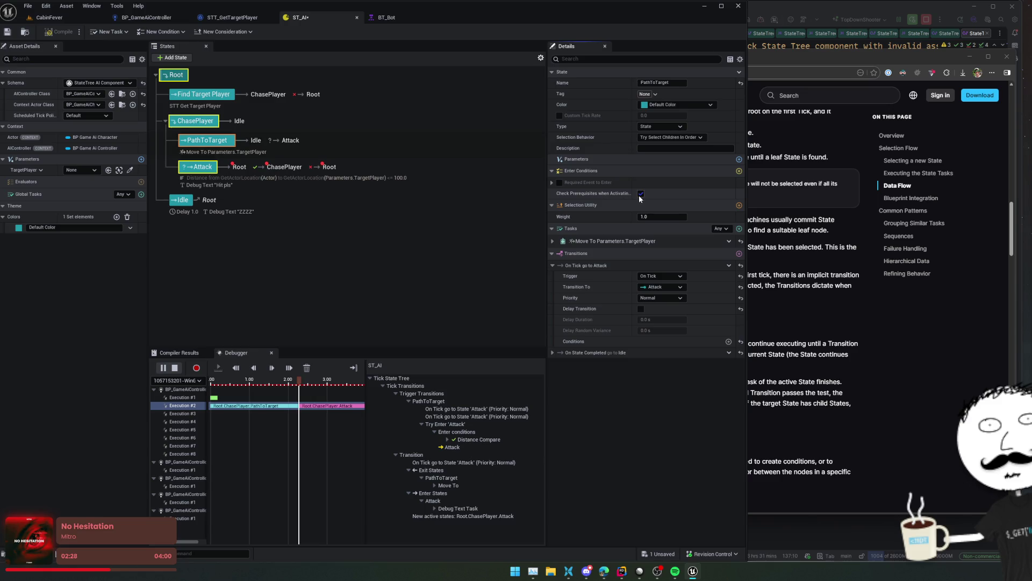
{"action": "left_click", "coordinate": [641, 204]}
- Stop the play session, compile ST_AI, close Insights, and return to CabinFever
{"action": "left_click", "coordinate": [175, 367]}
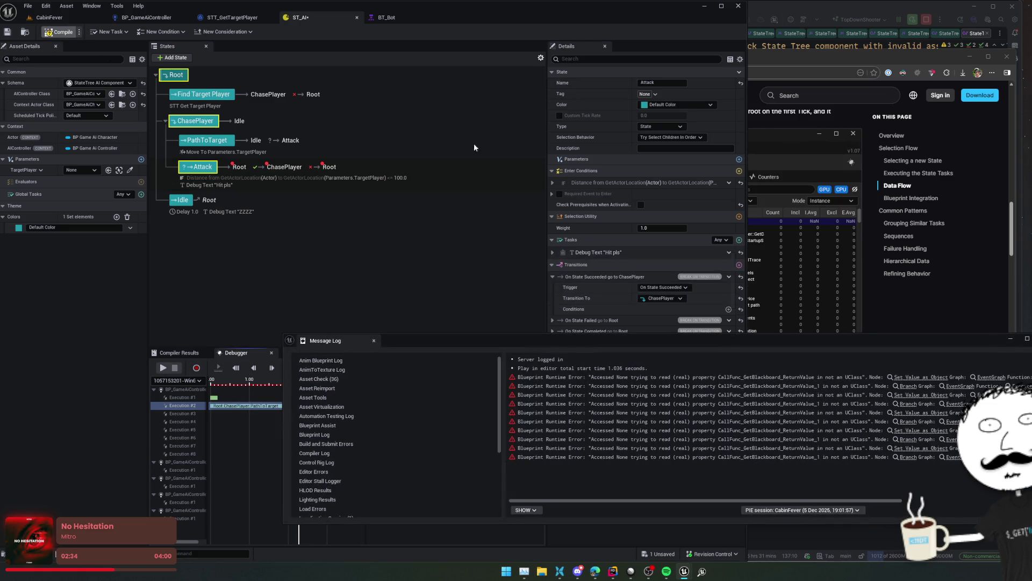
{"action": "left_click", "coordinate": [855, 144]}
{"action": "left_click", "coordinate": [853, 134]}
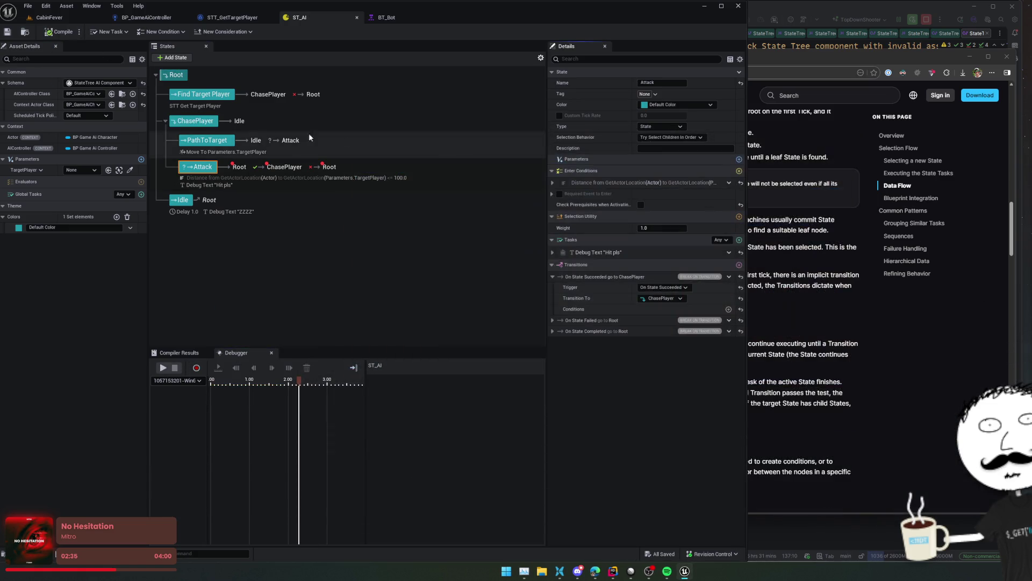
{"action": "left_click", "coordinate": [41, 21]}
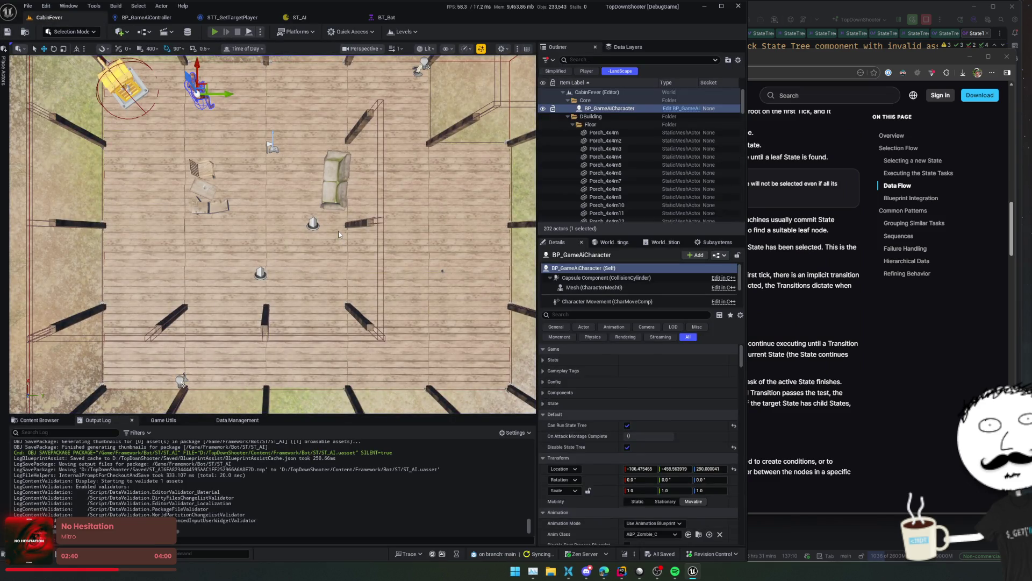
- Play-test with Alt+P, move with S, stop, close Insights, and reopen ST_AI
{"action": "key", "text": "alt+p"}
{"action": "key", "text": "s"}
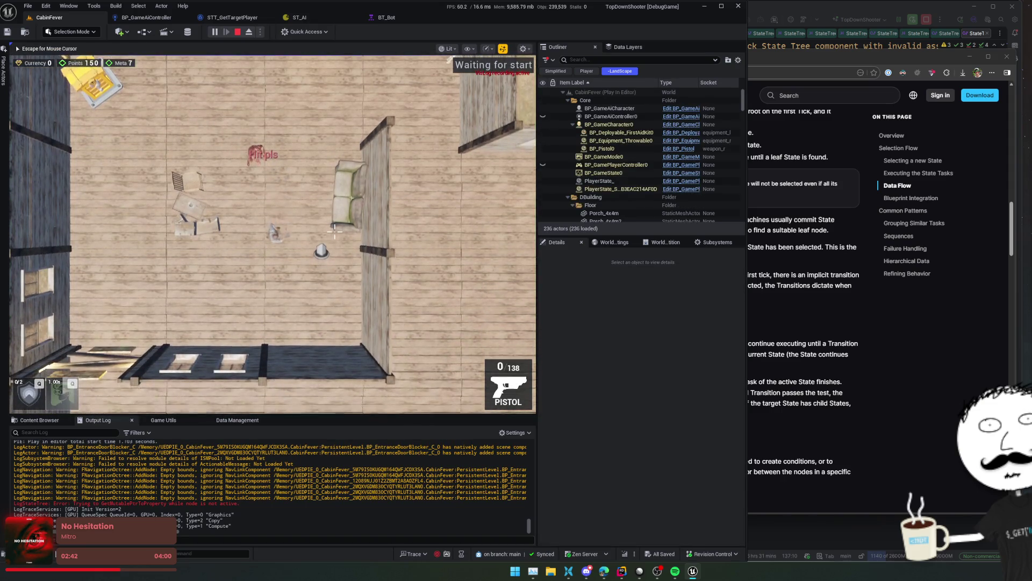
{"action": "key", "text": "Escape"}
{"action": "left_click", "coordinate": [240, 34]}
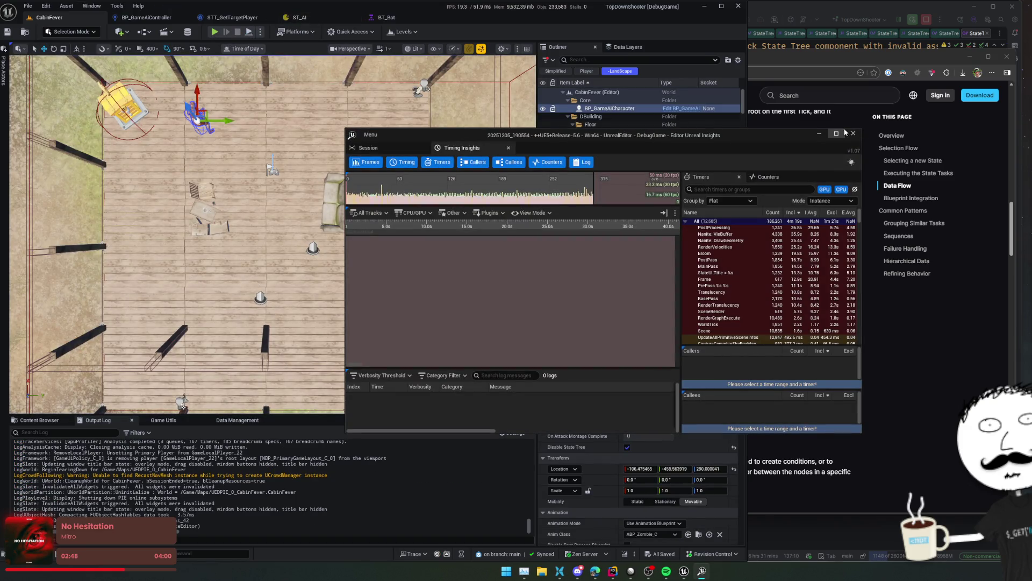
{"action": "left_click", "coordinate": [853, 133]}
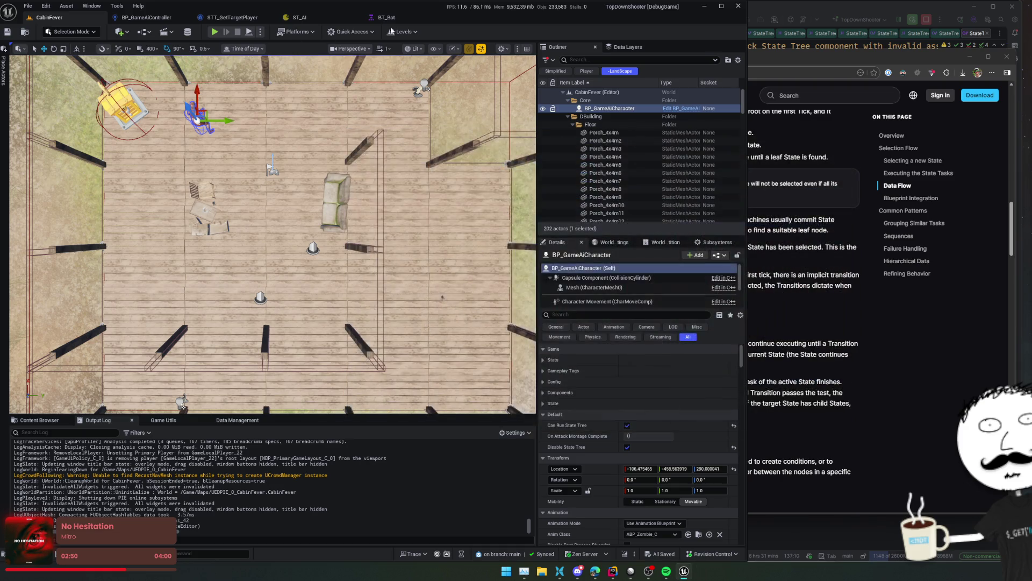
{"action": "left_click", "coordinate": [315, 18]}
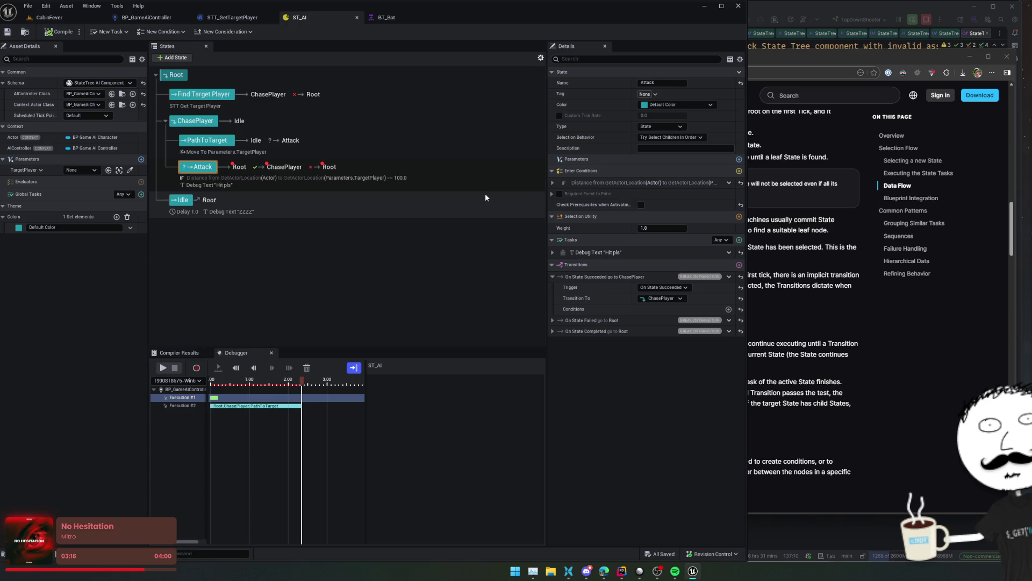
- Expand the Debug Text 'Hit pls' task and browse its Replace With menu without changes
{"action": "left_click", "coordinate": [610, 252]}
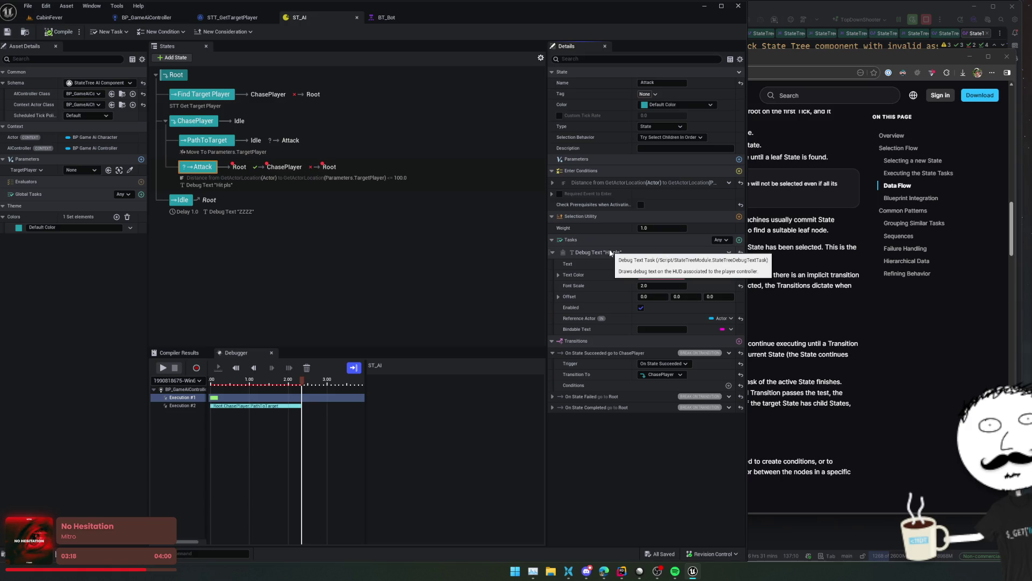
{"action": "right_click", "coordinate": [589, 252]}
{"action": "key", "text": "Escape"}
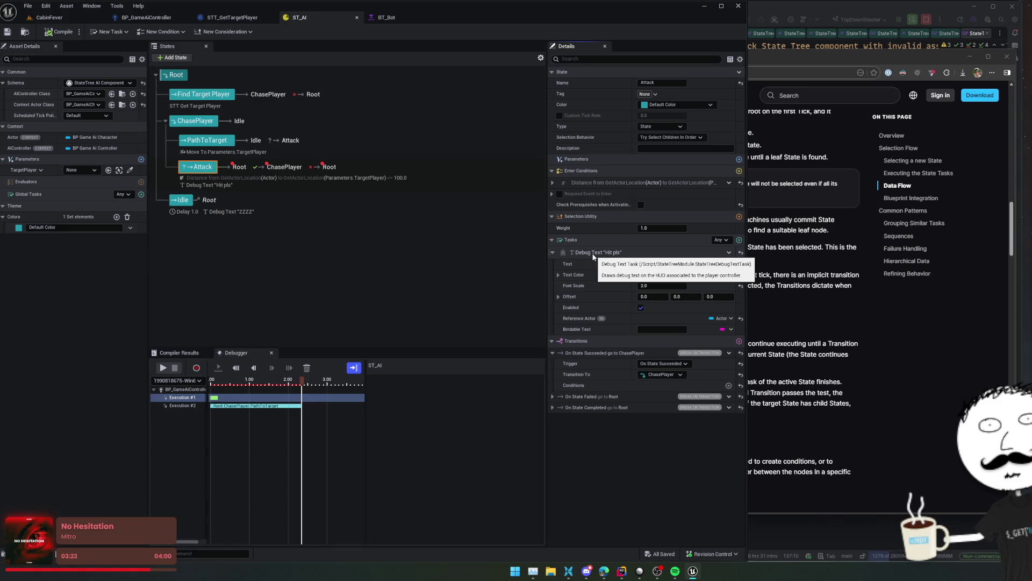
{"action": "right_click", "coordinate": [617, 253]}
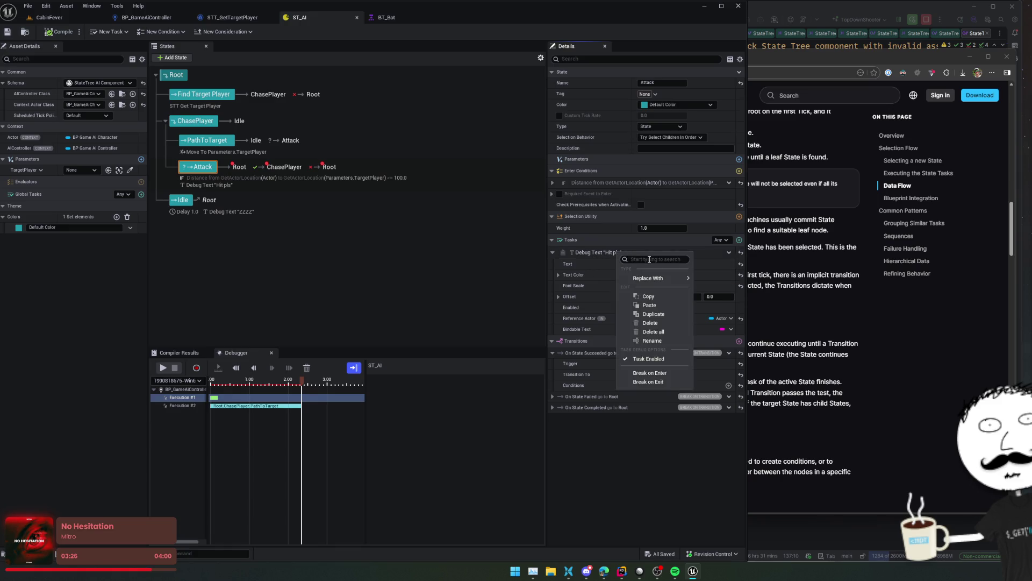
{"action": "mouse_move", "coordinate": [672, 277]}
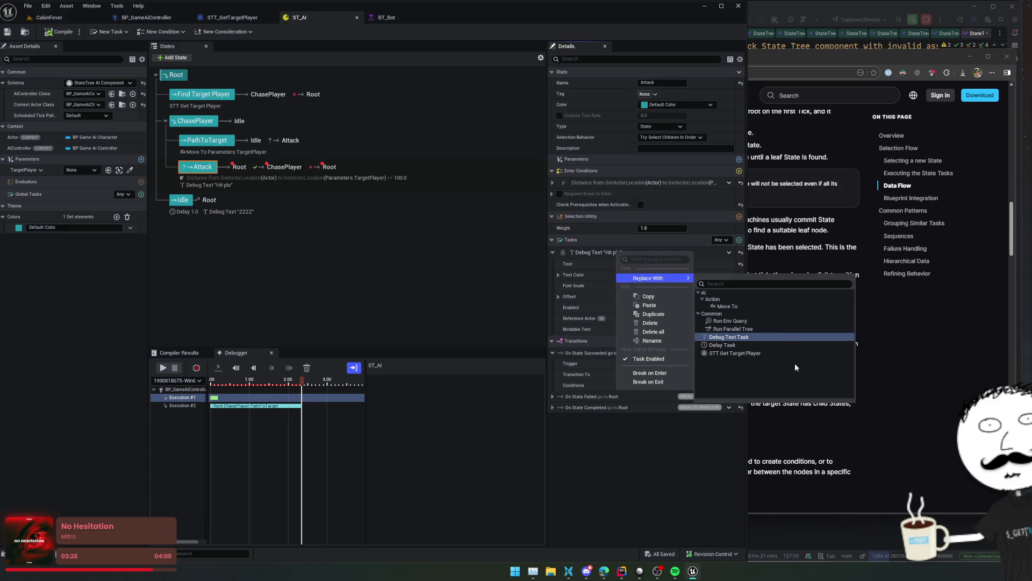
{"action": "left_click", "coordinate": [742, 442]}
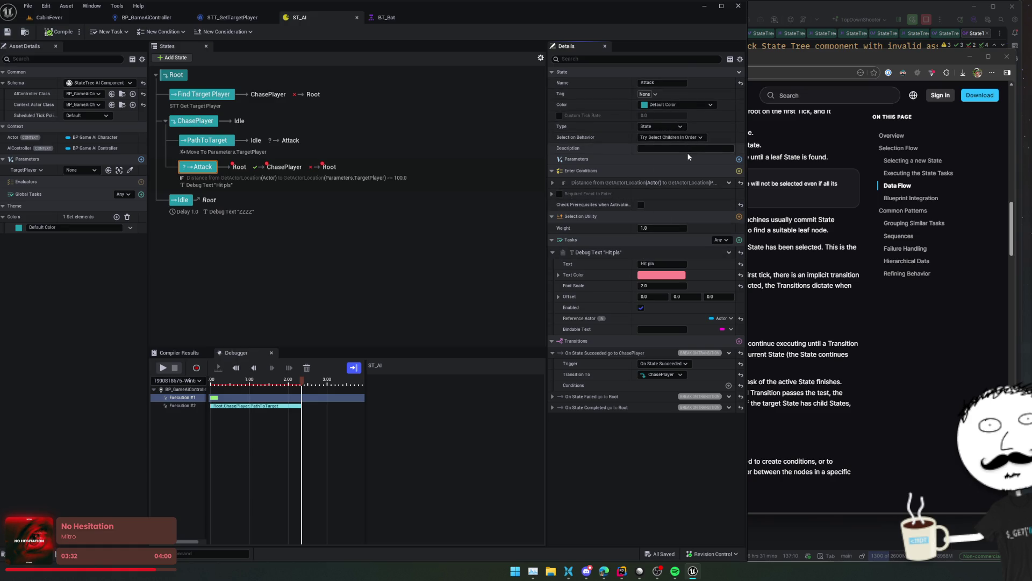
- Scroll the Details panel, then switch to the C++ code editor
{"action": "scroll", "coordinate": [590, 421], "scroll_direction": "down", "scroll_amount": 1}
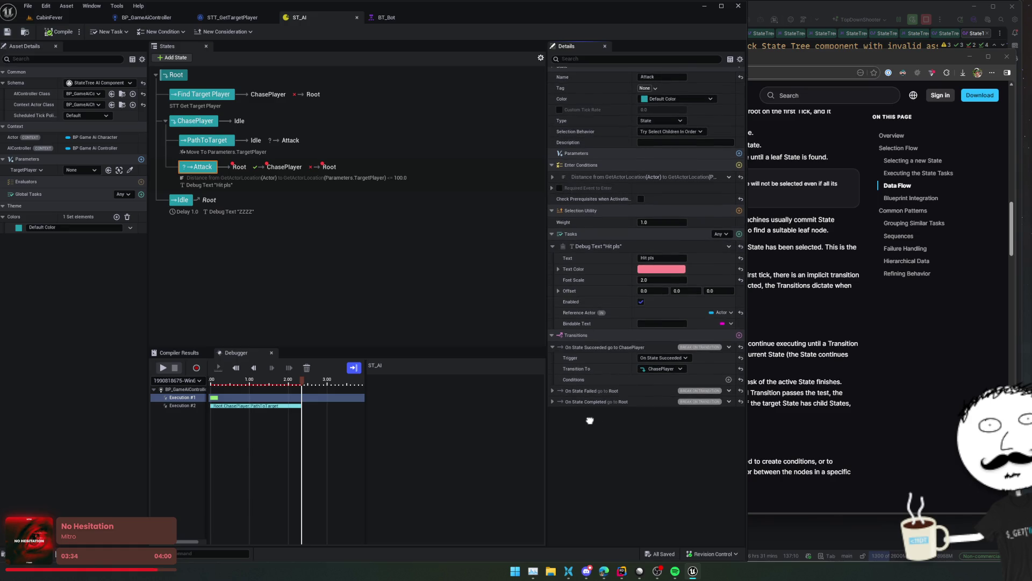
{"action": "scroll", "coordinate": [590, 420], "scroll_direction": "up", "scroll_amount": 1}
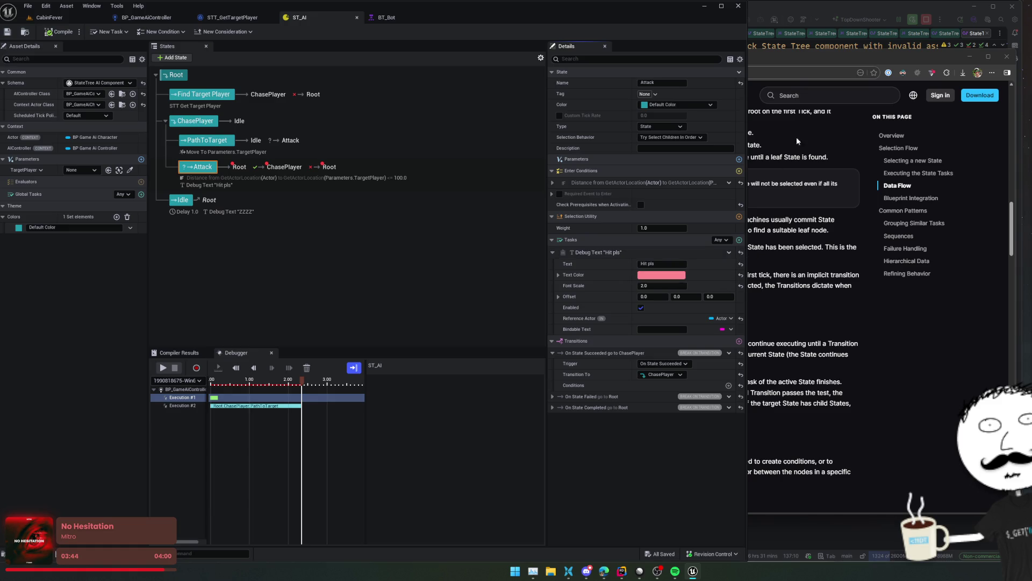
{"action": "key", "text": "alt+Tab"}
- Open StateTreeDebugTextTask.cpp via file search and read its constructor and EnterState's bEnabled check
{"action": "key", "text": "ctrl+t"}
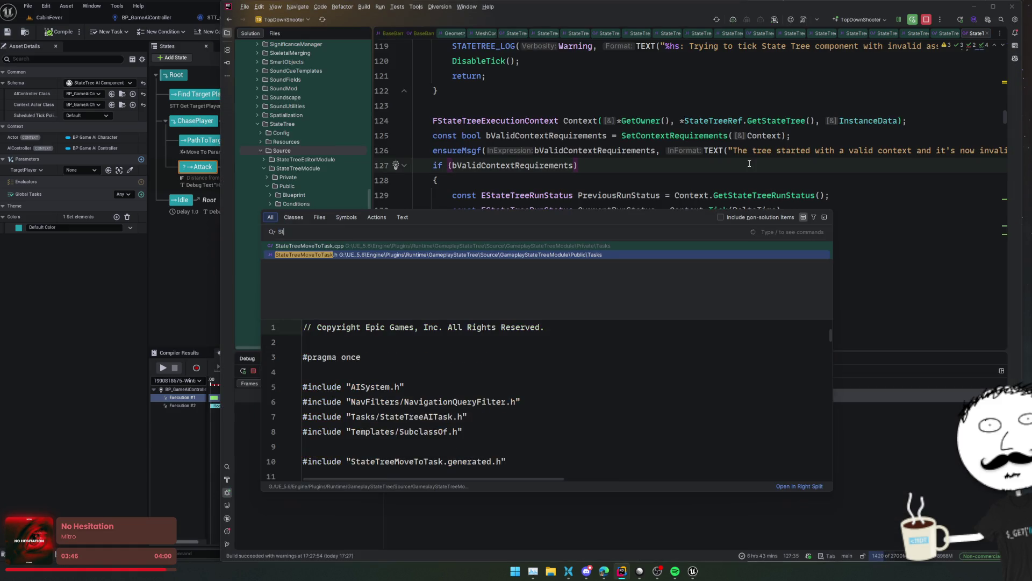
{"action": "type", "text": "StateTreeDebugTex"}
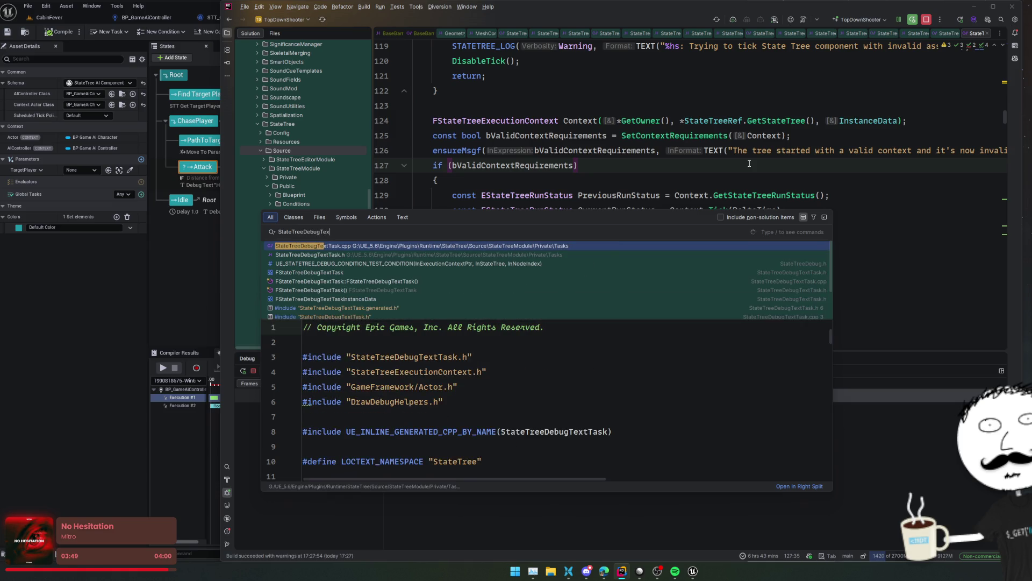
{"action": "key", "text": "Return"}
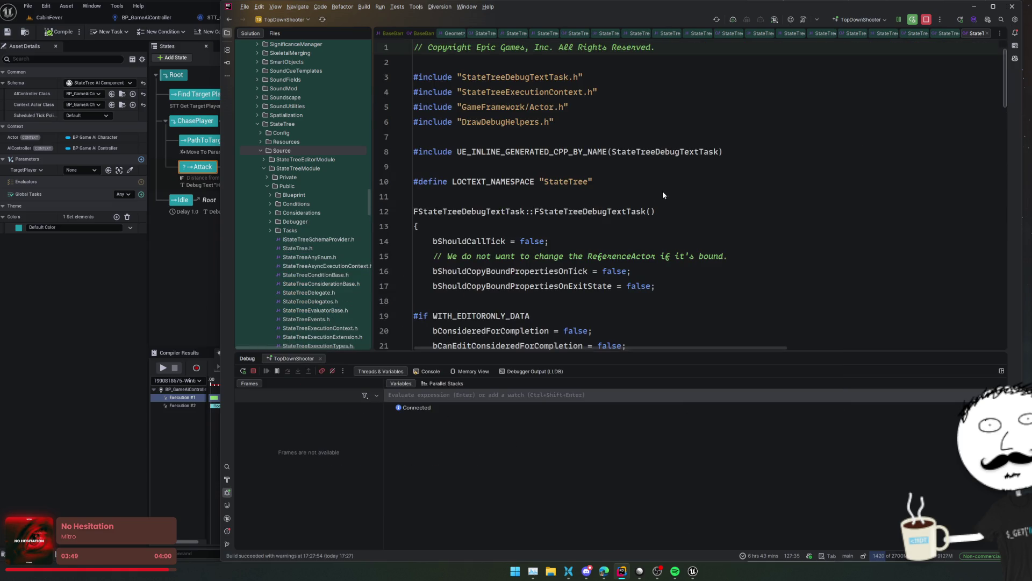
{"action": "scroll", "coordinate": [753, 204], "scroll_direction": "down", "scroll_amount": 2}
{"action": "left_click", "coordinate": [791, 233]}
{"action": "scroll", "coordinate": [792, 233], "scroll_direction": "down", "scroll_amount": 3}
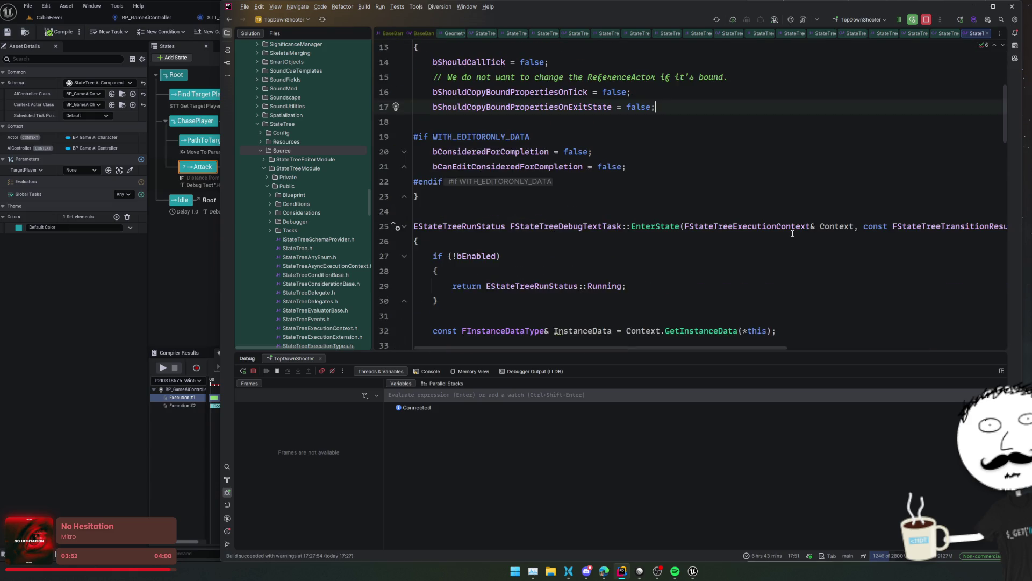
{"action": "scroll", "coordinate": [833, 215], "scroll_direction": "down", "scroll_amount": 3}
{"action": "left_click", "coordinate": [883, 186]}
{"action": "left_click", "coordinate": [882, 166]}
{"action": "key", "text": "Up"}
{"action": "key", "text": "Up"}
{"action": "left_click", "coordinate": [864, 209]}
{"action": "left_click", "coordinate": [867, 242]}
- Read through EnterState's world check, text-drawing block and Running return, then ExitState
{"action": "scroll", "coordinate": [867, 253], "scroll_direction": "down", "scroll_amount": 3}
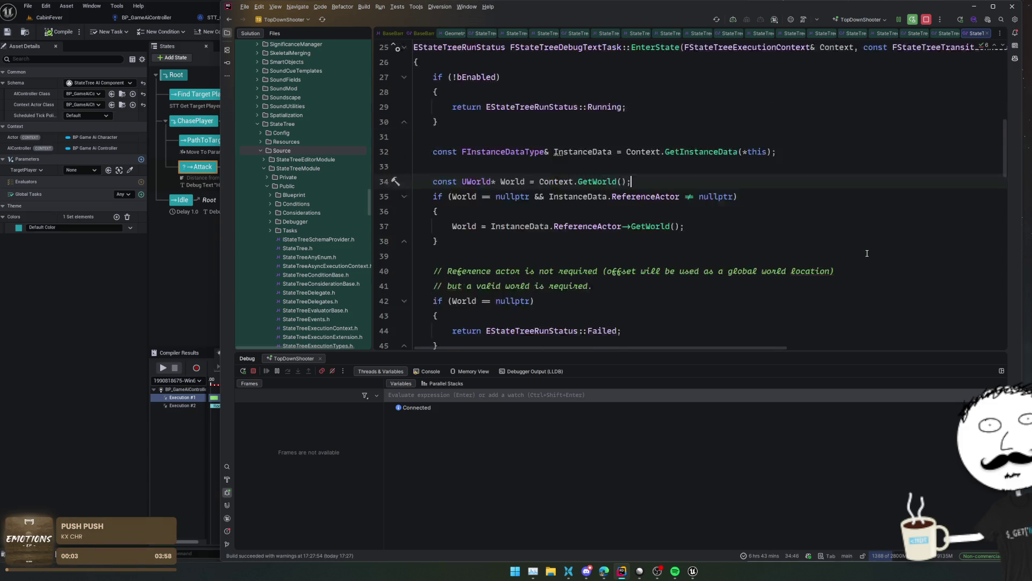
{"action": "scroll", "coordinate": [828, 220], "scroll_direction": "down", "scroll_amount": 2}
{"action": "left_click", "coordinate": [824, 217]}
{"action": "scroll", "coordinate": [812, 237], "scroll_direction": "down", "scroll_amount": 2}
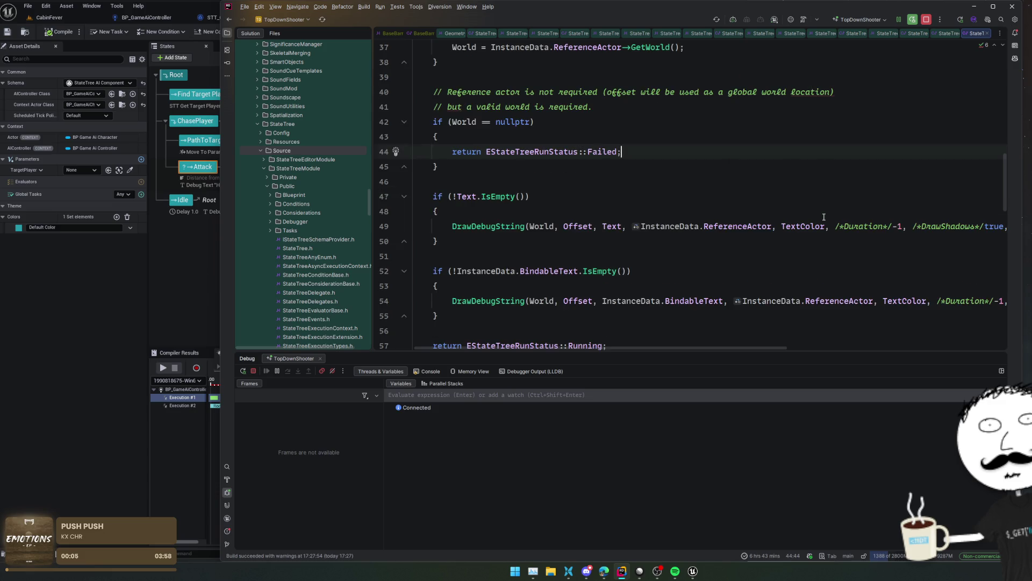
{"action": "left_click", "coordinate": [804, 256]}
{"action": "scroll", "coordinate": [804, 258], "scroll_direction": "down", "scroll_amount": 2}
{"action": "left_click", "coordinate": [802, 264]}
{"action": "scroll", "coordinate": [800, 263], "scroll_direction": "down", "scroll_amount": 3}
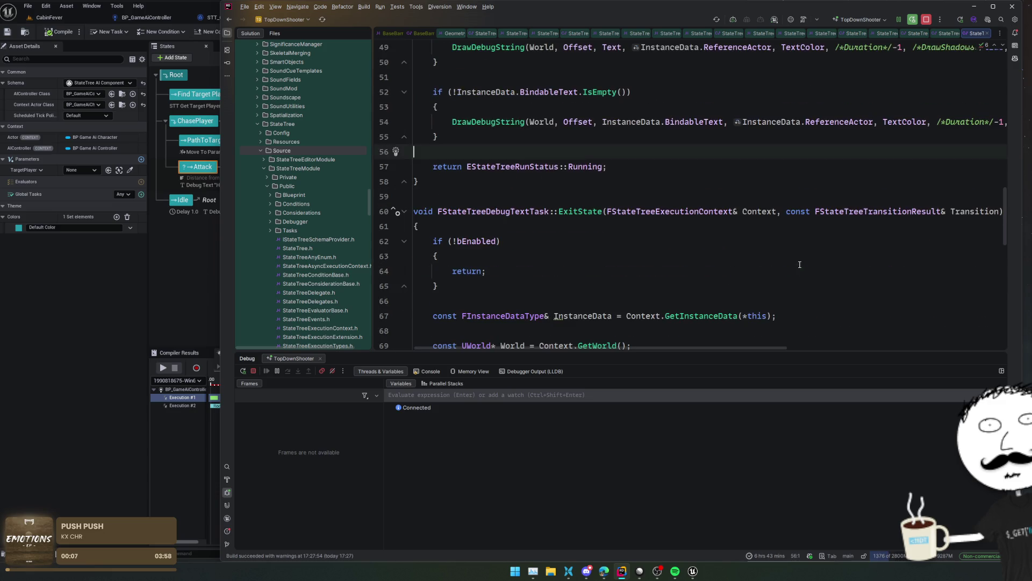
{"action": "scroll", "coordinate": [800, 264], "scroll_direction": "down", "scroll_amount": 4}
{"action": "scroll", "coordinate": [799, 263], "scroll_direction": "down", "scroll_amount": 4}
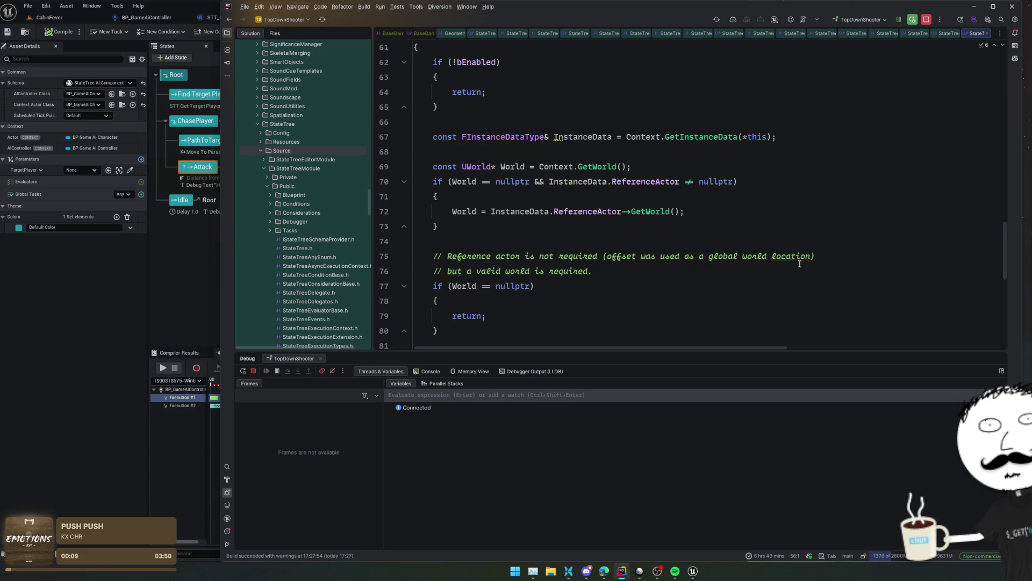
{"action": "scroll", "coordinate": [799, 264], "scroll_direction": "down", "scroll_amount": 4}
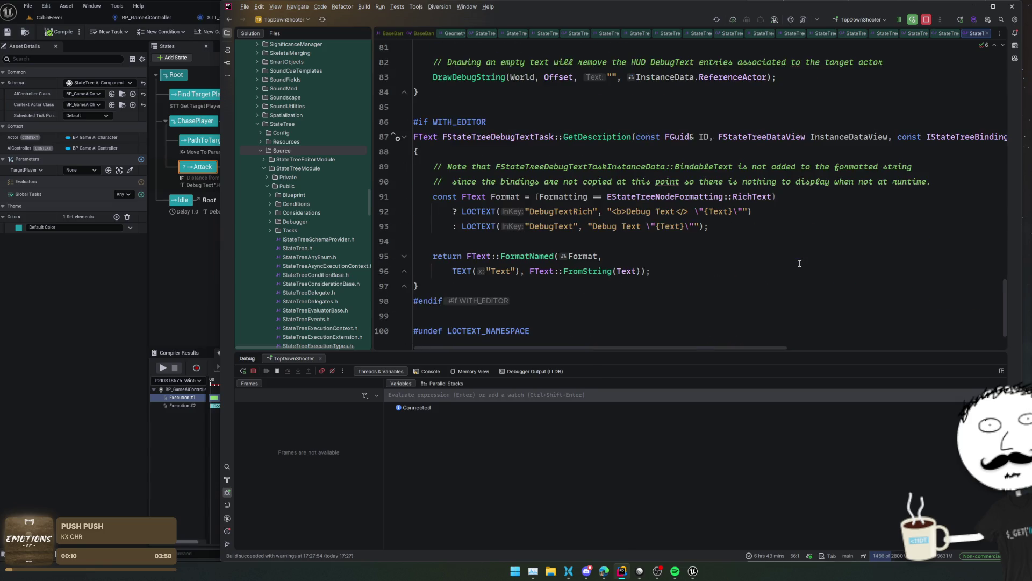
{"action": "scroll", "coordinate": [800, 263], "scroll_direction": "up", "scroll_amount": 20}
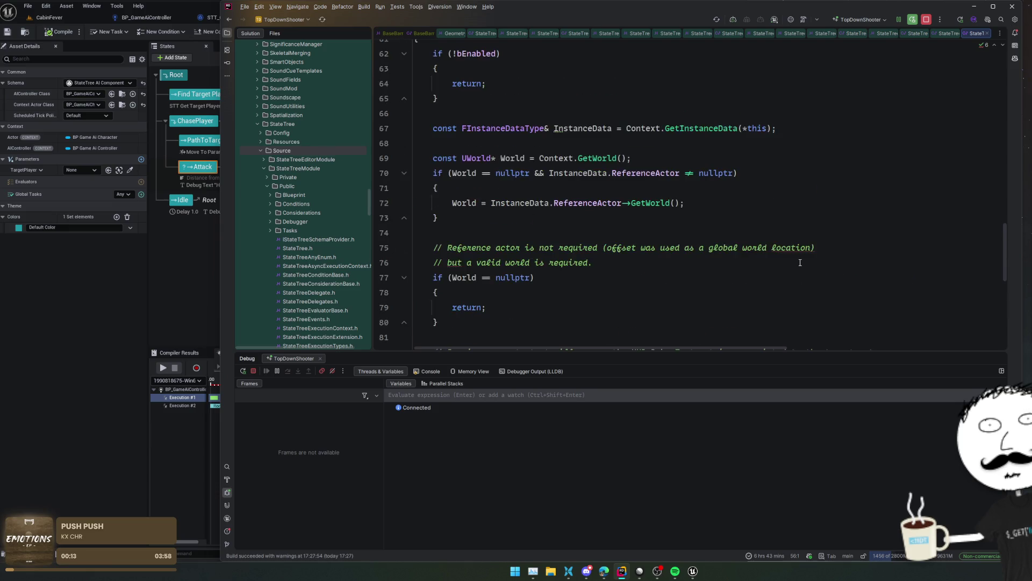
{"action": "scroll", "coordinate": [798, 259], "scroll_direction": "up", "scroll_amount": 4}
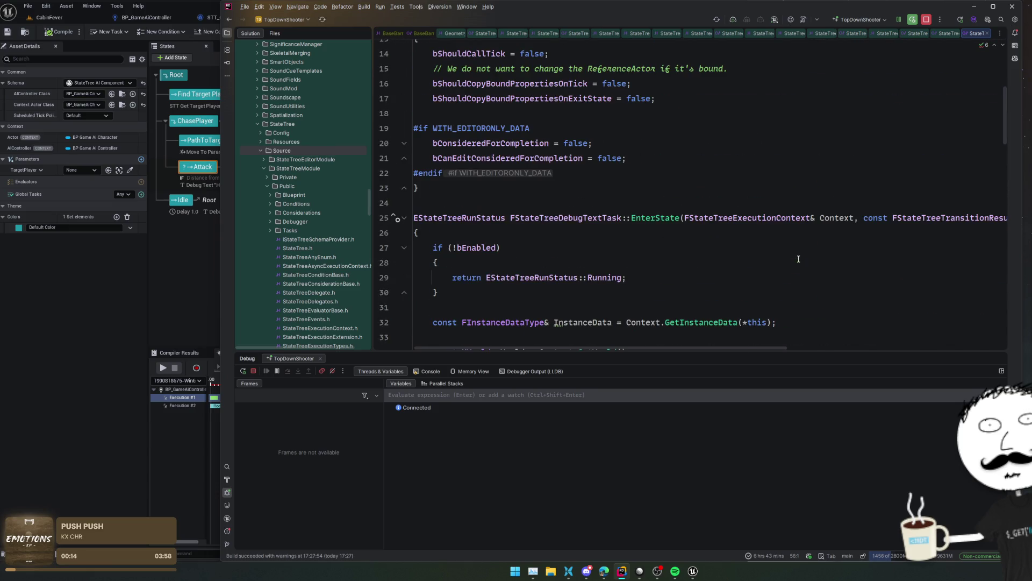
- Review the task's header declaration (FontScale, TextColor) and jump back to the EnterState definition
{"action": "left_click", "coordinate": [658, 211], "text": "ctrl"}
{"action": "scroll", "coordinate": [756, 233], "scroll_direction": "up", "scroll_amount": 3}
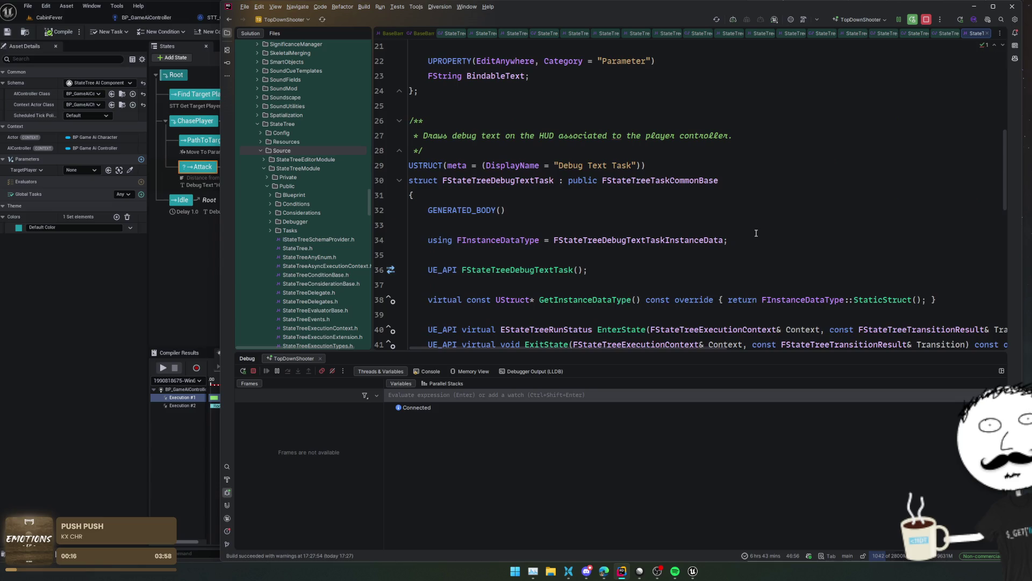
{"action": "scroll", "coordinate": [756, 232], "scroll_direction": "down", "scroll_amount": 12}
{"action": "scroll", "coordinate": [755, 230], "scroll_direction": "up", "scroll_amount": 3}
{"action": "left_click", "coordinate": [754, 229]}
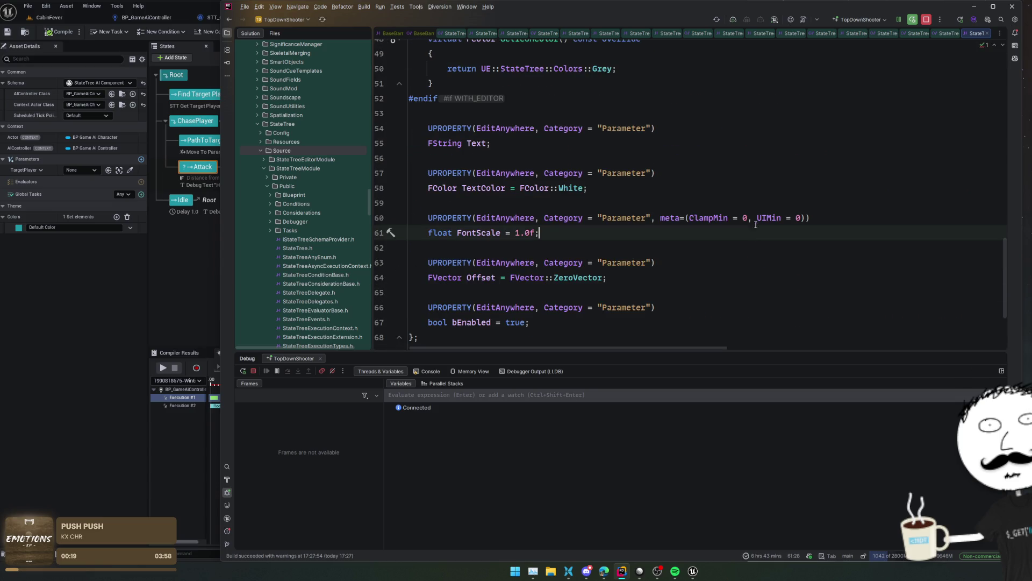
{"action": "left_click", "coordinate": [207, 174]}
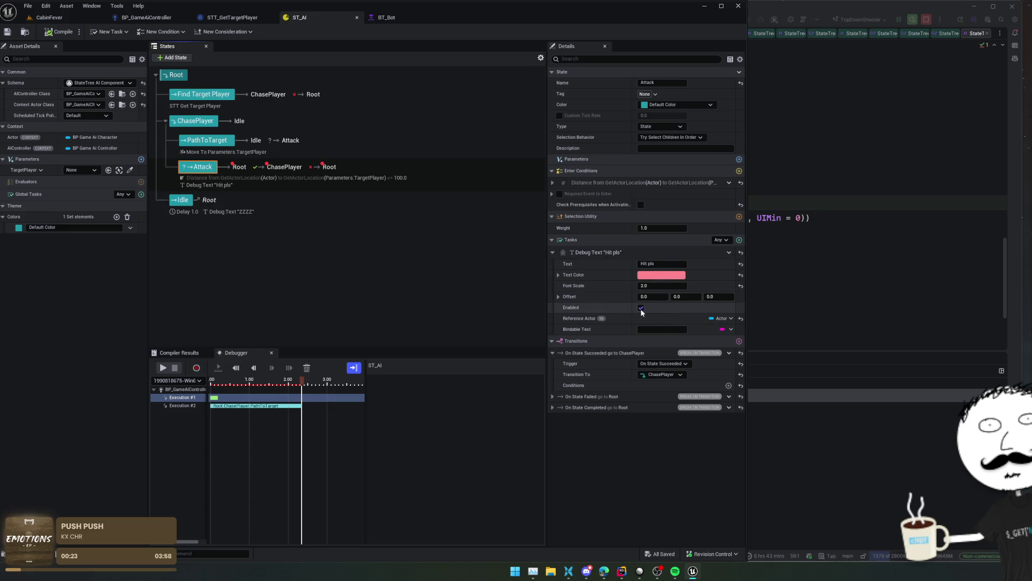
{"action": "key", "text": "alt+Tab"}
{"action": "key", "text": "Down"}
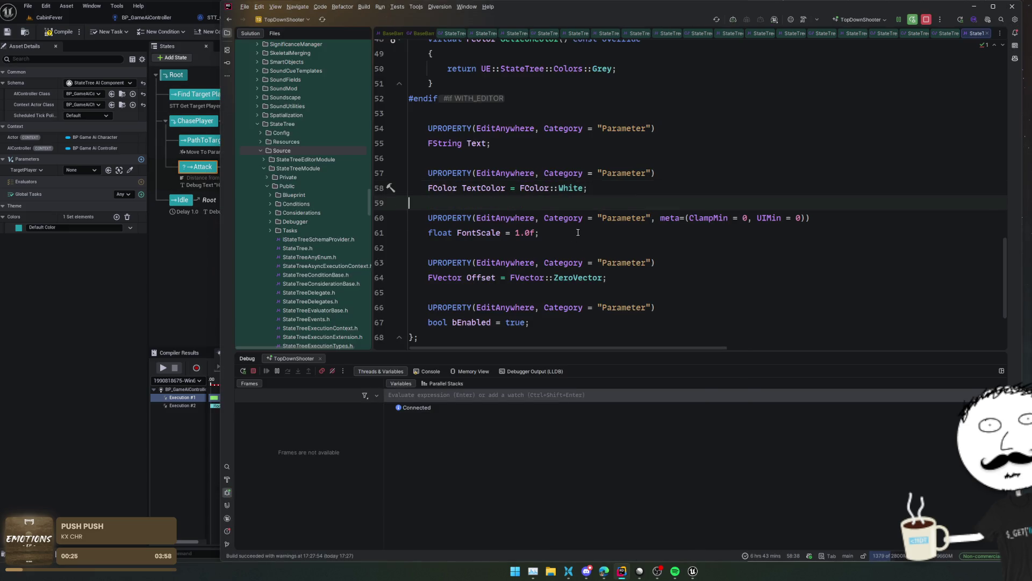
{"action": "scroll", "coordinate": [578, 232], "scroll_direction": "down", "scroll_amount": 1}
{"action": "scroll", "coordinate": [562, 236], "scroll_direction": "up", "scroll_amount": 8}
{"action": "key", "text": "ctrl+b"}
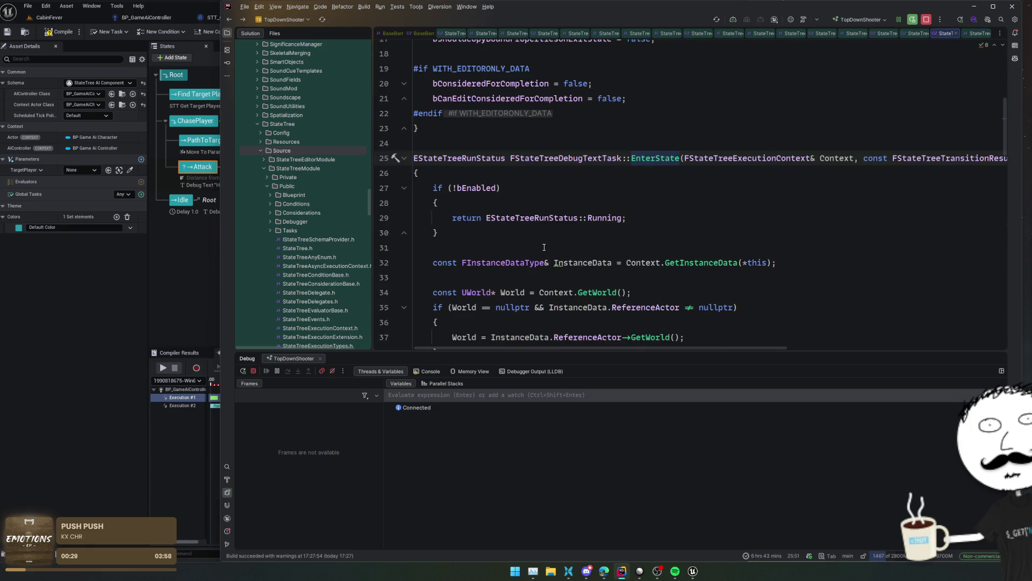
- Uncheck Task Enabled on the Attack state's 'Hit pls' Debug Text task, save ST_AI, and return to CabinFever
{"action": "left_click", "coordinate": [178, 286]}
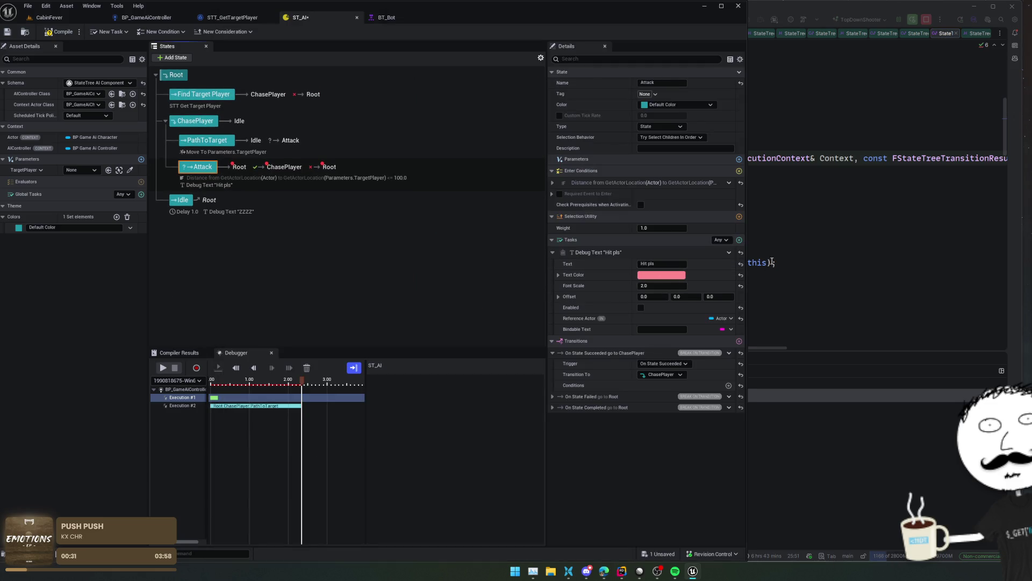
{"action": "left_click", "coordinate": [729, 252]}
{"action": "mouse_move", "coordinate": [769, 283]}
{"action": "left_click", "coordinate": [756, 364]}
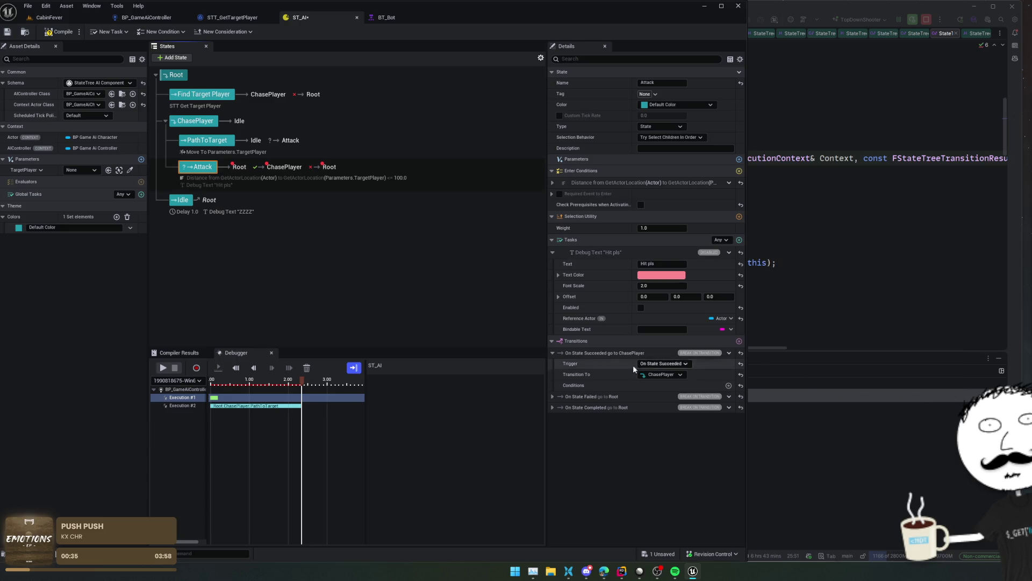
{"action": "left_click", "coordinate": [7, 32]}
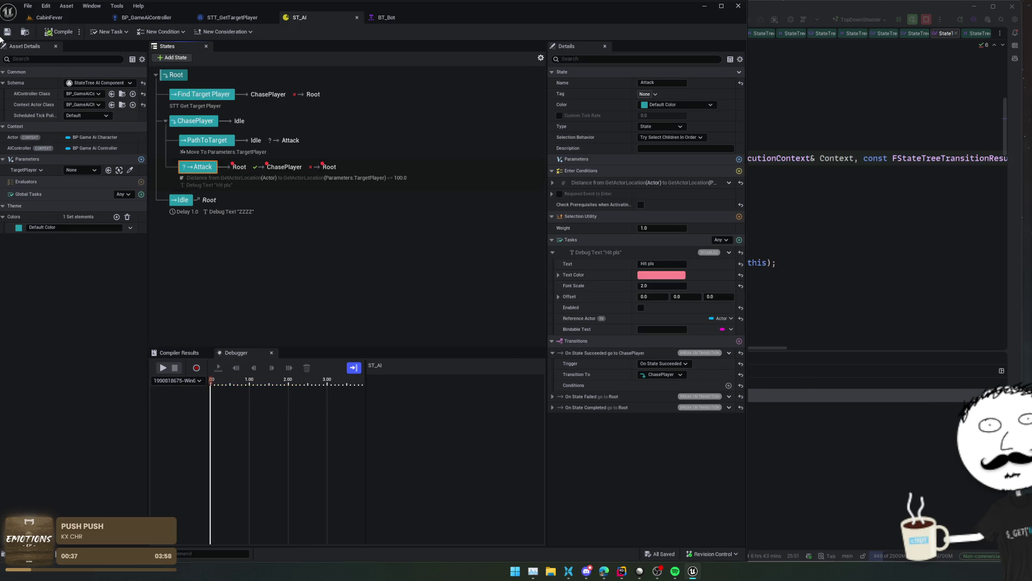
{"action": "left_click", "coordinate": [51, 17]}
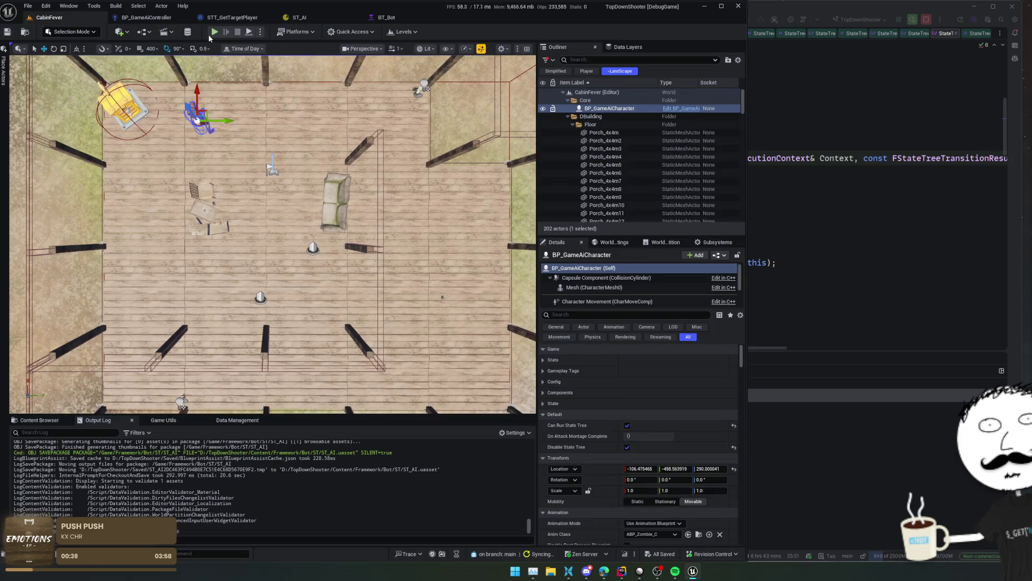
- Start a CabinFever play session with Alt+P and view ST_AI's debugger timeline
{"action": "key", "text": "alt+p"}
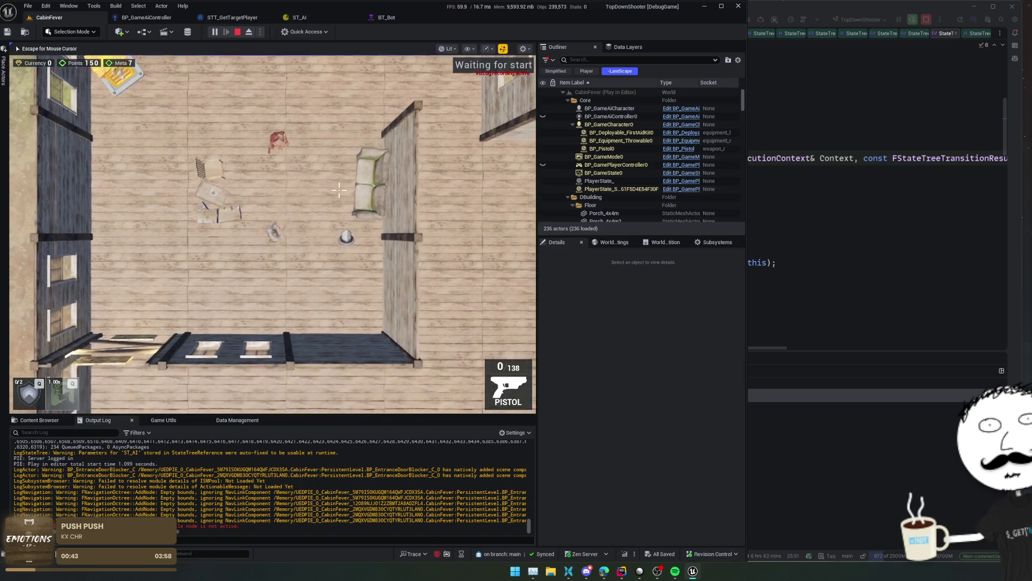
{"action": "left_click", "coordinate": [327, 17]}
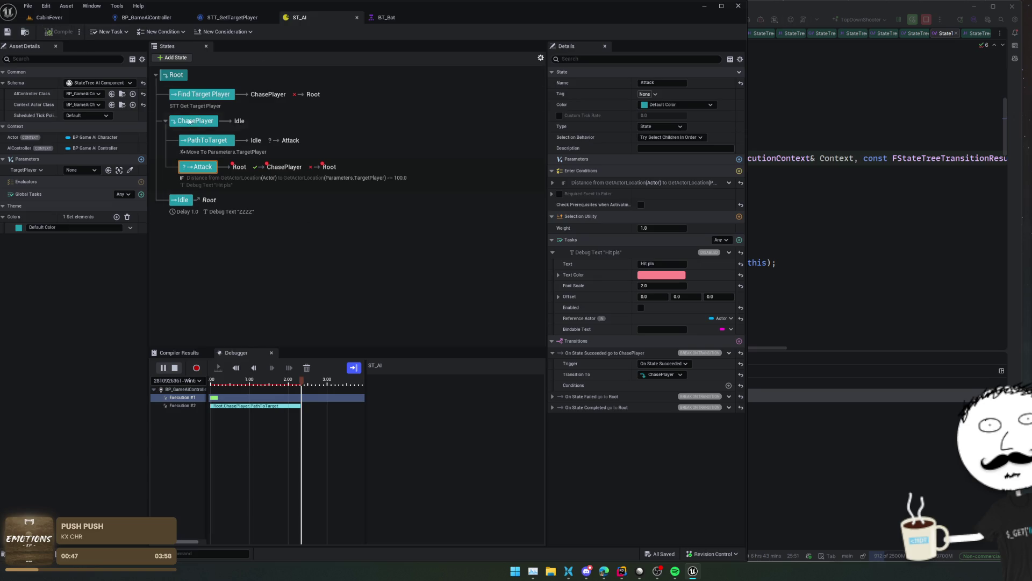
- Stop debugger recording, select Execution #2, and scrub the playhead to the recording's end
{"action": "left_click", "coordinate": [273, 397]}
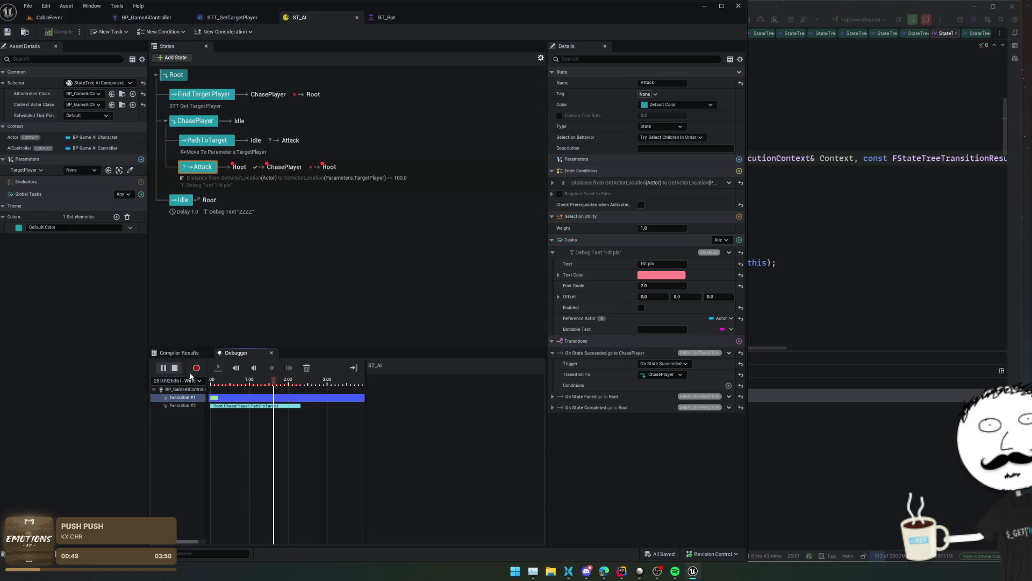
{"action": "left_click", "coordinate": [195, 369]}
{"action": "left_click", "coordinate": [253, 405]}
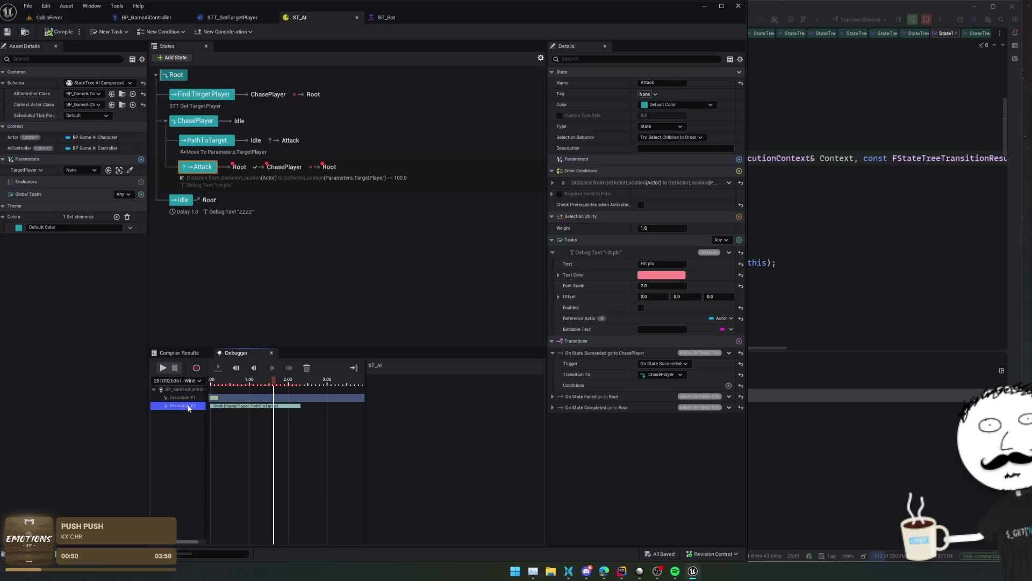
{"action": "left_click", "coordinate": [279, 381]}
{"action": "left_click_drag", "start_coordinate": [279, 382], "coordinate": [321, 386]}
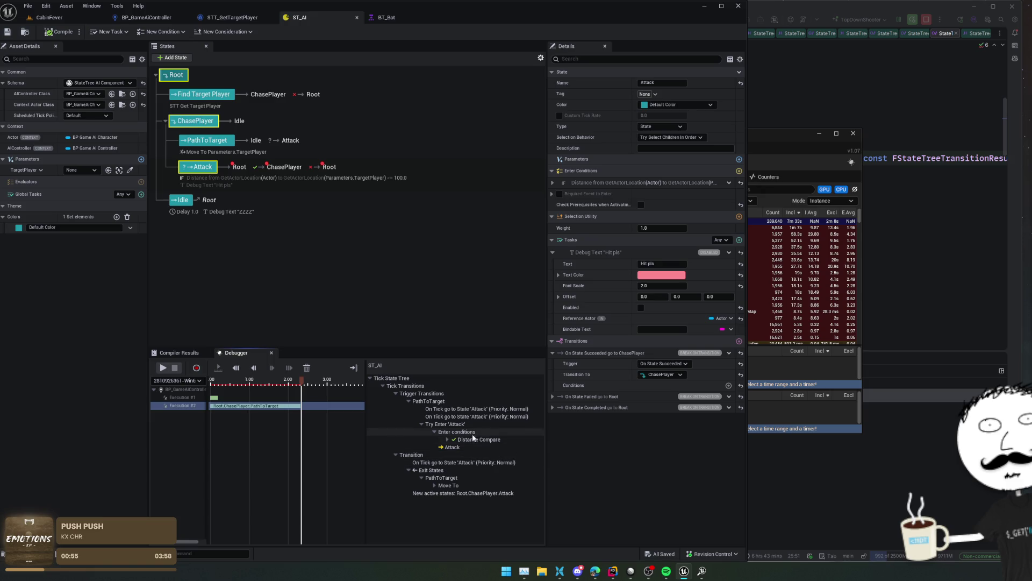
- Inspect the Attack transition and Move To trace entries, then close the profiler window
{"action": "left_click", "coordinate": [499, 464]}
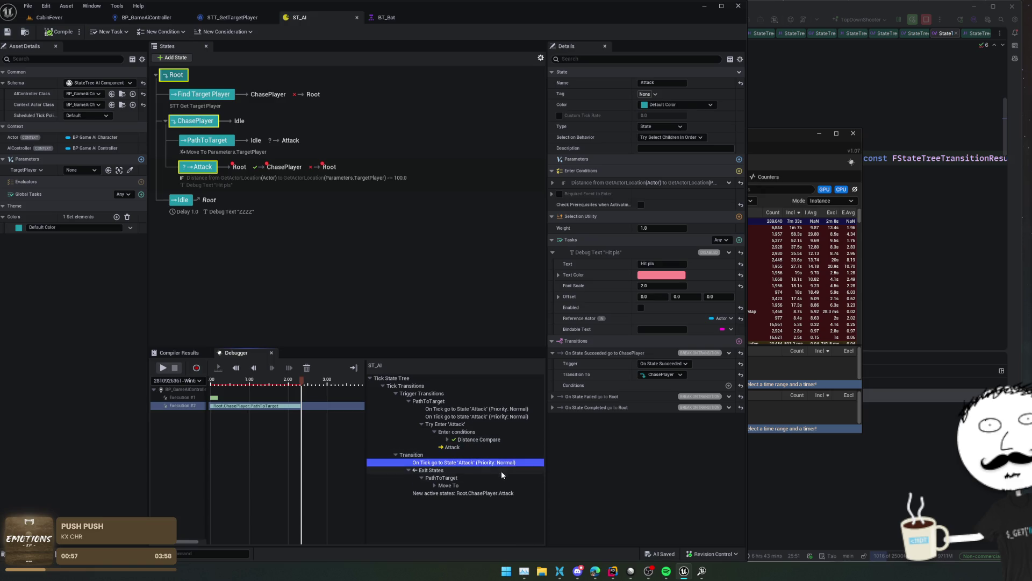
{"action": "left_click", "coordinate": [473, 470]}
{"action": "left_click", "coordinate": [474, 478]}
{"action": "left_click", "coordinate": [474, 485]}
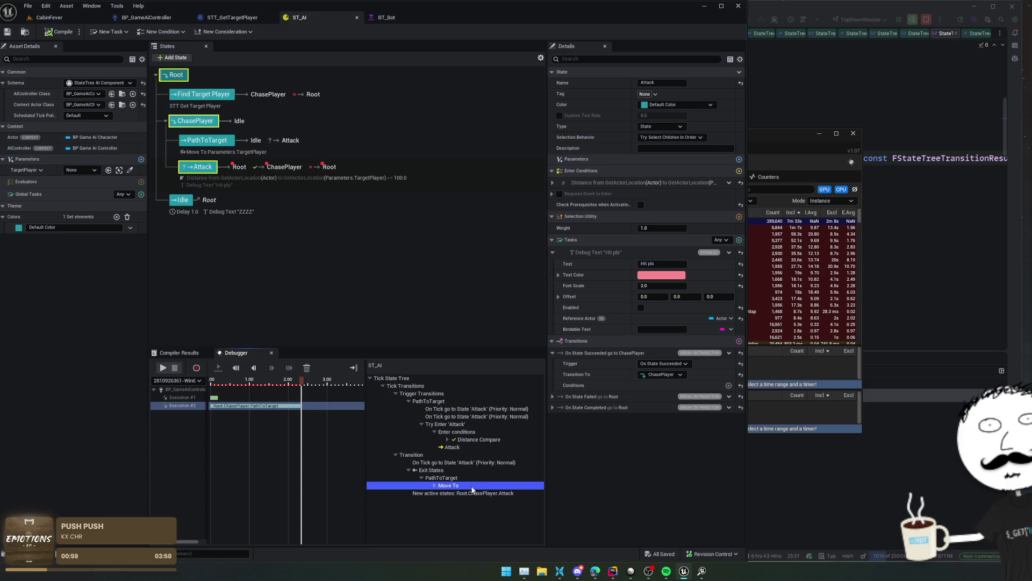
{"action": "double_click", "coordinate": [475, 486]}
{"action": "scroll", "coordinate": [510, 504], "scroll_direction": "down", "scroll_amount": 3}
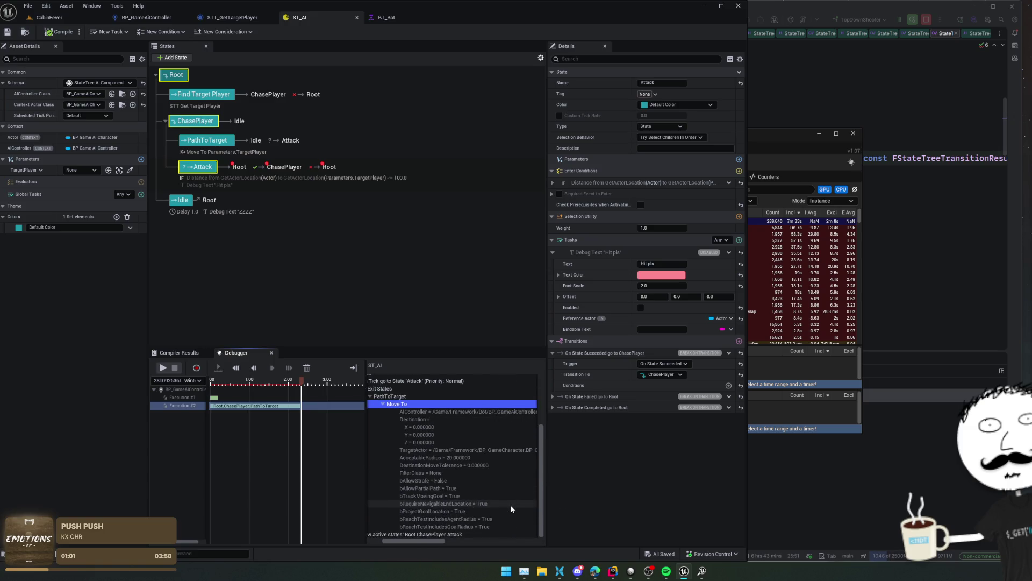
{"action": "scroll", "coordinate": [454, 534], "scroll_direction": "left", "scroll_amount": 3}
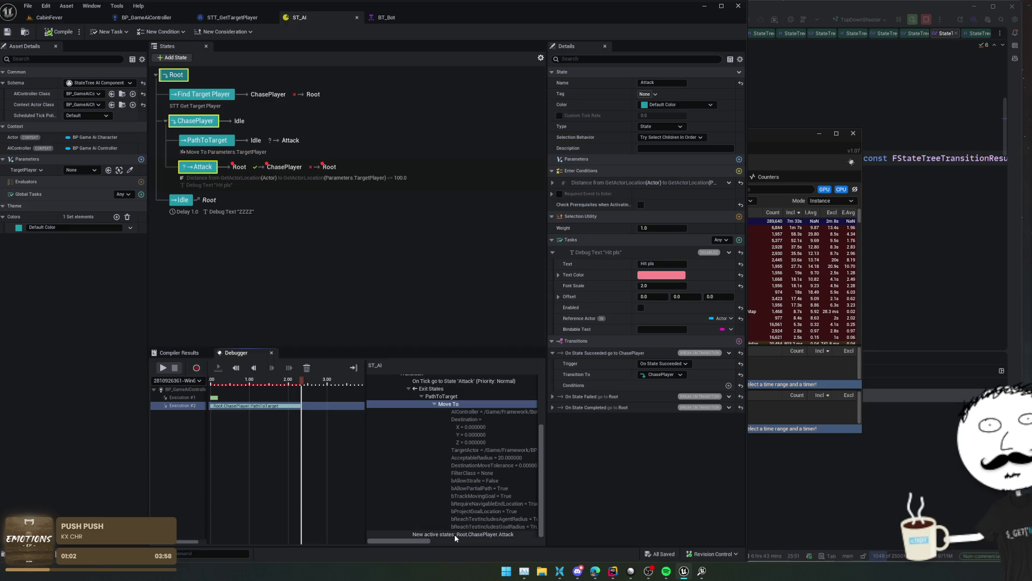
{"action": "left_click", "coordinate": [304, 382]}
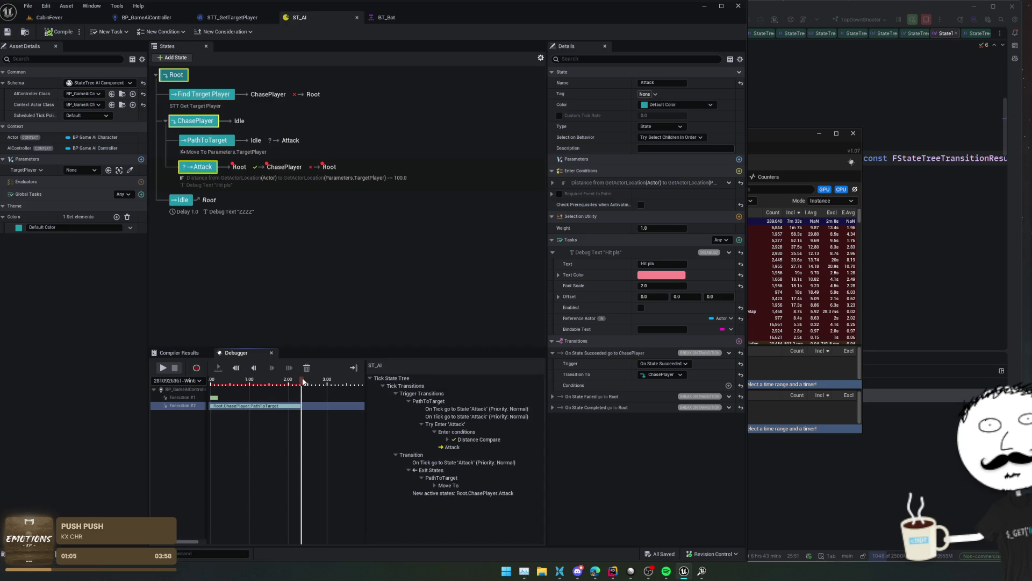
{"action": "left_click_drag", "start_coordinate": [304, 382], "coordinate": [305, 382]}
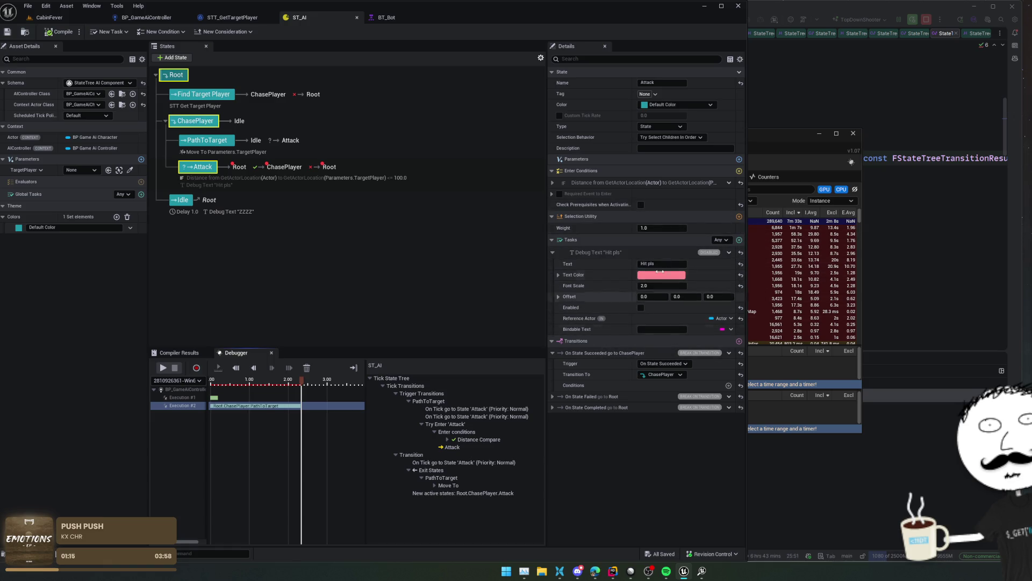
{"action": "scroll", "coordinate": [588, 206], "scroll_direction": "down", "scroll_amount": 2}
{"action": "scroll", "coordinate": [618, 113], "scroll_direction": "up", "scroll_amount": 2}
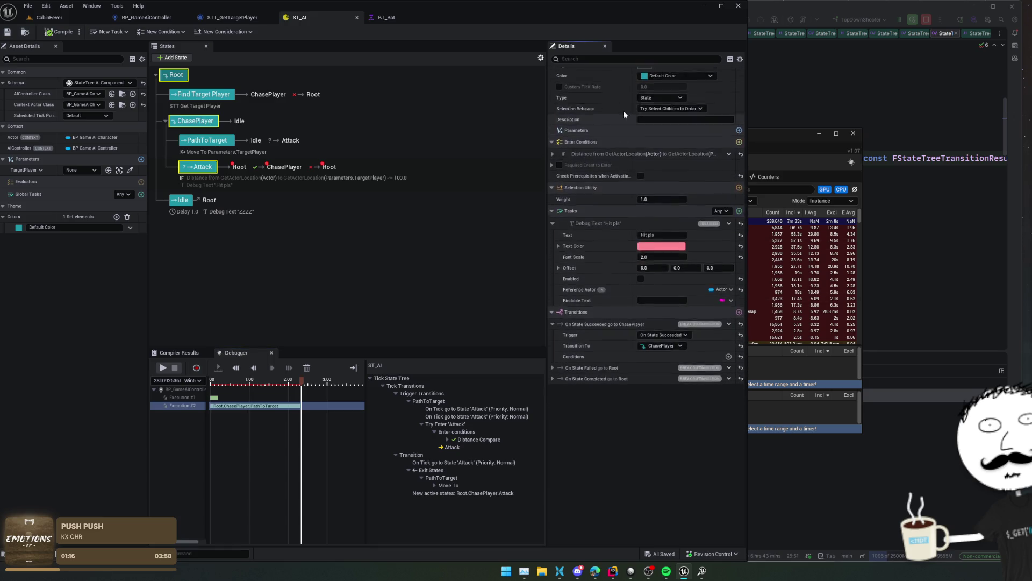
{"action": "left_click", "coordinate": [853, 133]}
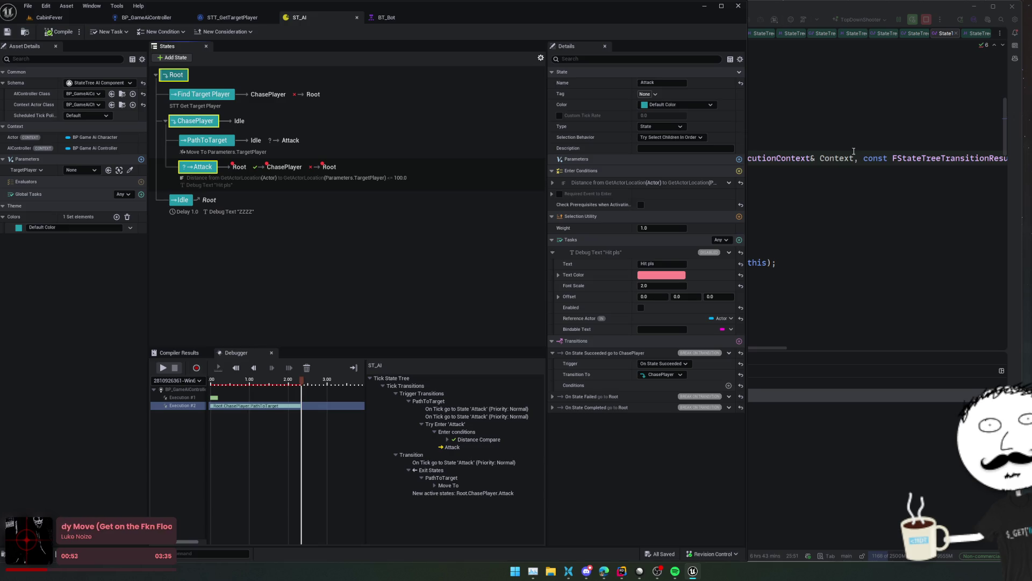
- Bring up the STT_GetTargetPlayer task's EventGraph
{"action": "left_click", "coordinate": [227, 17]}
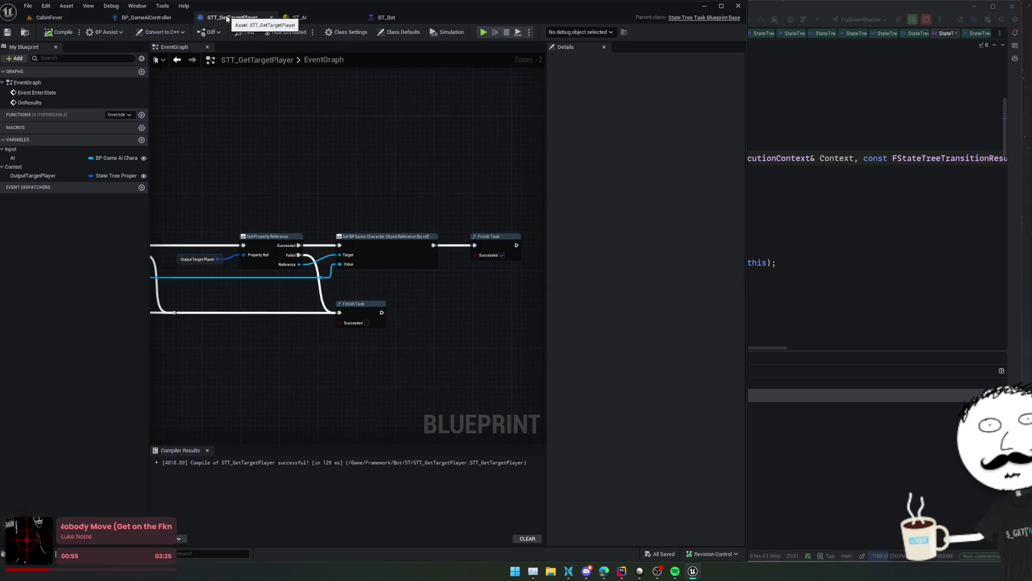
- Move STT_GetTargetPlayer into the Tasks folder in the Content Browser and open that folder
{"action": "left_click", "coordinate": [48, 17]}
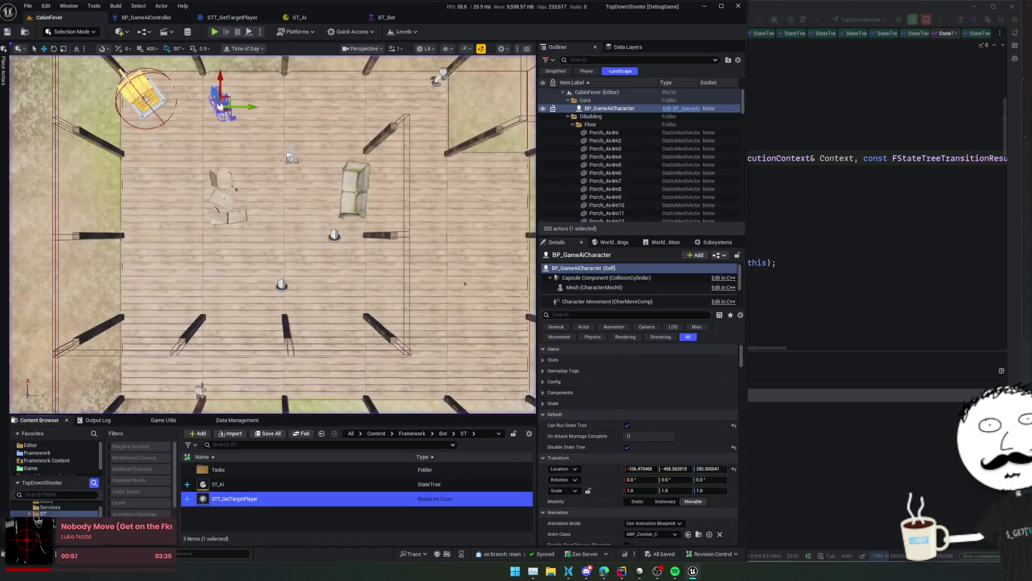
{"action": "left_click_drag", "start_coordinate": [253, 498], "coordinate": [246, 471]}
{"action": "left_click", "coordinate": [269, 485]}
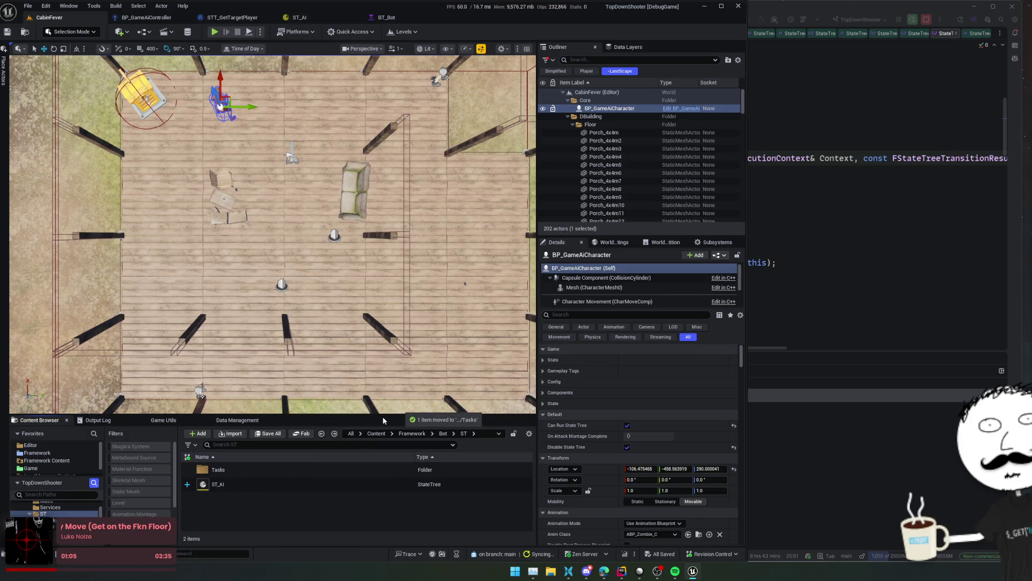
{"action": "left_click_drag", "start_coordinate": [383, 416], "coordinate": [376, 383]}
{"action": "double_click", "coordinate": [295, 436]}
- Duplicate STT_GetTargetPlayer, name the copy STT_AttackPlayer, and open it for editing
{"action": "left_click", "coordinate": [318, 447]}
{"action": "key", "text": "ctrl+d"}
{"action": "key", "text": "BackSpace"}
{"action": "key", "text": "BackSpace"}
{"action": "key", "text": "BackSpace"}
{"action": "key", "text": "BackSpace"}
{"action": "type", "text": "Attac"}
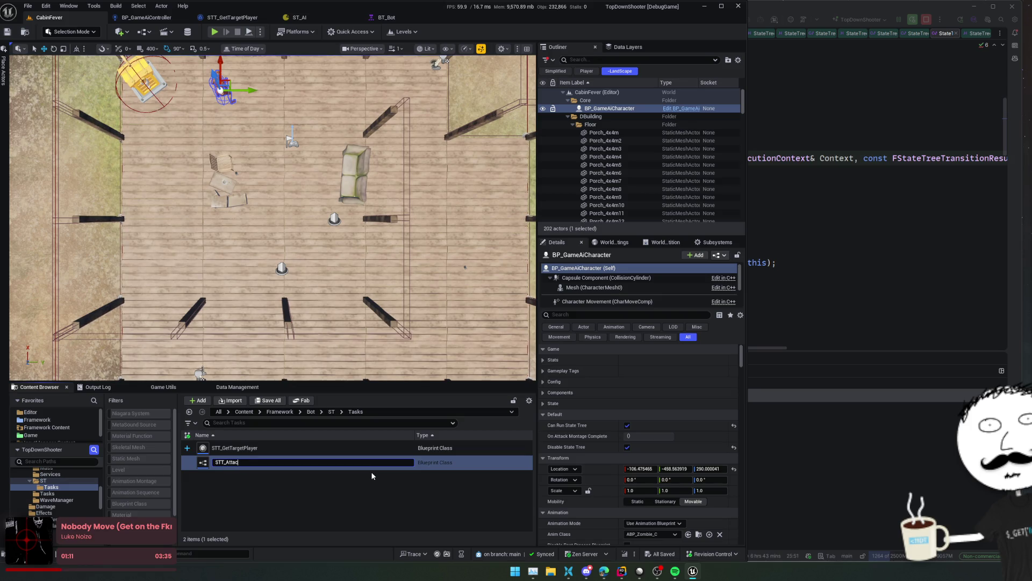
{"action": "type", "text": "kPlayer"}
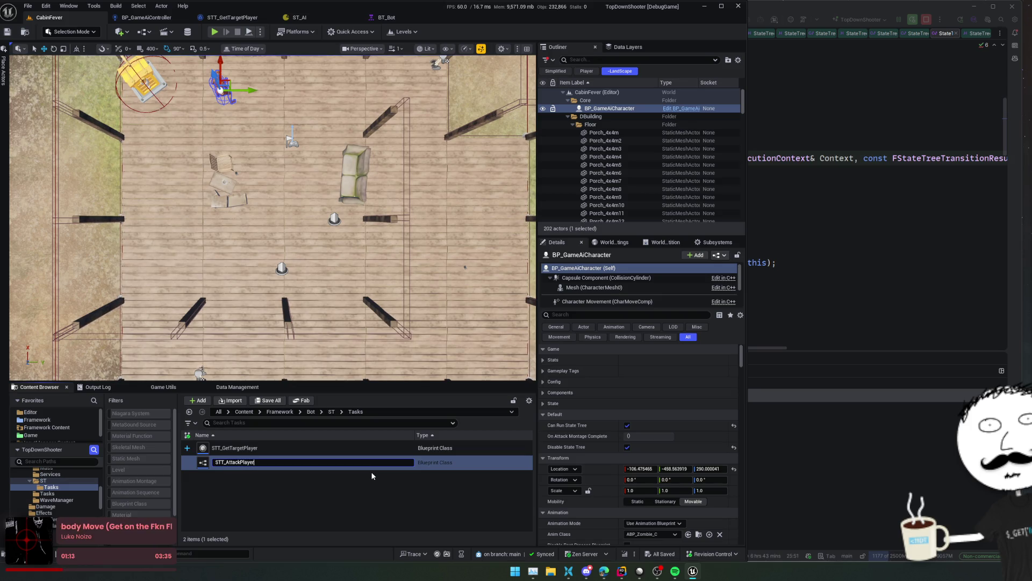
{"action": "key", "text": "Return"}
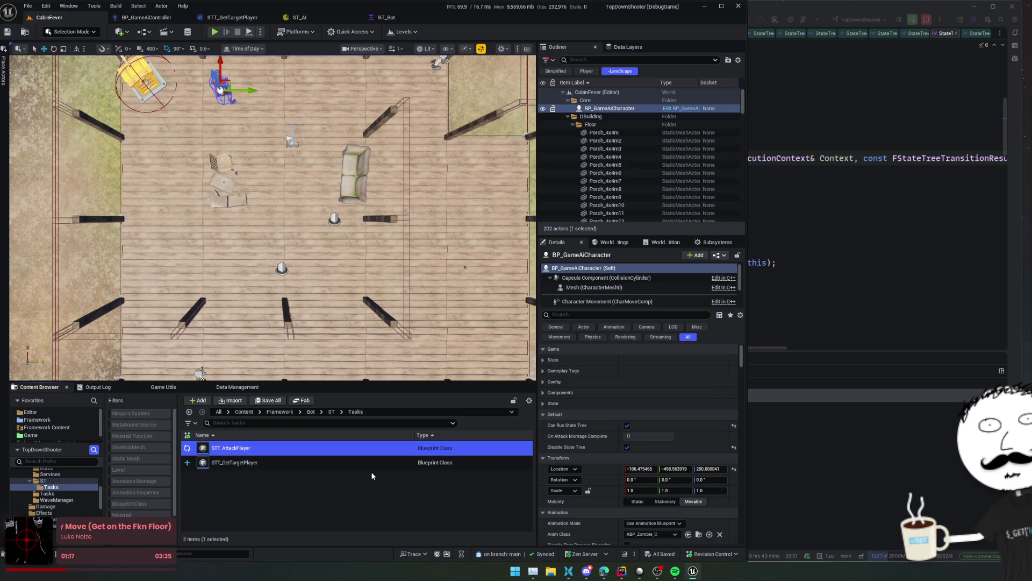
{"action": "key", "text": "Return"}
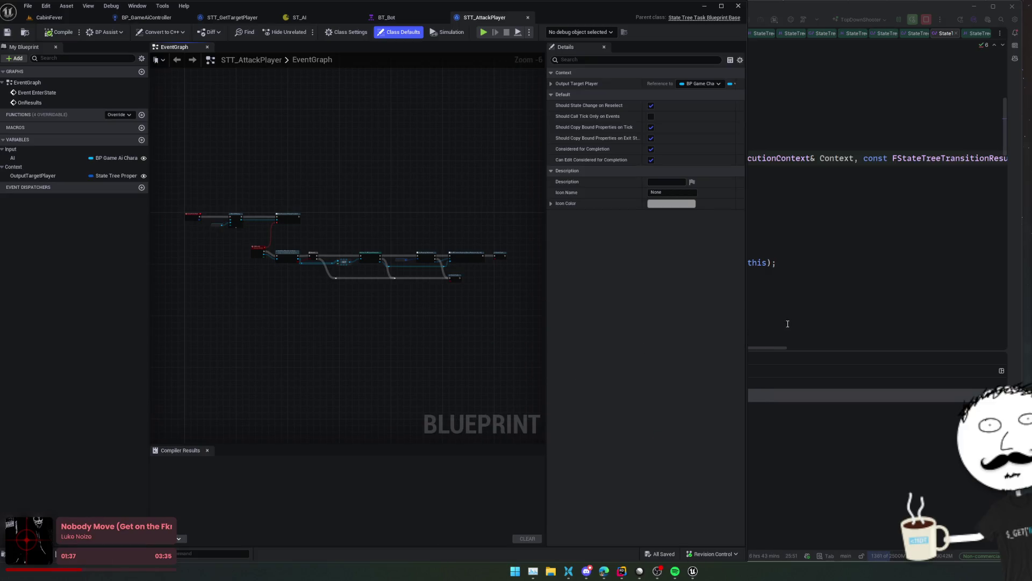
{"action": "left_click", "coordinate": [797, 302]}
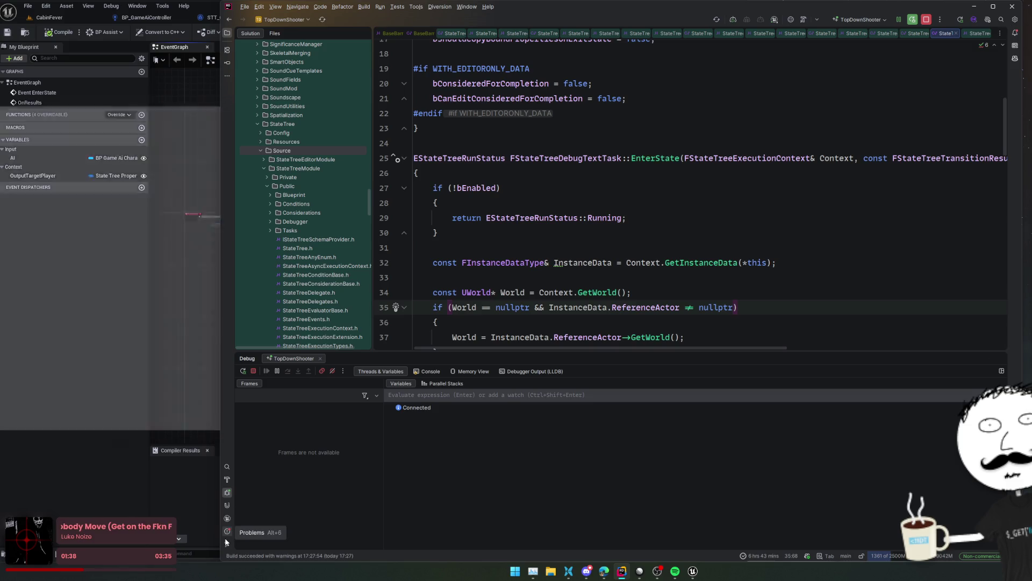
- Show the Diversion log and view the 'Ability to define multiple wave event handlers' commit
{"action": "left_click", "coordinate": [227, 544]}
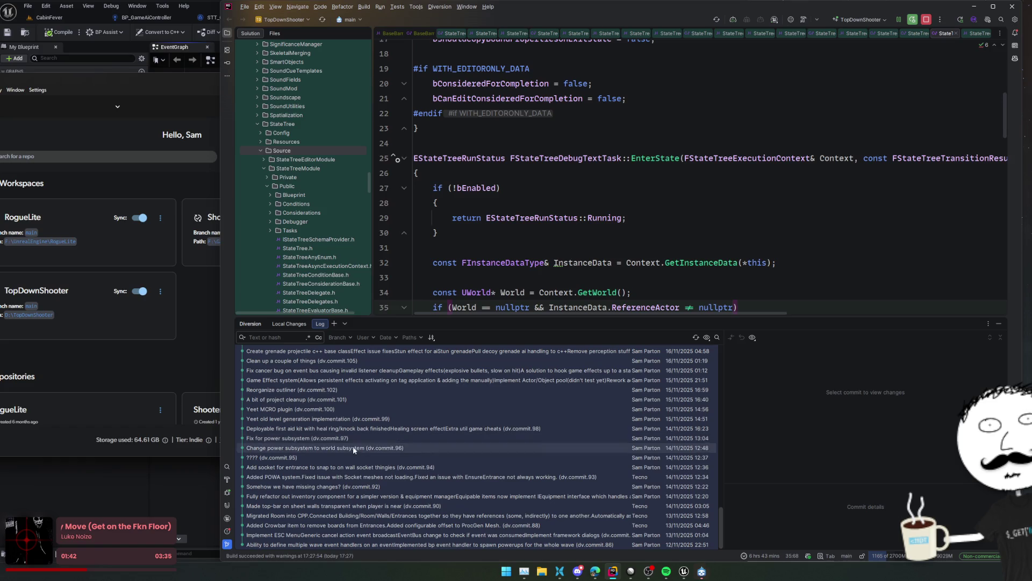
{"action": "left_click", "coordinate": [354, 543]}
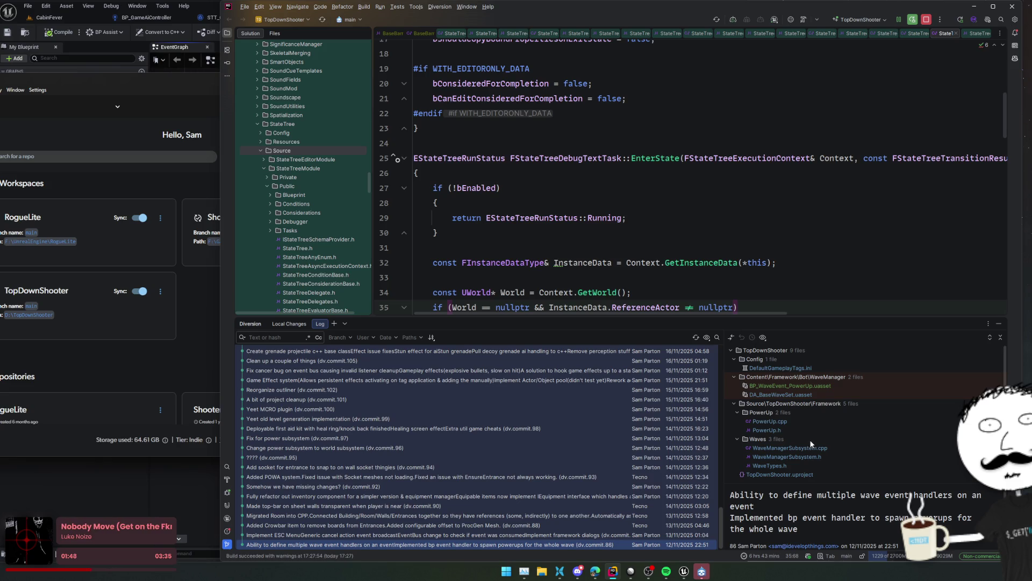
{"action": "left_click", "coordinate": [702, 571]}
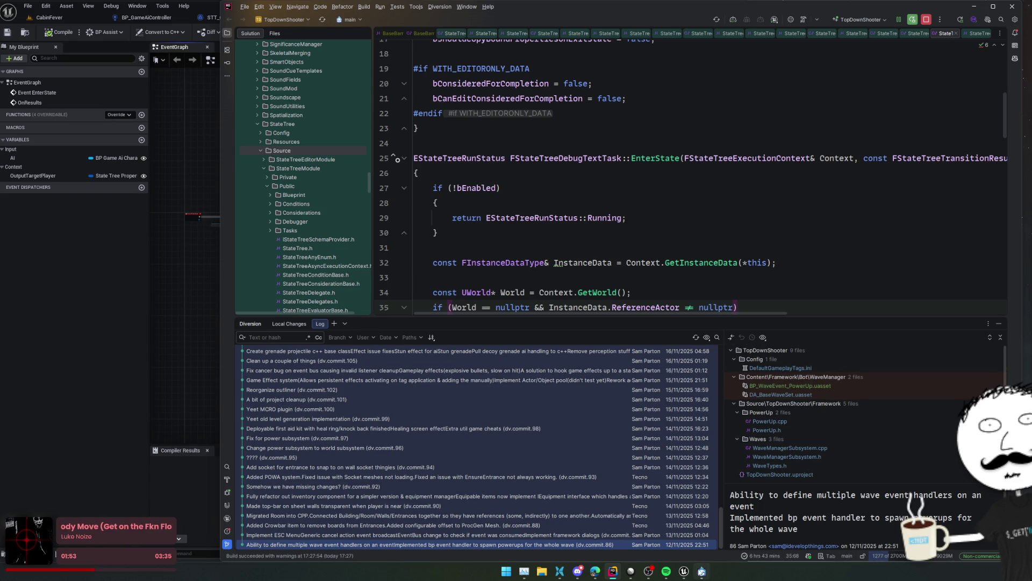
{"action": "left_click", "coordinate": [702, 571]}
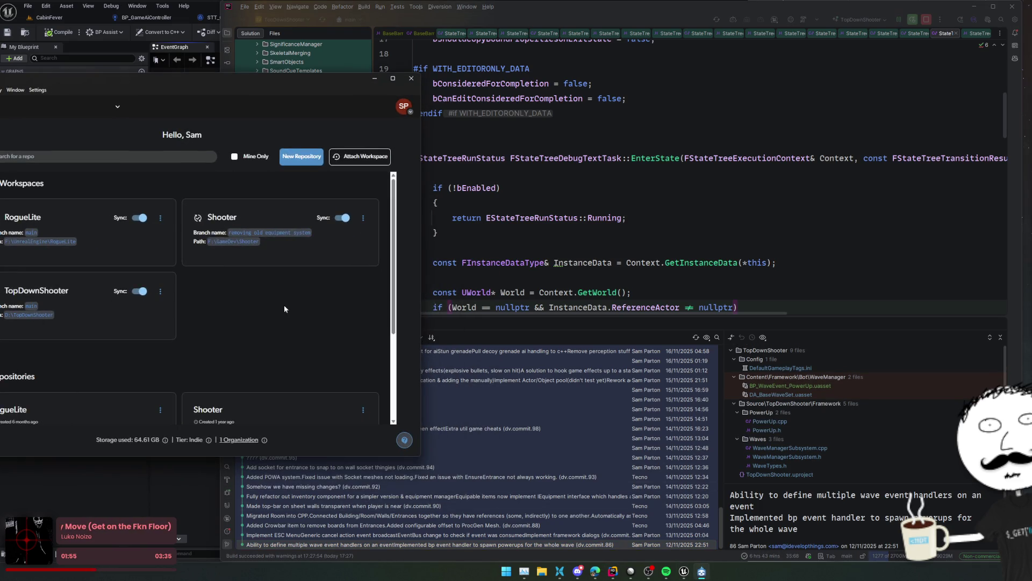
- Open the TopDownShooter workspace's history and select the Initial Commit
{"action": "left_click", "coordinate": [36, 295]}
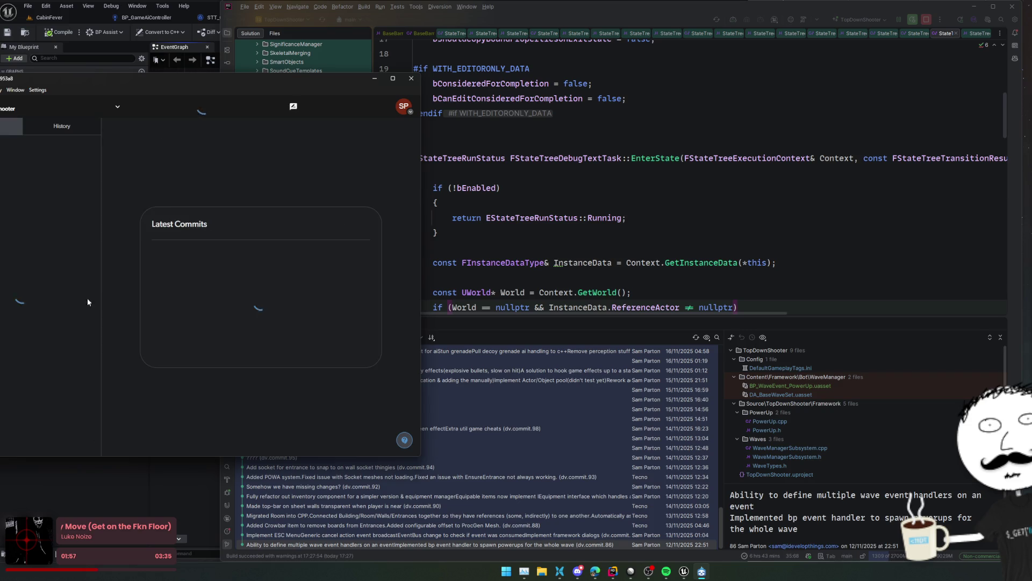
{"action": "left_click_drag", "start_coordinate": [303, 89], "coordinate": [314, 90]}
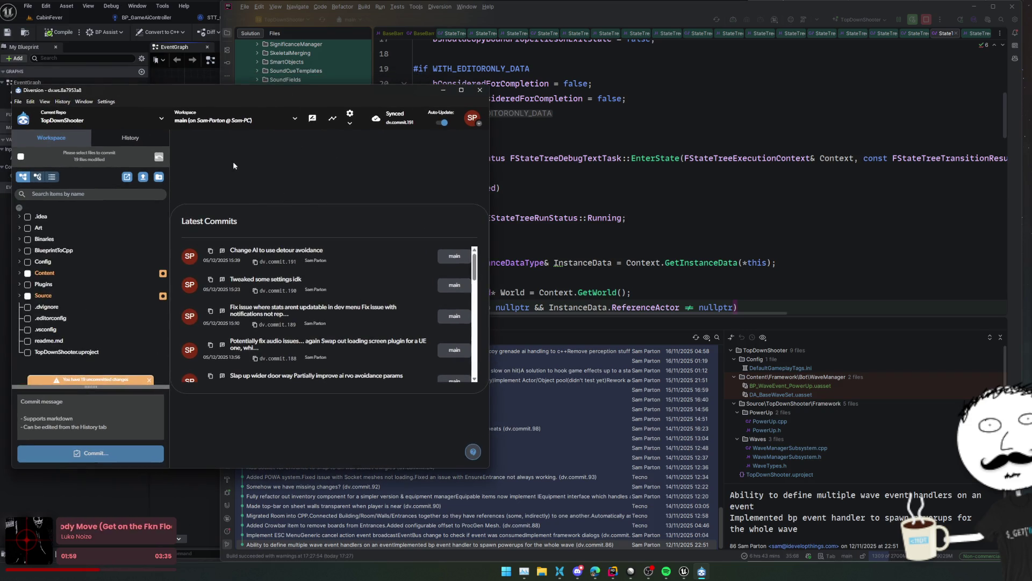
{"action": "left_click", "coordinate": [131, 137]}
{"action": "scroll", "coordinate": [148, 206], "scroll_direction": "down", "scroll_amount": 15}
{"action": "scroll", "coordinate": [147, 206], "scroll_direction": "down", "scroll_amount": 20}
{"action": "scroll", "coordinate": [143, 237], "scroll_direction": "down", "scroll_amount": 3}
{"action": "left_click", "coordinate": [129, 394]}
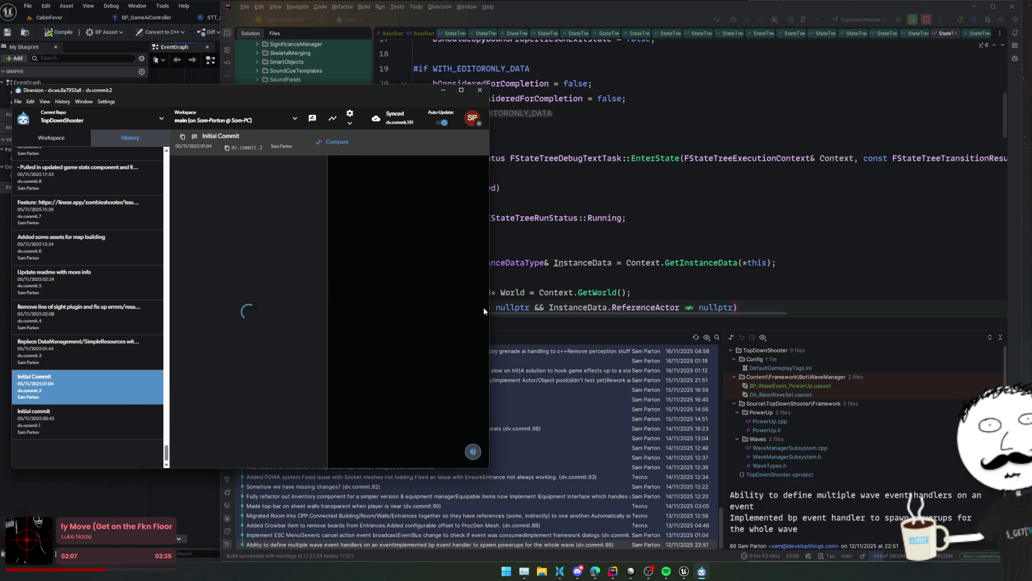
- Show changes as a tree, expand Source/TopDownShooter/Framework/Bot, and view GameAiController.cpp's diff
{"action": "left_click_drag", "start_coordinate": [488, 308], "coordinate": [662, 308]}
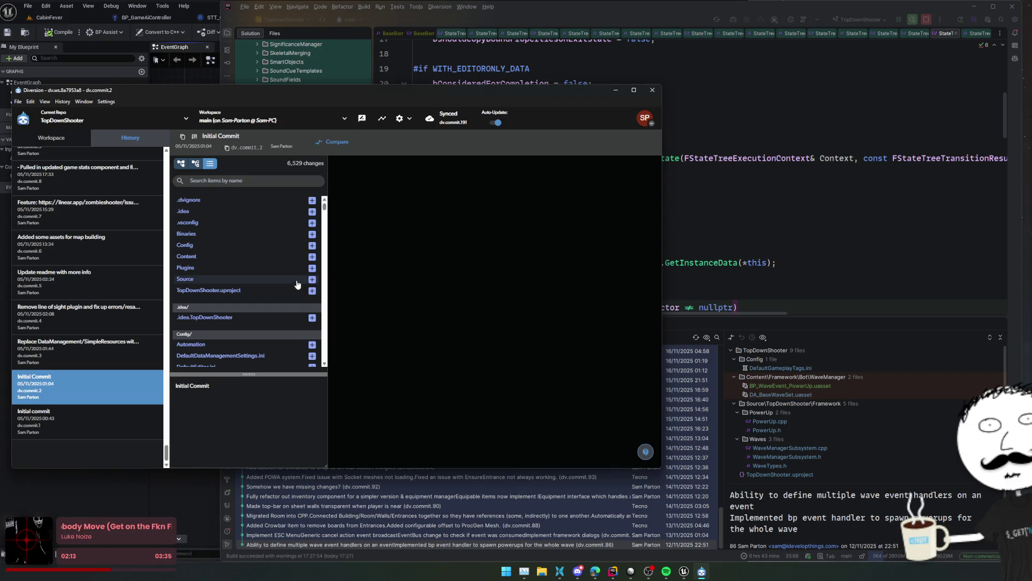
{"action": "left_click", "coordinate": [195, 163]}
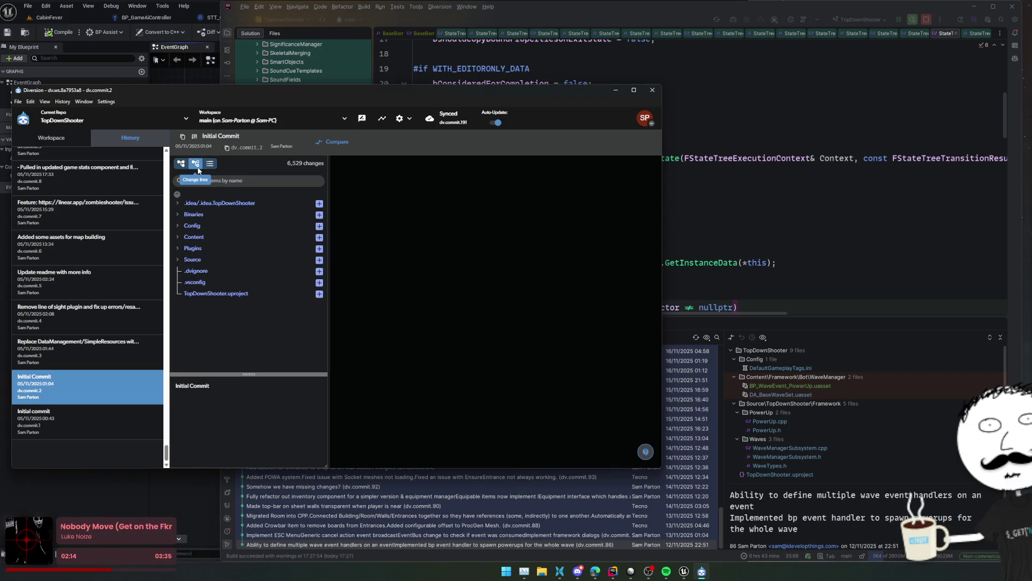
{"action": "left_click", "coordinate": [179, 261]}
{"action": "left_click", "coordinate": [188, 272]}
{"action": "scroll", "coordinate": [217, 301], "scroll_direction": "down", "scroll_amount": 2}
{"action": "left_click", "coordinate": [216, 229]}
{"action": "left_click", "coordinate": [226, 241]}
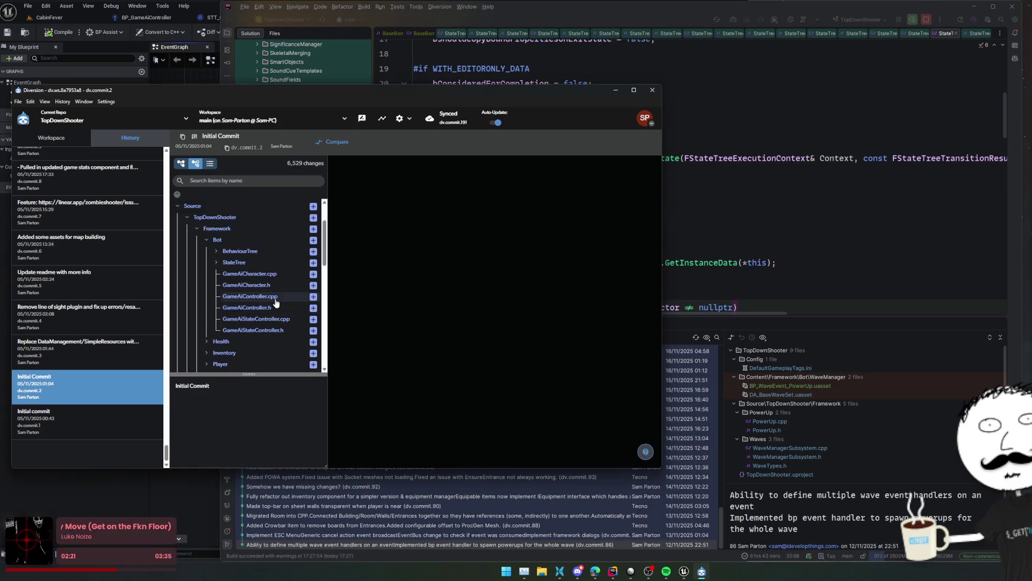
{"action": "left_click", "coordinate": [276, 300]}
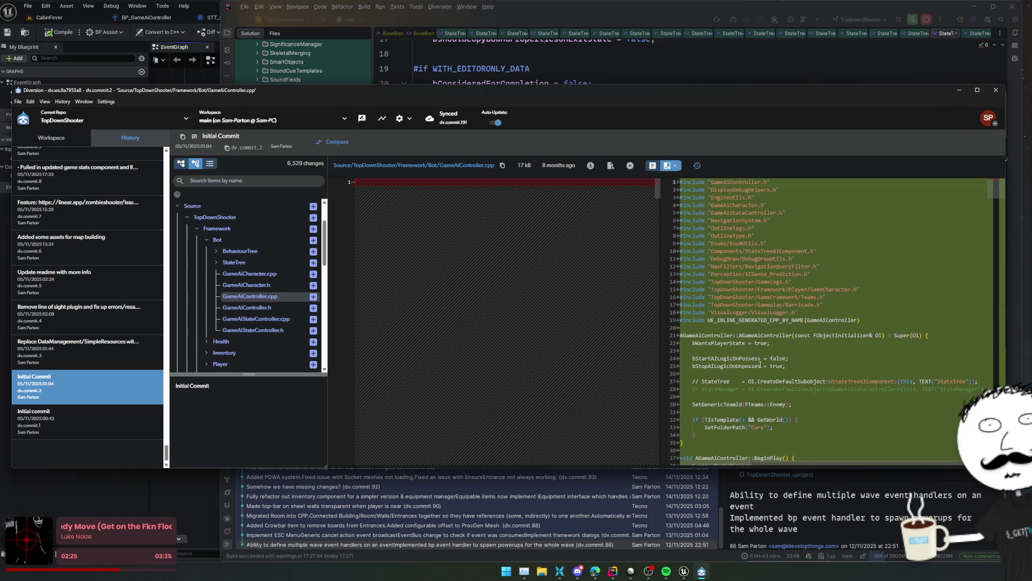
- Widen the new-file side, scroll through the whole GameAIController.cpp diff, and close Diversion's history window
{"action": "left_click_drag", "start_coordinate": [665, 355], "coordinate": [421, 342]}
{"action": "scroll", "coordinate": [626, 328], "scroll_direction": "down", "scroll_amount": 10}
{"action": "scroll", "coordinate": [627, 328], "scroll_direction": "down", "scroll_amount": 12}
{"action": "scroll", "coordinate": [724, 306], "scroll_direction": "down", "scroll_amount": 7}
{"action": "scroll", "coordinate": [722, 299], "scroll_direction": "down", "scroll_amount": 13}
{"action": "scroll", "coordinate": [722, 297], "scroll_direction": "down", "scroll_amount": 14}
{"action": "scroll", "coordinate": [721, 293], "scroll_direction": "down", "scroll_amount": 9}
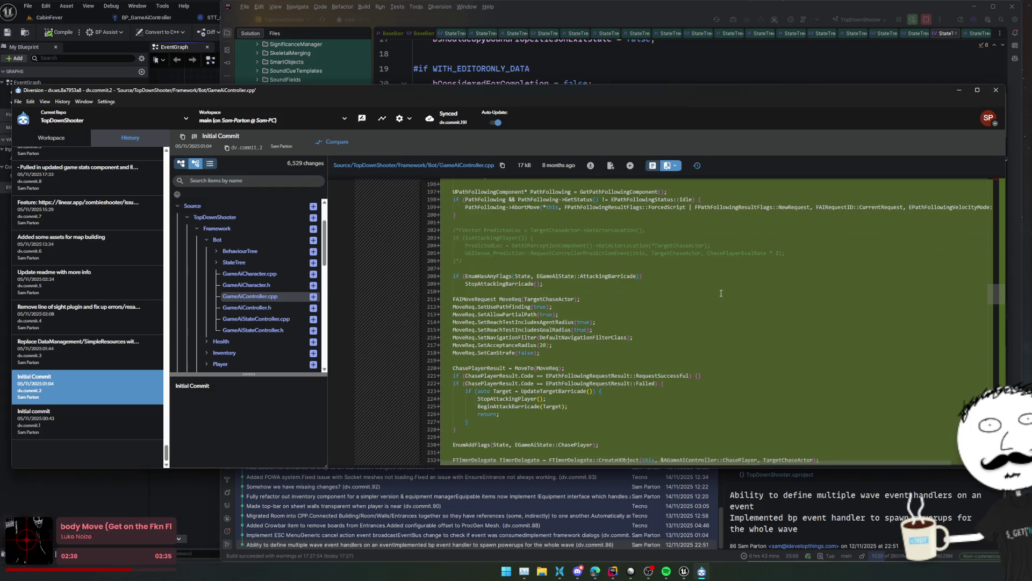
{"action": "scroll", "coordinate": [720, 293], "scroll_direction": "down", "scroll_amount": 9}
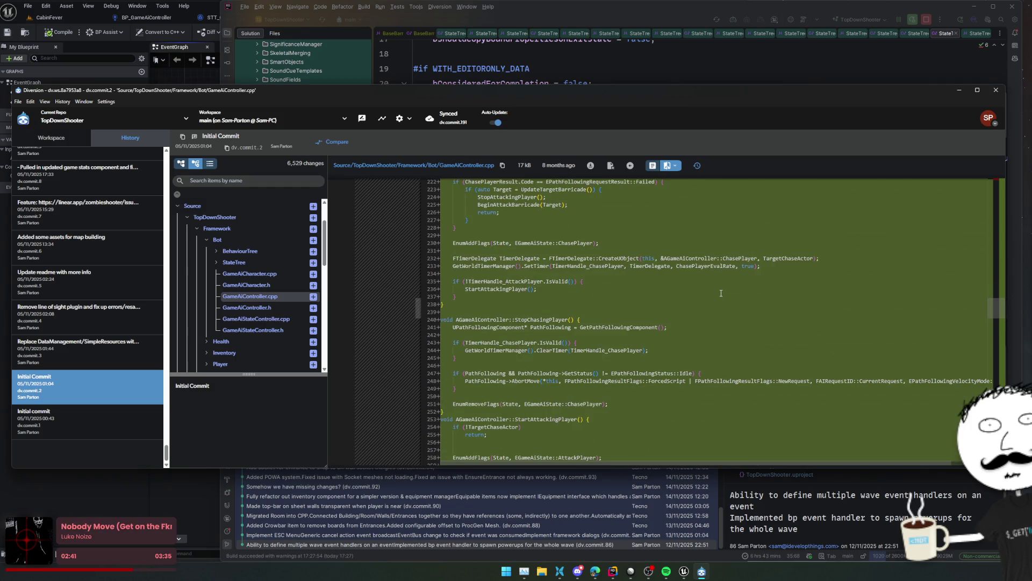
{"action": "scroll", "coordinate": [721, 293], "scroll_direction": "down", "scroll_amount": 3}
{"action": "scroll", "coordinate": [721, 293], "scroll_direction": "down", "scroll_amount": 10}
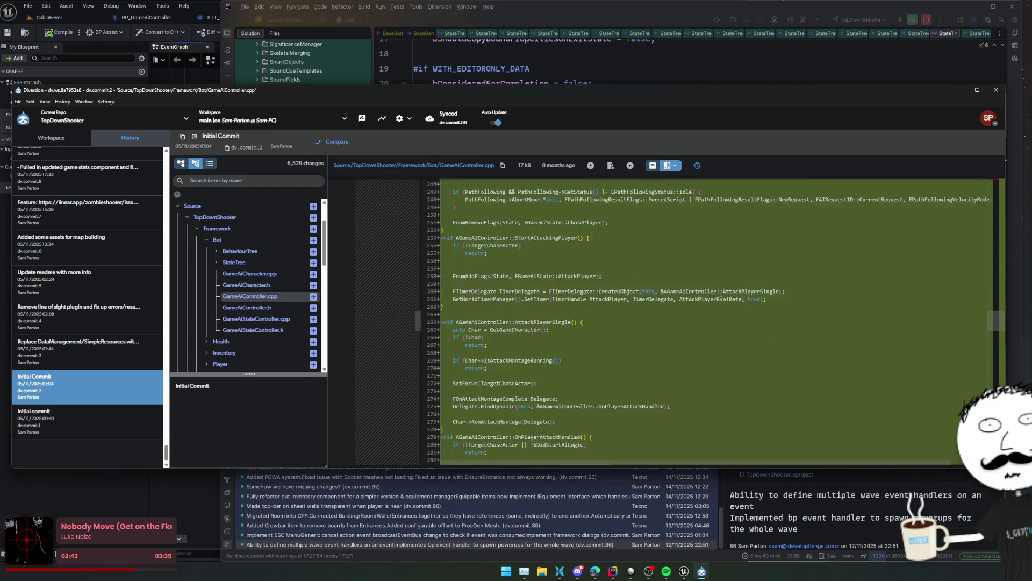
{"action": "scroll", "coordinate": [721, 293], "scroll_direction": "down", "scroll_amount": 4}
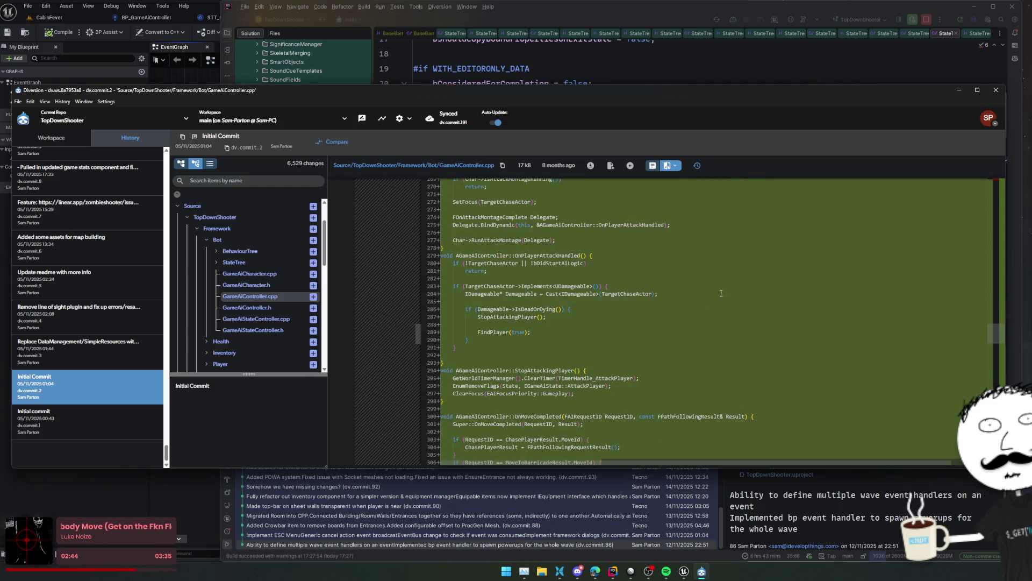
{"action": "scroll", "coordinate": [721, 293], "scroll_direction": "down", "scroll_amount": 10}
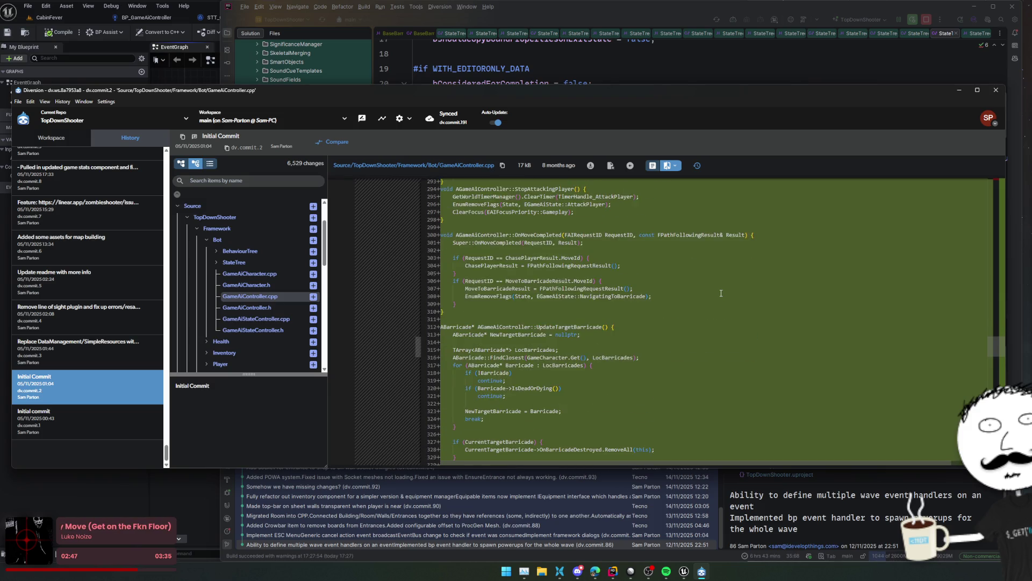
{"action": "scroll", "coordinate": [721, 293], "scroll_direction": "down", "scroll_amount": 15}
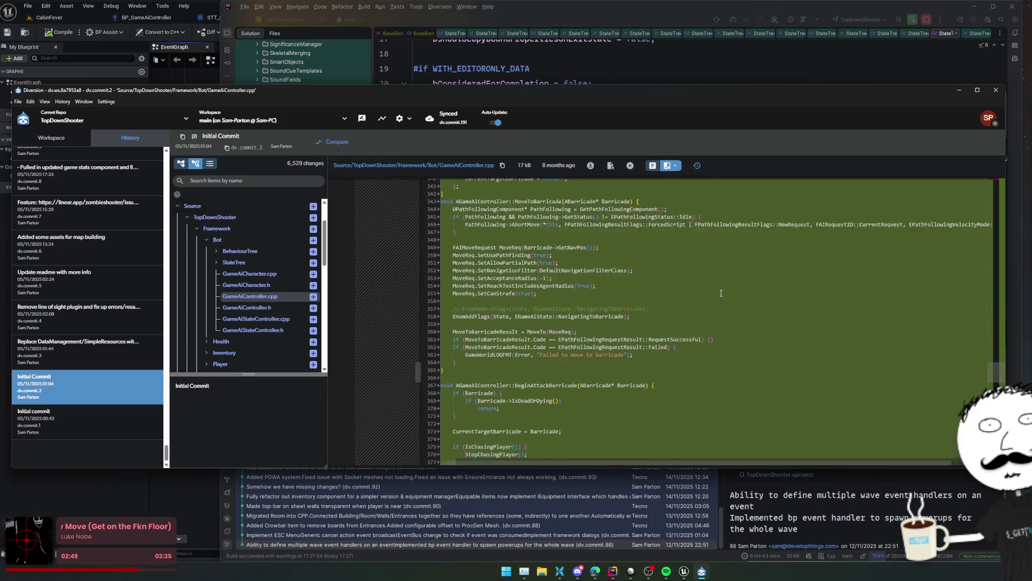
{"action": "scroll", "coordinate": [721, 293], "scroll_direction": "down", "scroll_amount": 14}
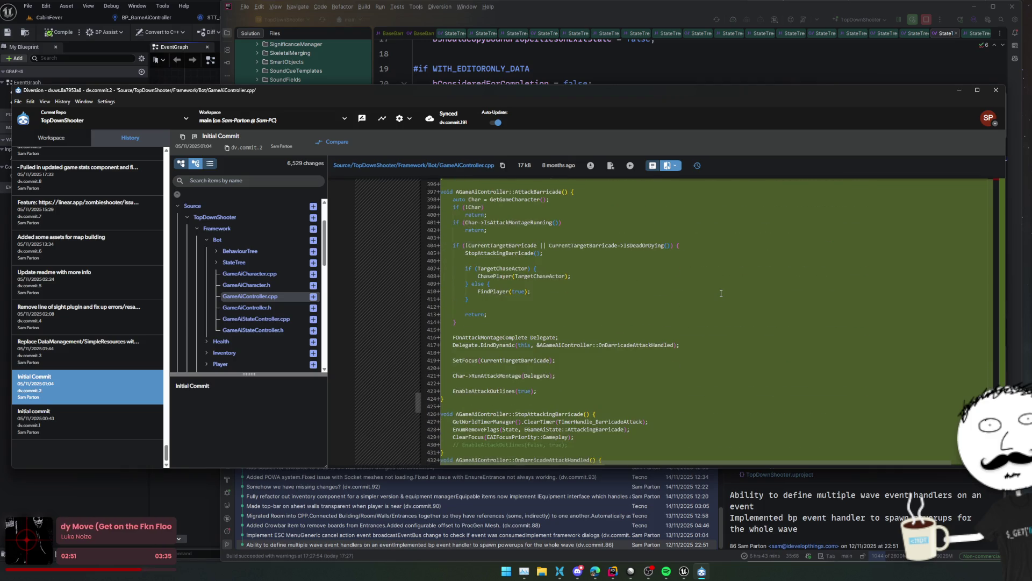
{"action": "scroll", "coordinate": [722, 292], "scroll_direction": "down", "scroll_amount": 12}
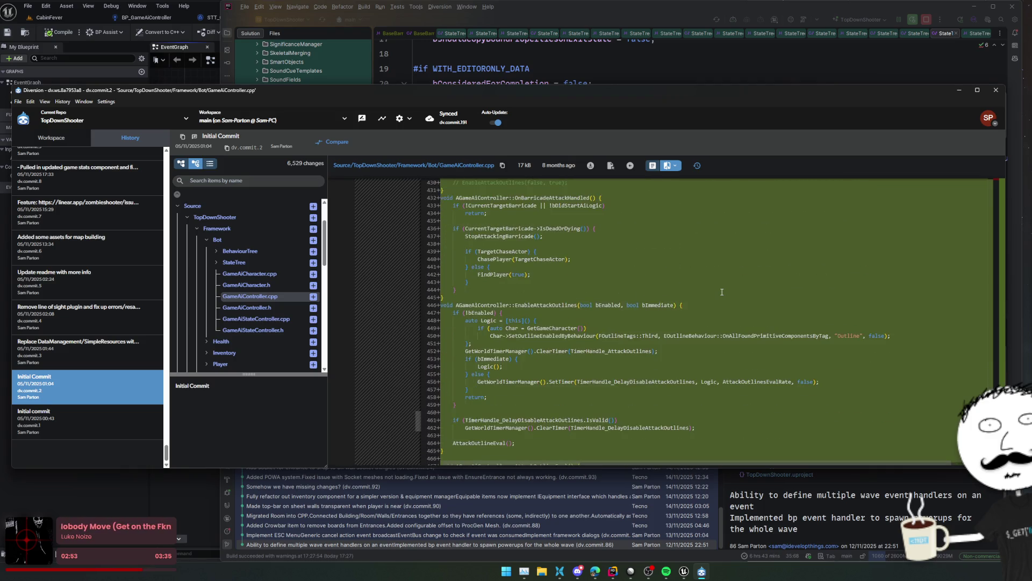
{"action": "scroll", "coordinate": [721, 292], "scroll_direction": "down", "scroll_amount": 9}
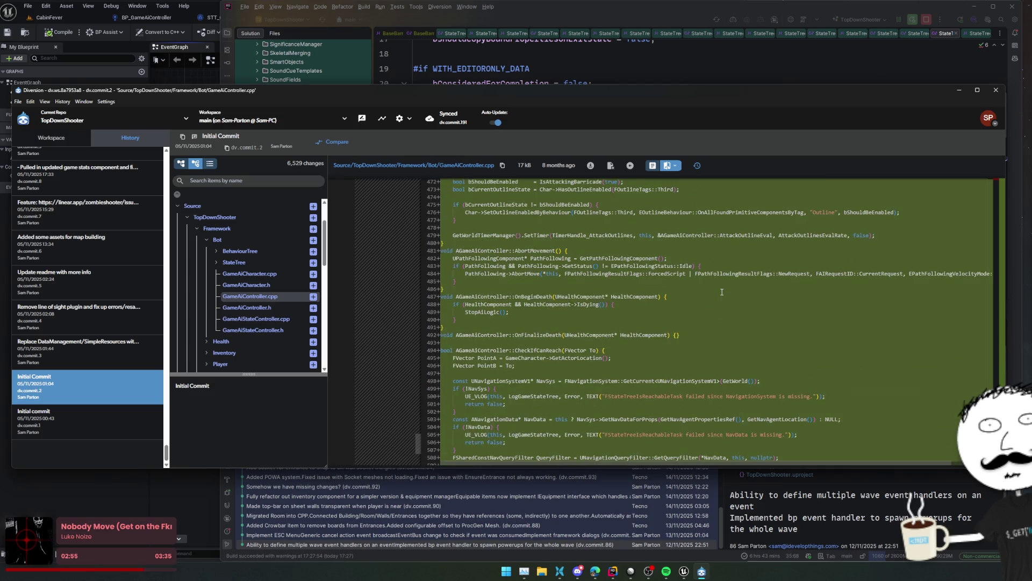
{"action": "scroll", "coordinate": [721, 292], "scroll_direction": "down", "scroll_amount": 2}
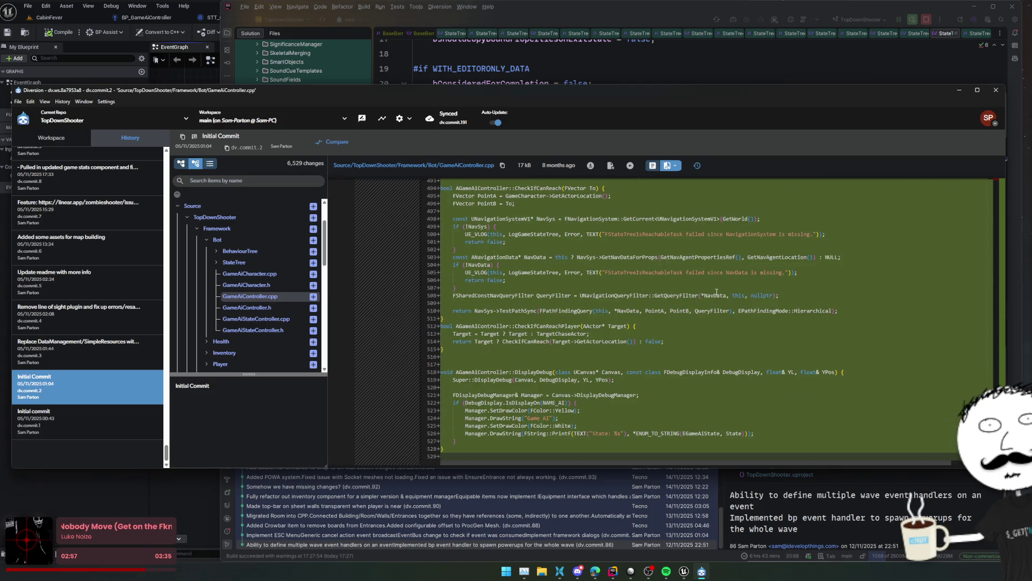
{"action": "left_click", "coordinate": [996, 90]}
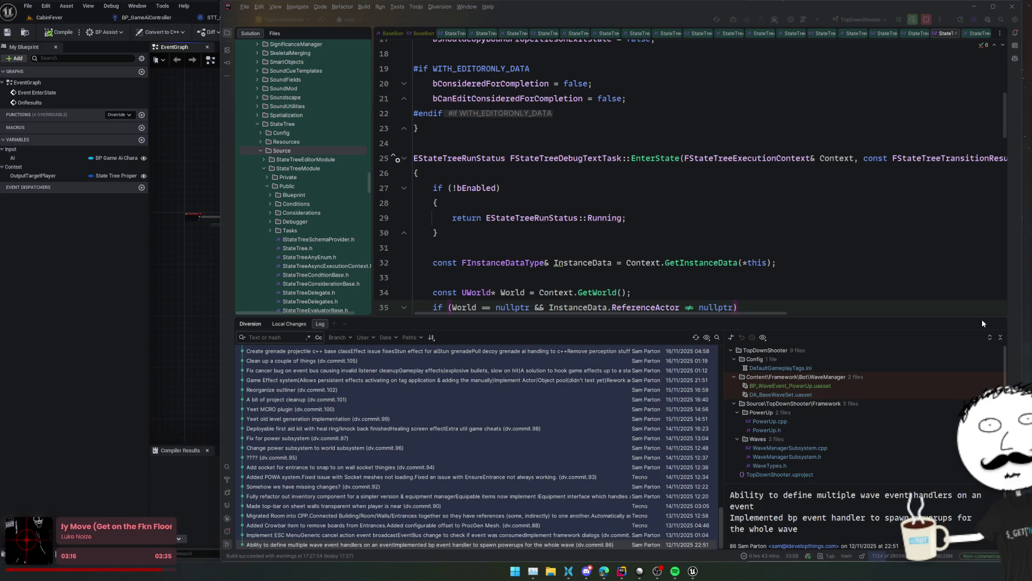
- Hide Rider's Diversion log and bring STT_AttackPlayer's EventGraph forward with its EQS query nodes in view
{"action": "left_click", "coordinate": [939, 307]}
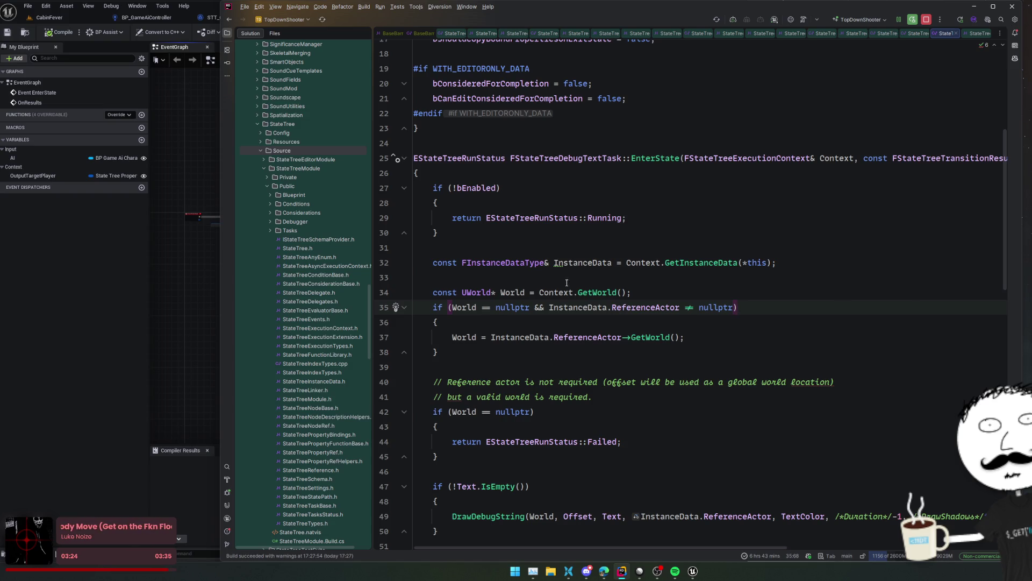
{"action": "left_click", "coordinate": [206, 252]}
{"action": "scroll", "coordinate": [280, 310], "scroll_direction": "up", "scroll_amount": 4}
{"action": "mouse_move", "coordinate": [318, 317]}
{"action": "left_mouse_down"}
{"action": "mouse_move", "coordinate": [217, 306]}
{"action": "mouse_move", "coordinate": [296, 318]}
{"action": "mouse_move", "coordinate": [398, 275]}
{"action": "left_mouse_up"}
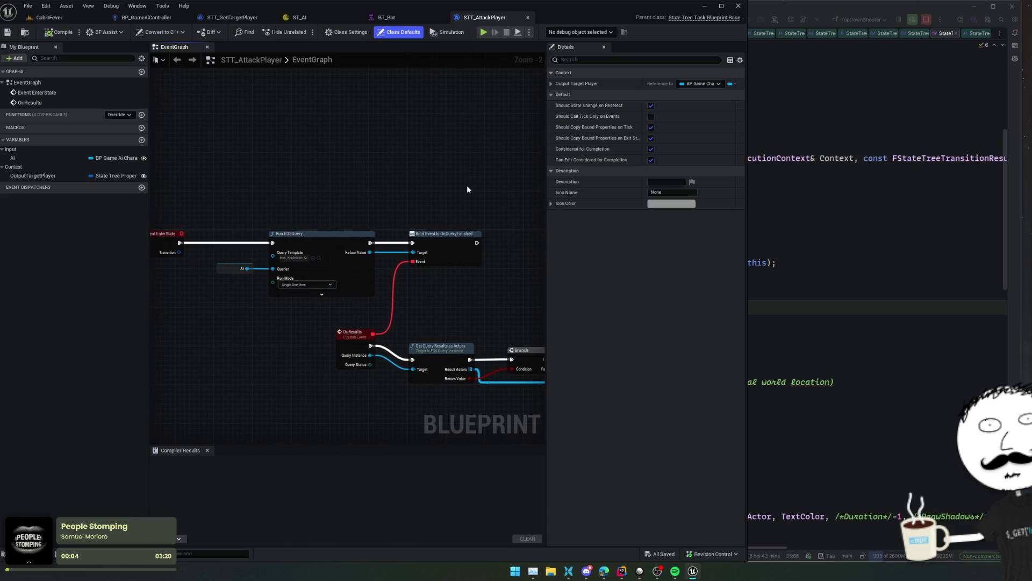
- Add a Target variable typed as a BP Game Character object reference
{"action": "left_click", "coordinate": [551, 84]}
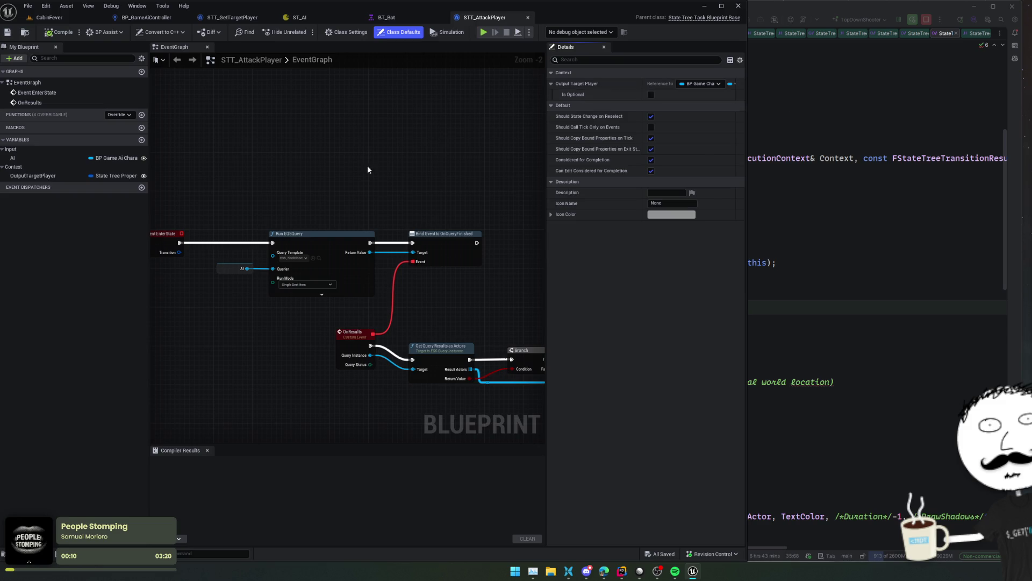
{"action": "left_click", "coordinate": [57, 176]}
{"action": "left_click", "coordinate": [142, 140]}
{"action": "type", "text": "Target"}
{"action": "key", "text": "Return"}
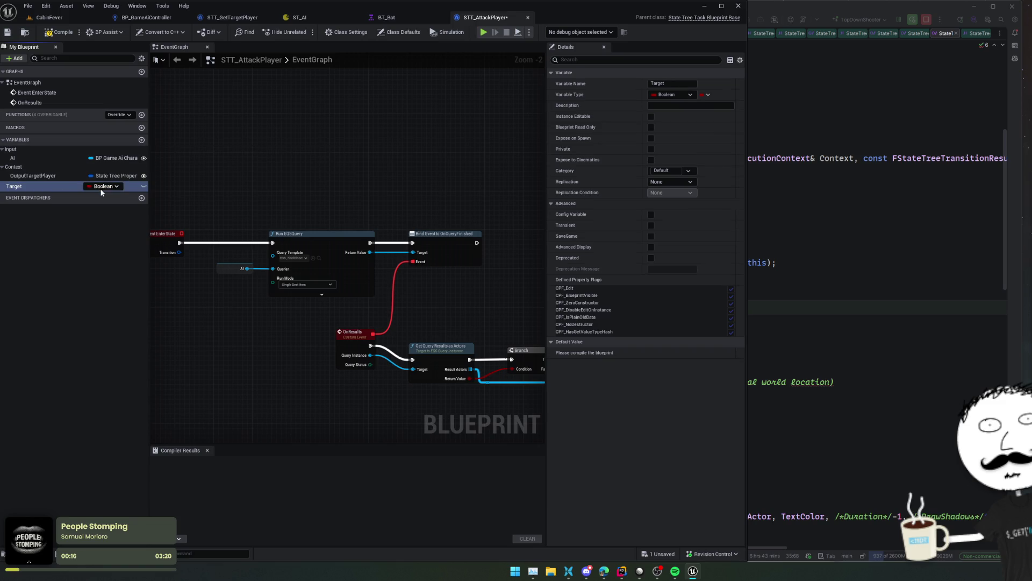
{"action": "left_click", "coordinate": [101, 187]}
{"action": "type", "text": "ga"}
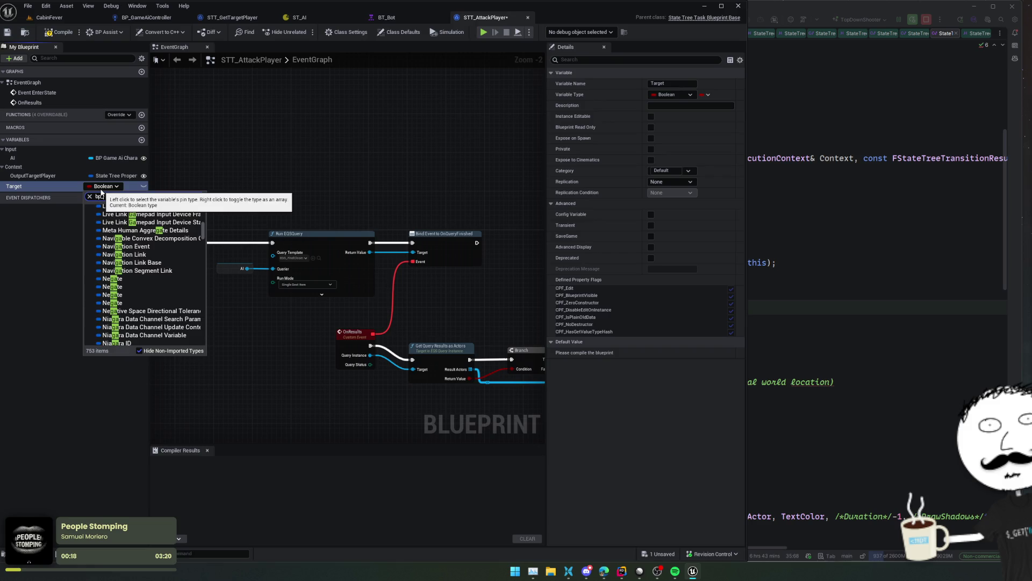
{"action": "type", "text": "me"}
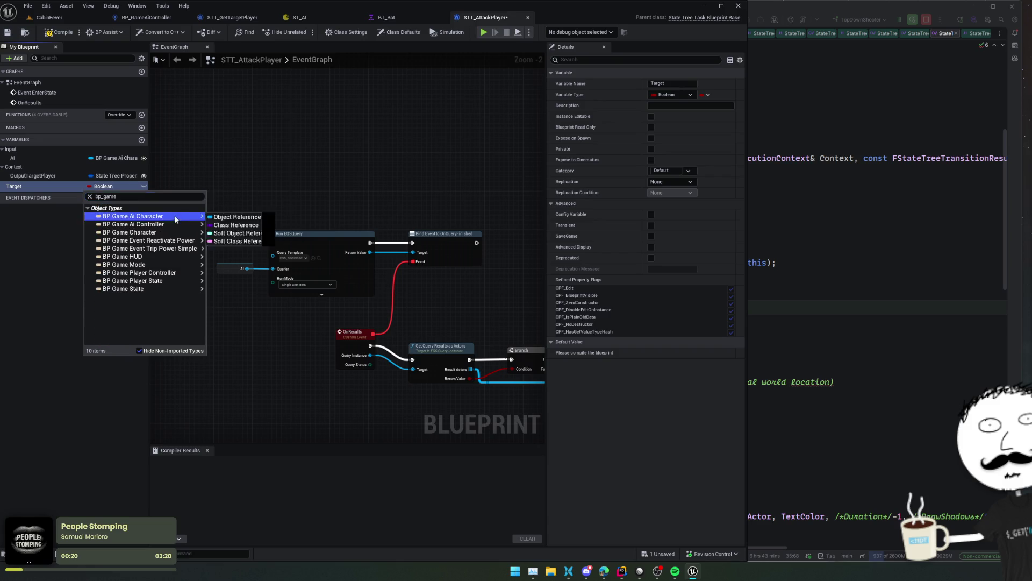
{"action": "mouse_move", "coordinate": [164, 233]}
{"action": "left_click", "coordinate": [237, 233]}
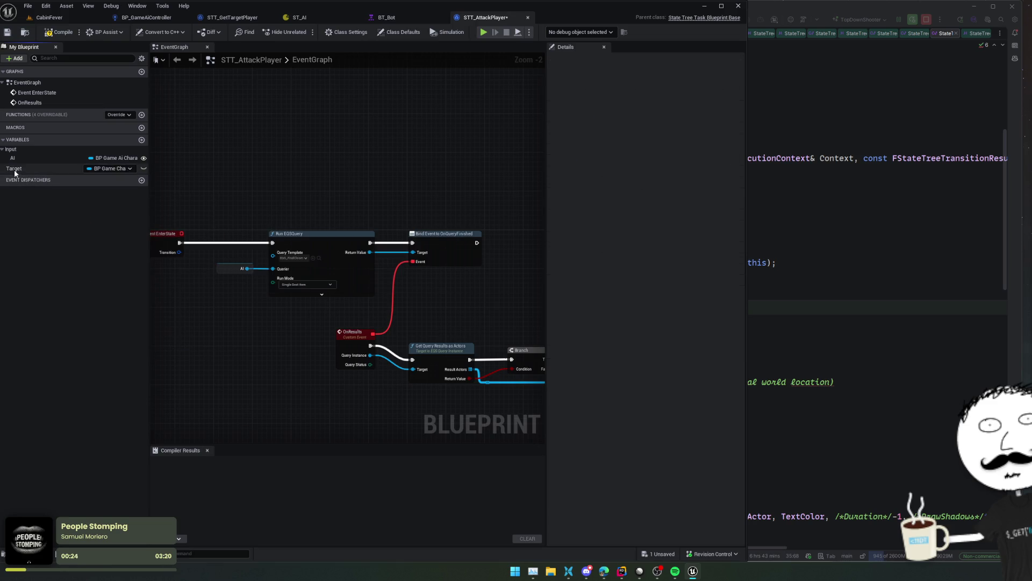
- Make Target instance editable, save, and delete the Run EQSQuery nodes
{"action": "left_click", "coordinate": [21, 168]}
{"action": "left_click_drag", "start_coordinate": [293, 169], "coordinate": [298, 152]}
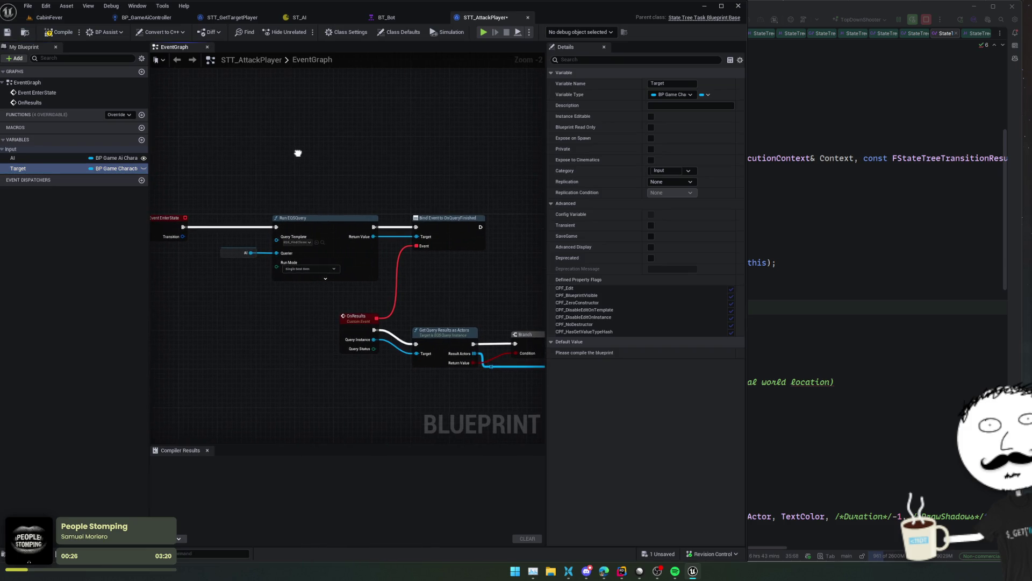
{"action": "left_click", "coordinate": [144, 169]}
{"action": "key", "text": "ctrl+s"}
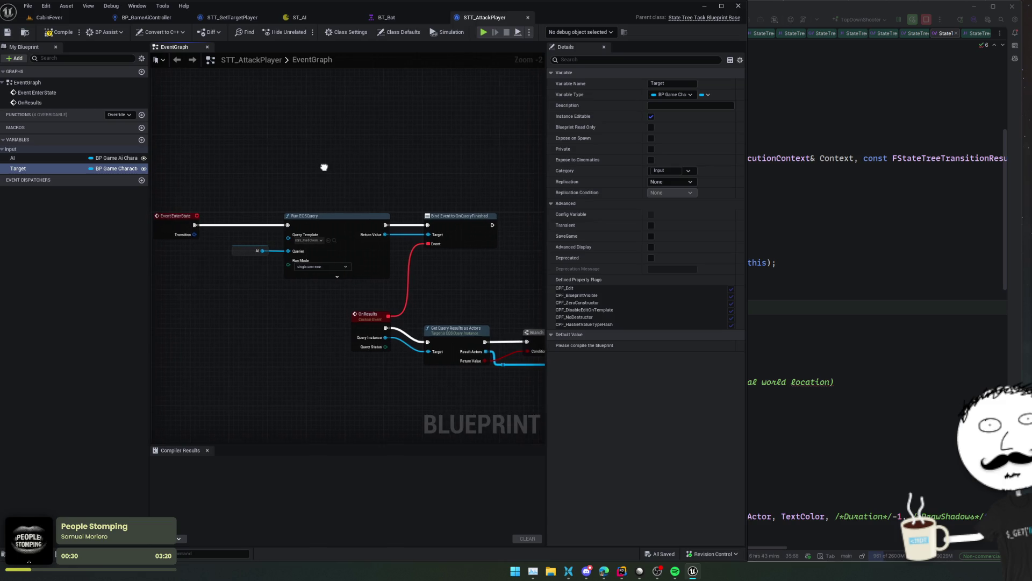
{"action": "mouse_move", "coordinate": [489, 181]}
{"action": "left_mouse_down"}
{"action": "mouse_move", "coordinate": [369, 237]}
{"action": "mouse_move", "coordinate": [240, 270]}
{"action": "left_mouse_up"}
{"action": "key", "text": "Delete"}
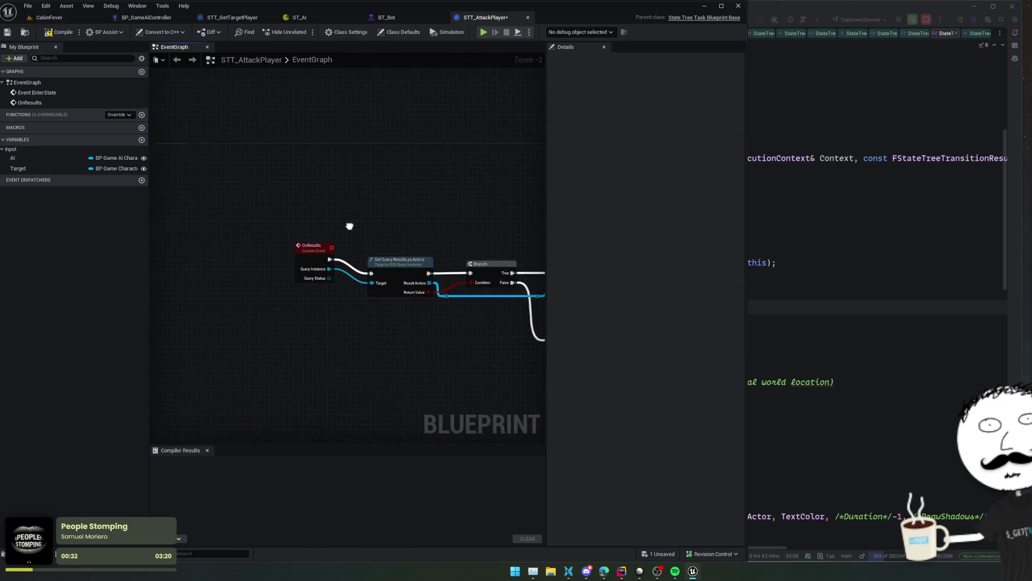
- Delete the OnResults event and leftover old logic, keeping Finish Task, then save
{"action": "left_click_drag", "start_coordinate": [238, 207], "coordinate": [483, 305]}
{"action": "key", "text": "Delete"}
{"action": "scroll", "coordinate": [295, 291], "scroll_direction": "down", "scroll_amount": 2}
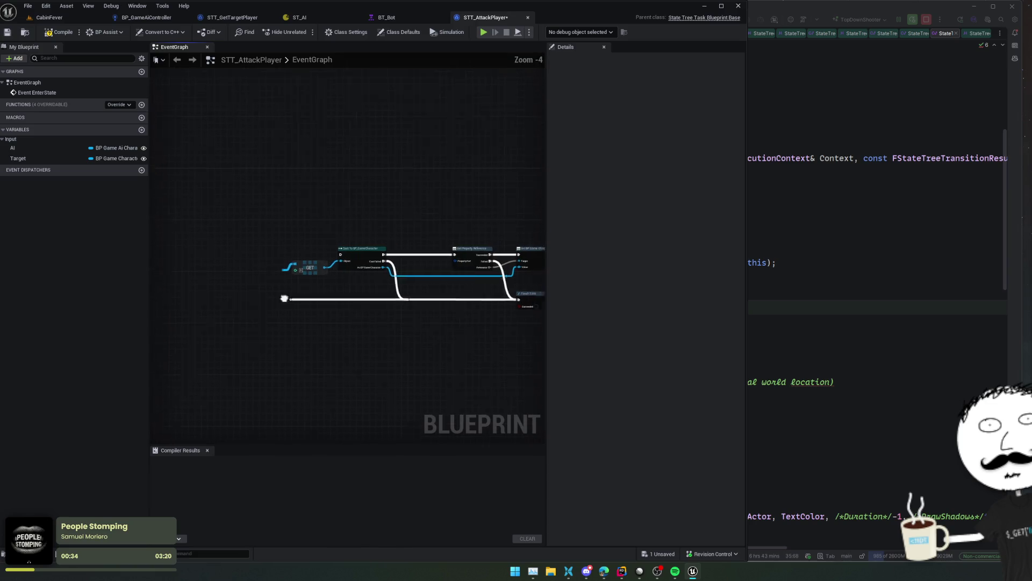
{"action": "mouse_move", "coordinate": [201, 230]}
{"action": "left_mouse_down"}
{"action": "mouse_move", "coordinate": [481, 331]}
{"action": "mouse_move", "coordinate": [404, 331]}
{"action": "left_mouse_up"}
{"action": "key", "text": "Delete"}
{"action": "left_click_drag", "start_coordinate": [438, 273], "coordinate": [273, 273]}
{"action": "key", "text": "Delete"}
{"action": "key", "text": "ctrl+z"}
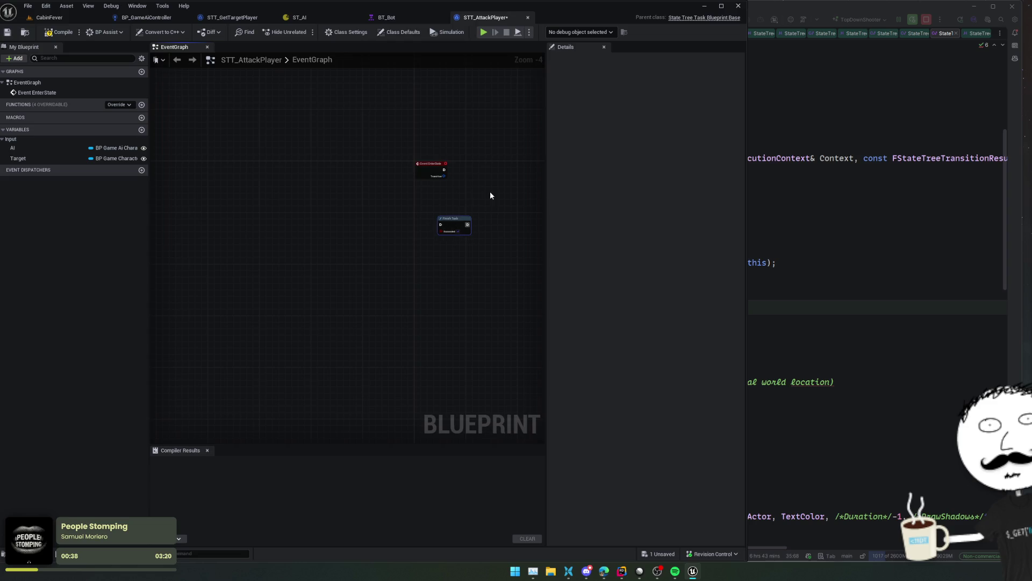
{"action": "scroll", "coordinate": [489, 192], "scroll_direction": "up", "scroll_amount": 3}
{"action": "key", "text": "ctrl+s"}
- Validate Target on EnterState, wiring Is Not Valid into Finish Task
{"action": "mouse_move", "coordinate": [56, 159]}
{"action": "left_mouse_down"}
{"action": "mouse_move", "coordinate": [54, 172]}
{"action": "mouse_move", "coordinate": [348, 235]}
{"action": "left_mouse_up"}
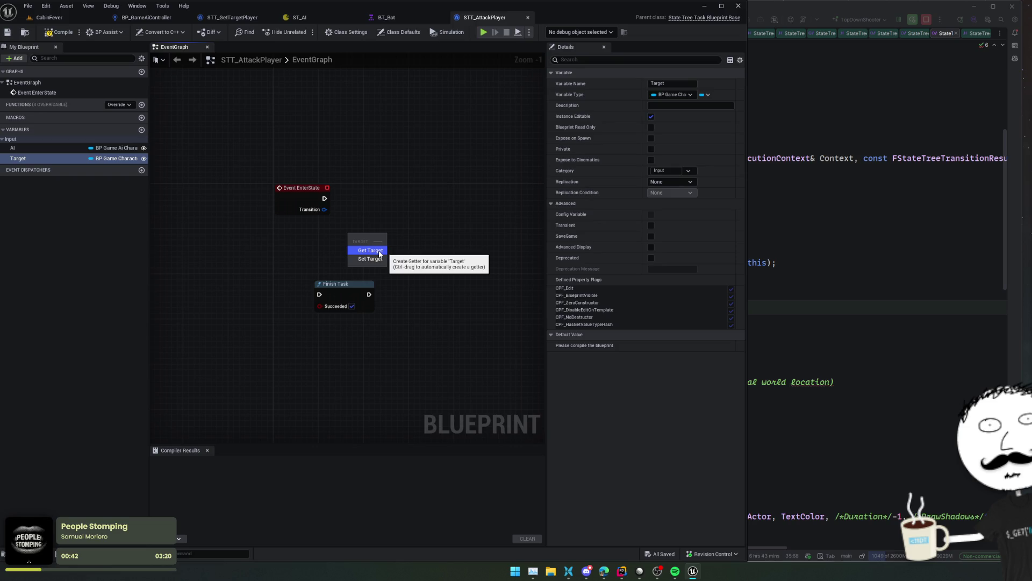
{"action": "left_click", "coordinate": [374, 250]}
{"action": "right_click", "coordinate": [385, 236]}
{"action": "left_click", "coordinate": [415, 324]}
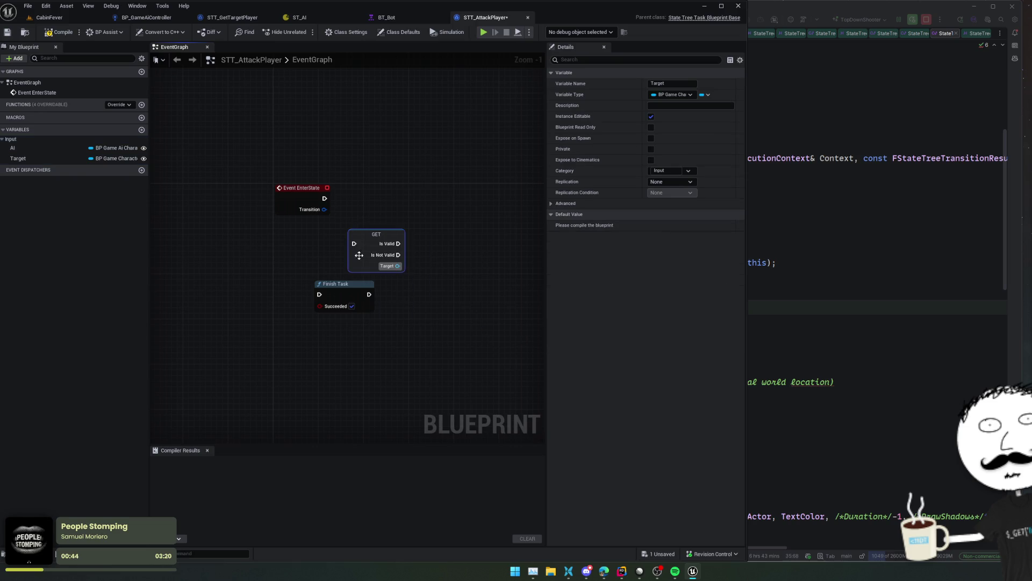
{"action": "left_click_drag", "start_coordinate": [372, 231], "coordinate": [372, 197]}
{"action": "left_click_drag", "start_coordinate": [324, 198], "coordinate": [358, 207]}
{"action": "left_click_drag", "start_coordinate": [363, 267], "coordinate": [340, 253]}
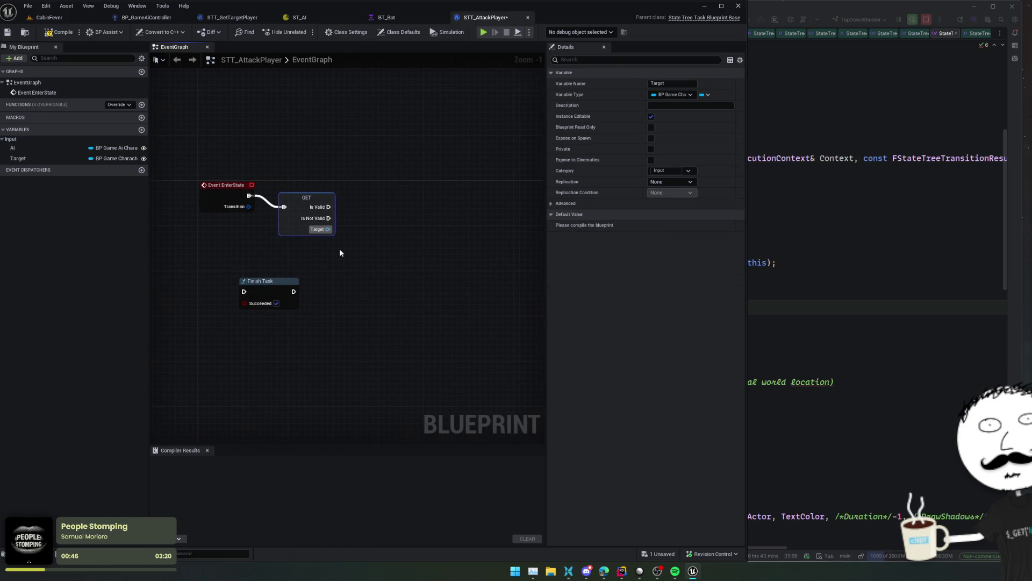
{"action": "mouse_move", "coordinate": [328, 218]}
{"action": "left_mouse_down"}
{"action": "mouse_move", "coordinate": [329, 231]}
{"action": "mouse_move", "coordinate": [243, 292]}
{"action": "left_mouse_up"}
{"action": "left_click", "coordinate": [273, 283]}
{"action": "key", "text": "f"}
{"action": "mouse_move", "coordinate": [341, 267]}
{"action": "left_mouse_down"}
{"action": "mouse_move", "coordinate": [308, 253]}
{"action": "mouse_move", "coordinate": [335, 236]}
{"action": "mouse_move", "coordinate": [368, 267]}
{"action": "left_mouse_up"}
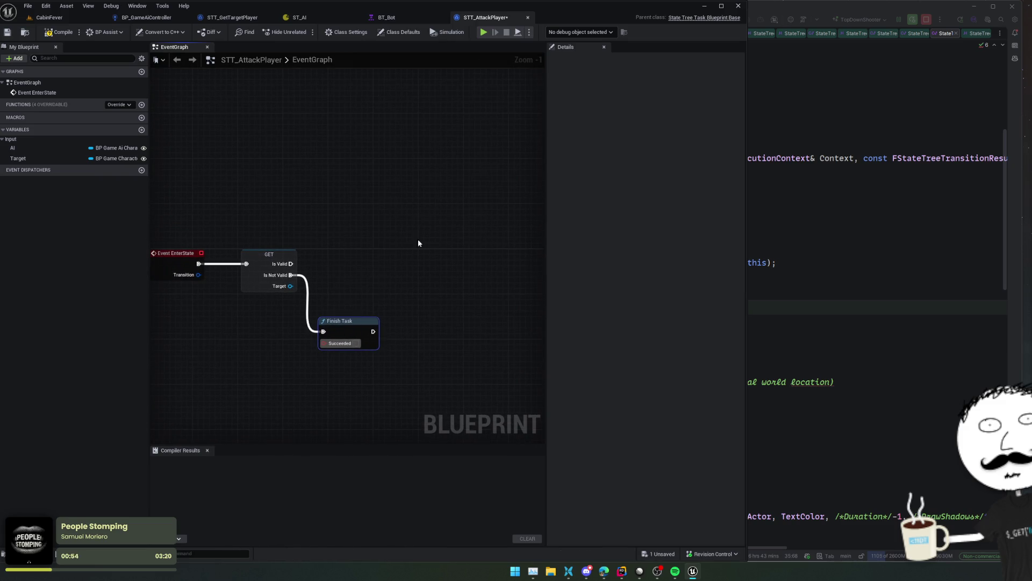
- Place an AI variable getter in the graph
{"action": "left_click", "coordinate": [50, 151]}
{"action": "mouse_move", "coordinate": [51, 150]}
{"action": "left_mouse_down"}
{"action": "mouse_move", "coordinate": [370, 285]}
{"action": "mouse_move", "coordinate": [436, 257]}
{"action": "left_mouse_up"}
{"action": "left_click", "coordinate": [378, 294]}
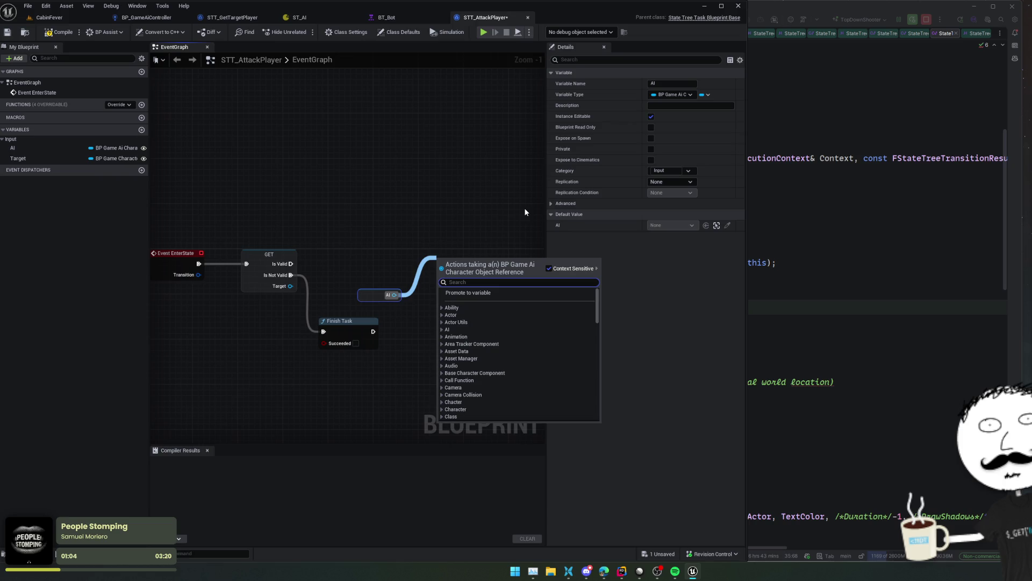
- Add a Run Attack Montage call on AI, run when Target is valid
{"action": "type", "text": "attaci"}
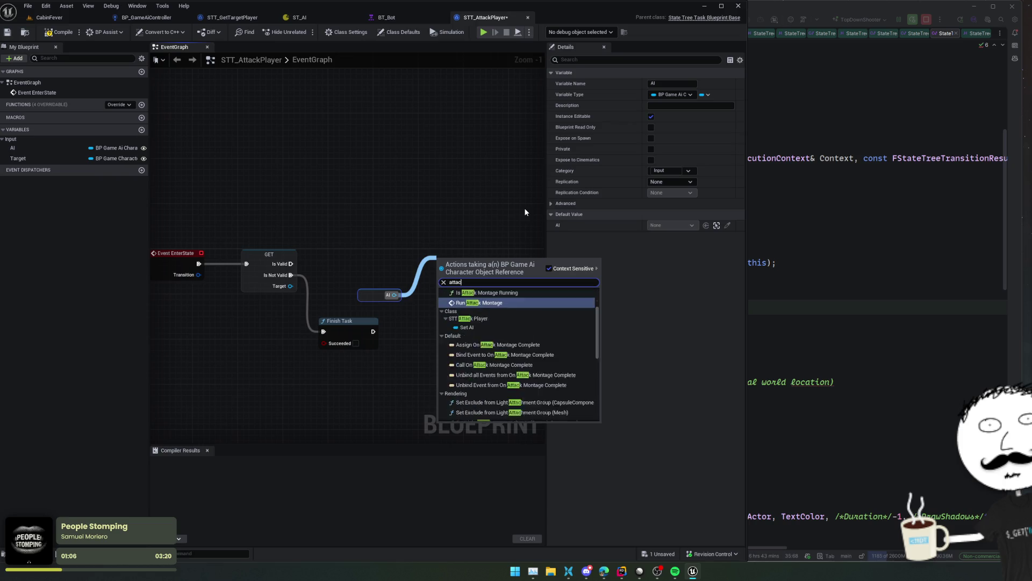
{"action": "key", "text": "BackSpace"}
{"action": "key", "text": "Return"}
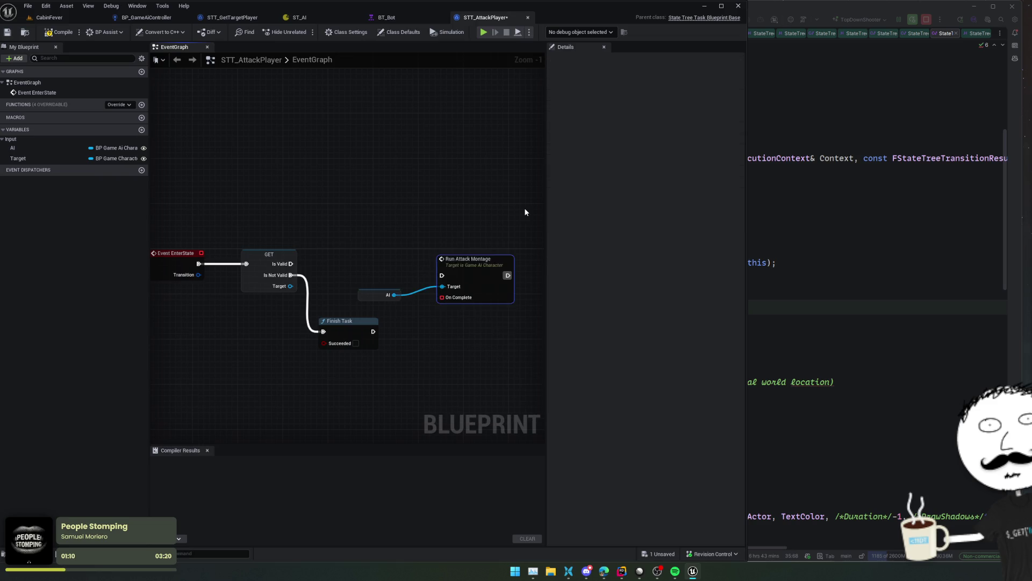
{"action": "left_click_drag", "start_coordinate": [290, 264], "coordinate": [442, 275]}
{"action": "mouse_move", "coordinate": [365, 301]}
{"action": "left_mouse_down"}
{"action": "mouse_move", "coordinate": [332, 296]}
{"action": "mouse_move", "coordinate": [362, 259]}
{"action": "mouse_move", "coordinate": [404, 279]}
{"action": "mouse_move", "coordinate": [449, 271]}
{"action": "left_mouse_up"}
{"action": "scroll", "coordinate": [449, 271], "scroll_direction": "down", "scroll_amount": 1}
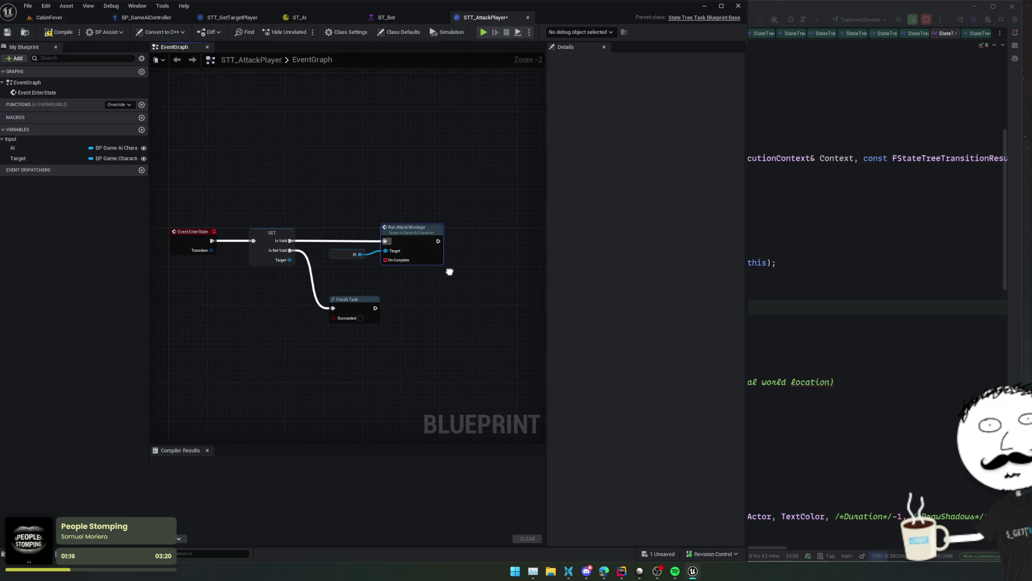
- Bind the montage's On Complete to a new custom event named OnAttackComplete
{"action": "left_click_drag", "start_coordinate": [383, 261], "coordinate": [399, 277]}
{"action": "type", "text": "custom"}
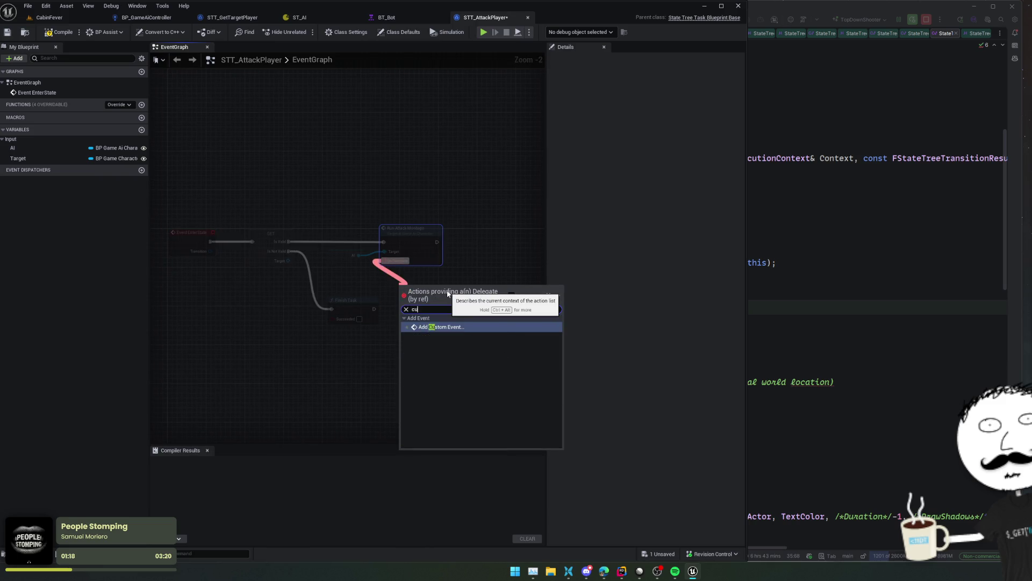
{"action": "key", "text": "Return"}
{"action": "type", "text": "On"}
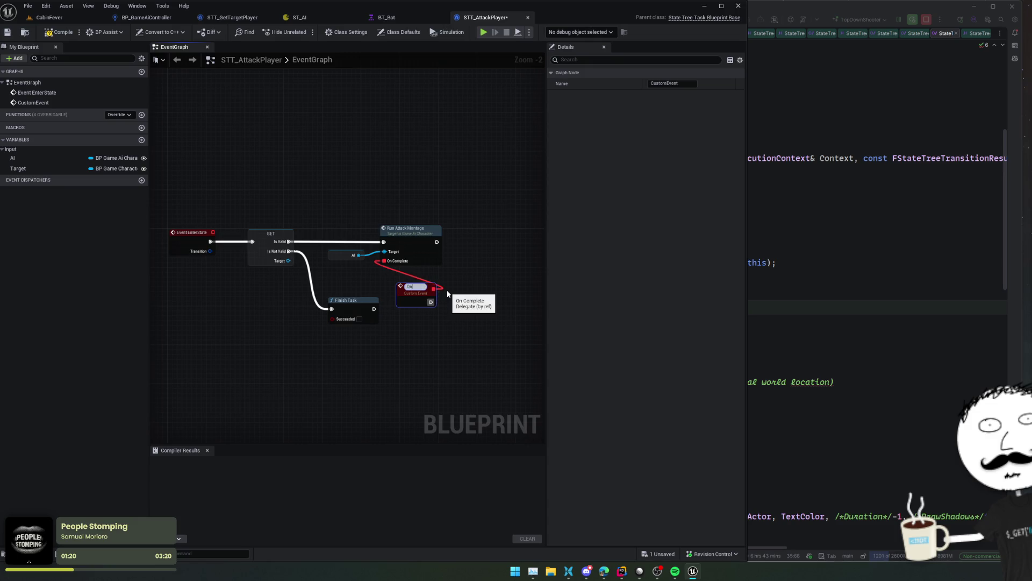
{"action": "type", "text": "AttackComplete"}
{"action": "key", "text": "Return"}
{"action": "scroll", "coordinate": [449, 289], "scroll_direction": "up", "scroll_amount": 1}
{"action": "mouse_move", "coordinate": [449, 289]}
{"action": "left_mouse_down"}
{"action": "mouse_move", "coordinate": [388, 293]}
{"action": "mouse_move", "coordinate": [498, 289]}
{"action": "left_mouse_up"}
{"action": "left_click_drag", "start_coordinate": [346, 290], "coordinate": [451, 291]}
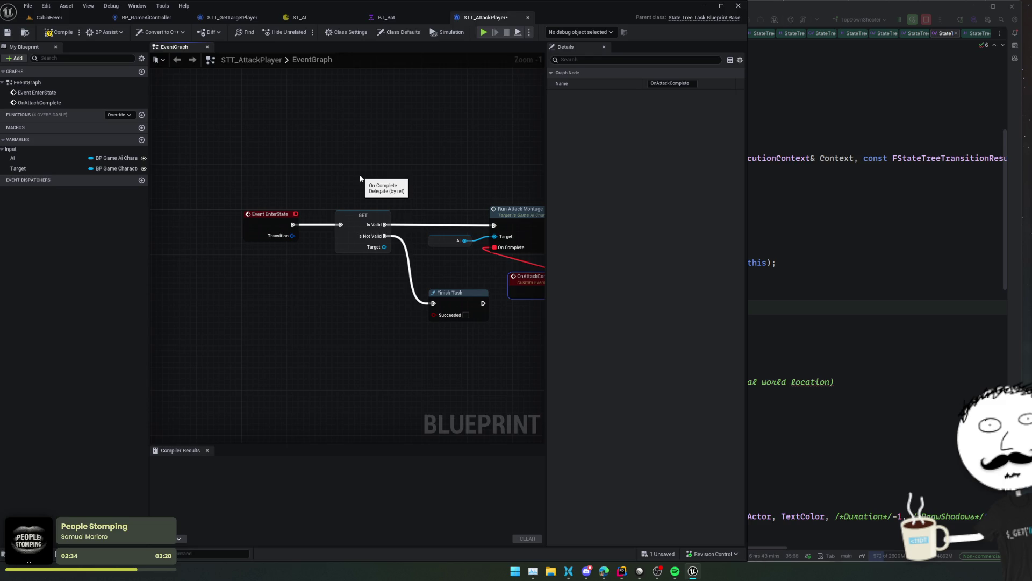
- Enable Should Call Tick Only on Events in the task's Class Defaults
{"action": "left_click", "coordinate": [306, 114]}
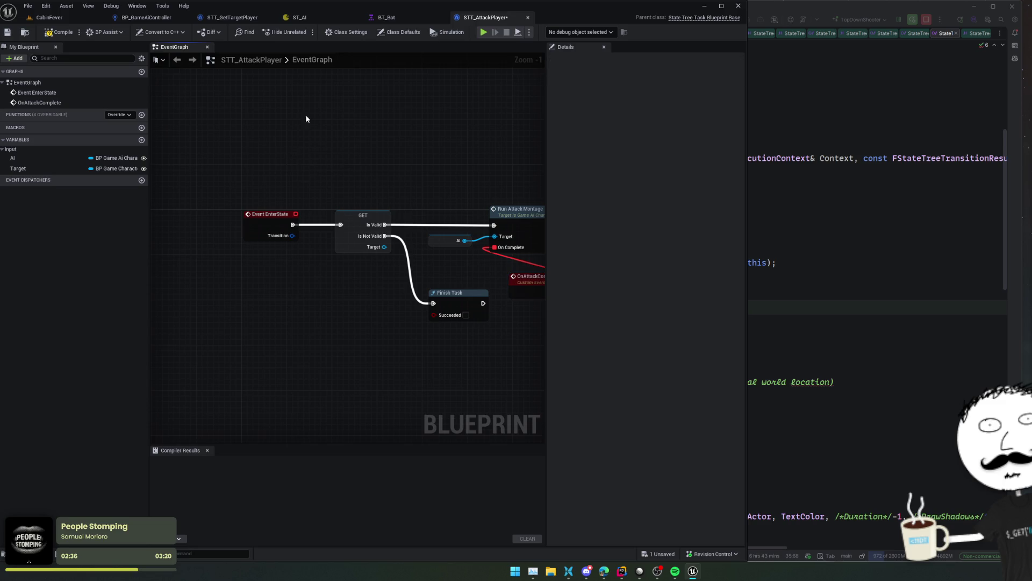
{"action": "left_click", "coordinate": [399, 32]}
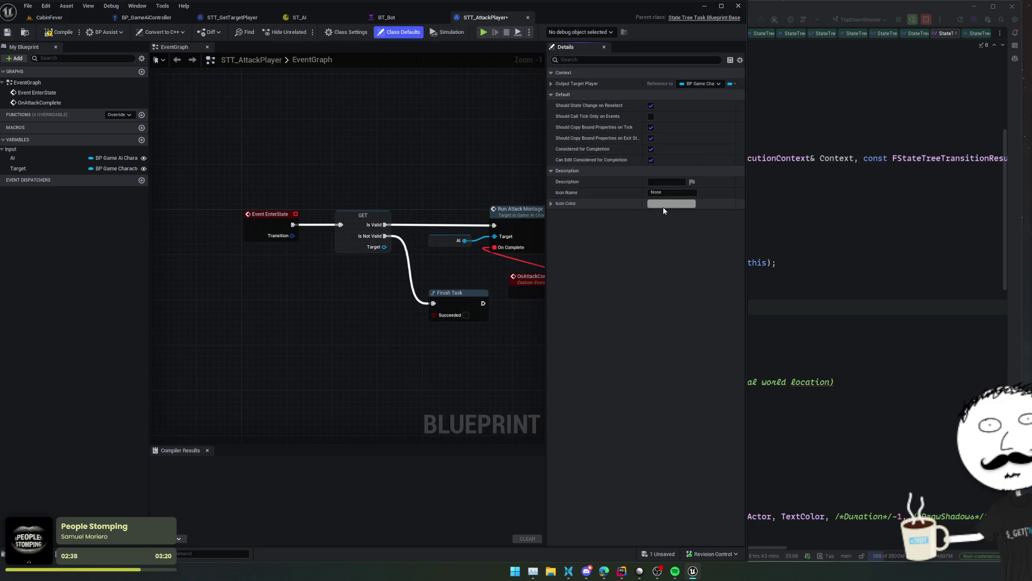
{"action": "left_click", "coordinate": [651, 117]}
- Disconnect OnAttackComplete from On Complete and move it to the lower left
{"action": "mouse_move", "coordinate": [483, 152]}
{"action": "left_mouse_down"}
{"action": "mouse_move", "coordinate": [414, 143]}
{"action": "mouse_move", "coordinate": [387, 156]}
{"action": "mouse_move", "coordinate": [394, 143]}
{"action": "mouse_move", "coordinate": [391, 162]}
{"action": "mouse_move", "coordinate": [424, 161]}
{"action": "left_mouse_up"}
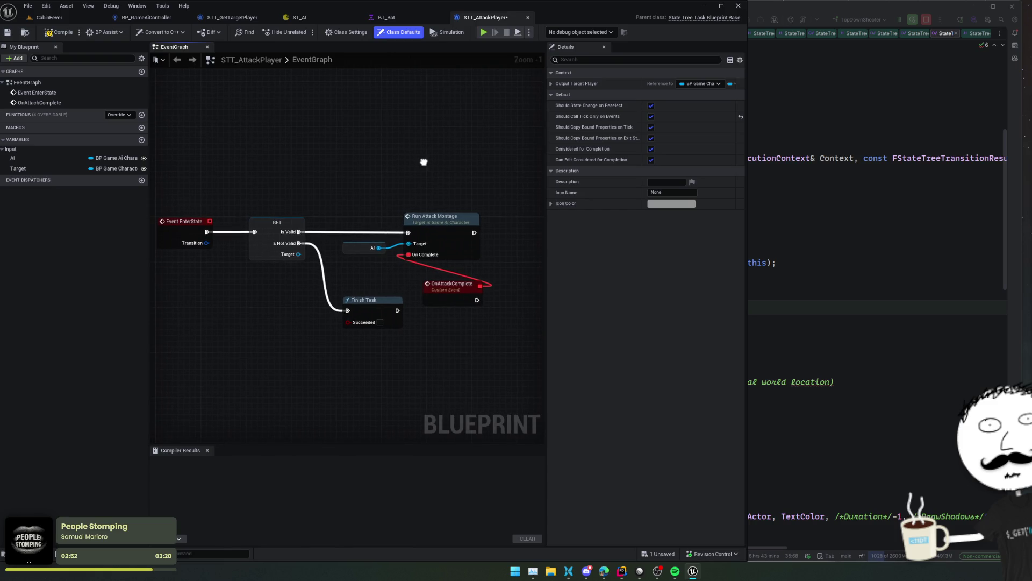
{"action": "left_click", "coordinate": [372, 297]}
{"action": "mouse_move", "coordinate": [372, 298]}
{"action": "left_mouse_down"}
{"action": "mouse_move", "coordinate": [331, 303]}
{"action": "mouse_move", "coordinate": [365, 299]}
{"action": "mouse_move", "coordinate": [355, 301]}
{"action": "left_mouse_up"}
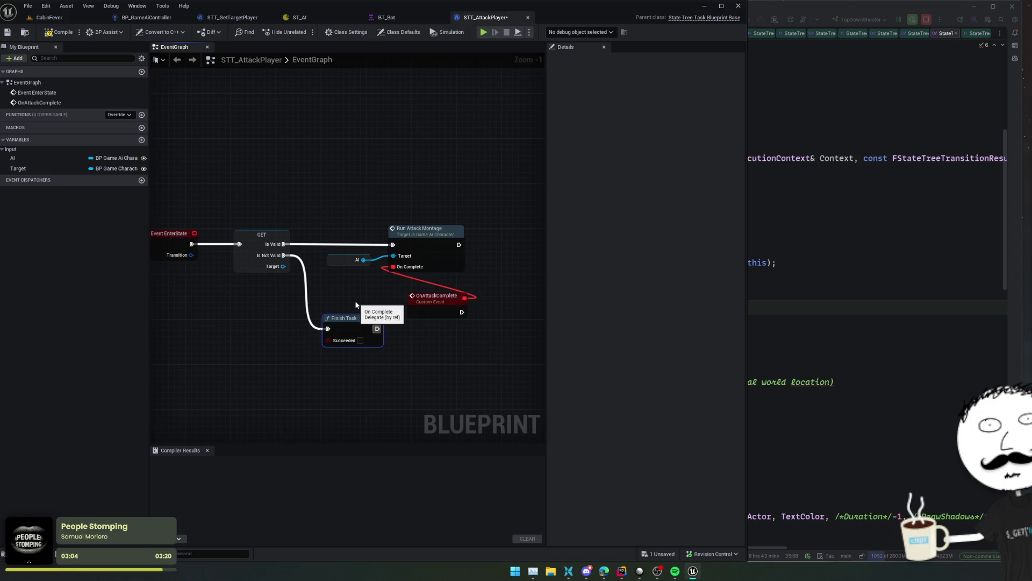
{"action": "mouse_move", "coordinate": [331, 212]}
{"action": "left_mouse_down"}
{"action": "mouse_move", "coordinate": [308, 307]}
{"action": "mouse_move", "coordinate": [413, 285]}
{"action": "left_mouse_up"}
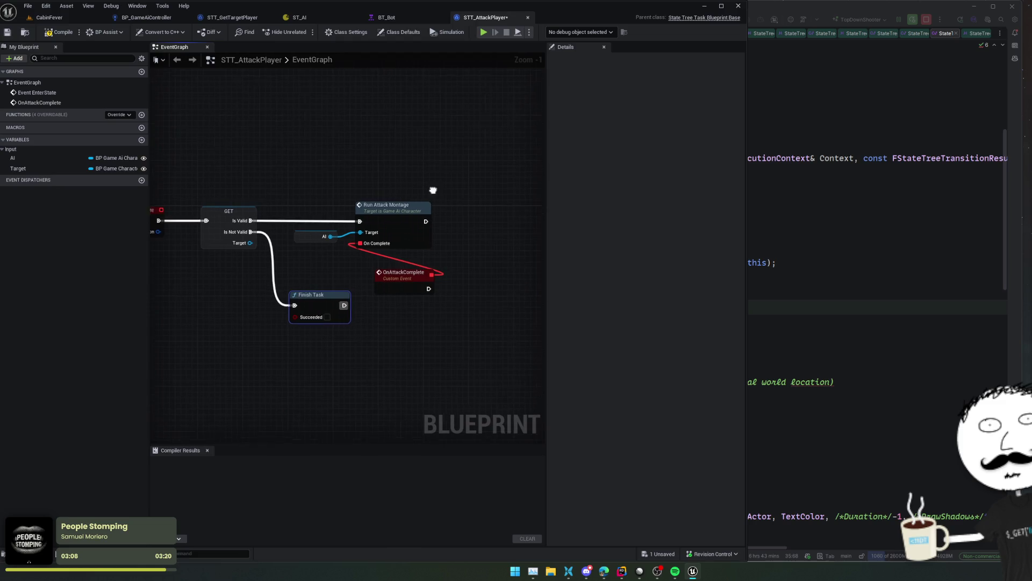
{"action": "left_click", "coordinate": [404, 273]}
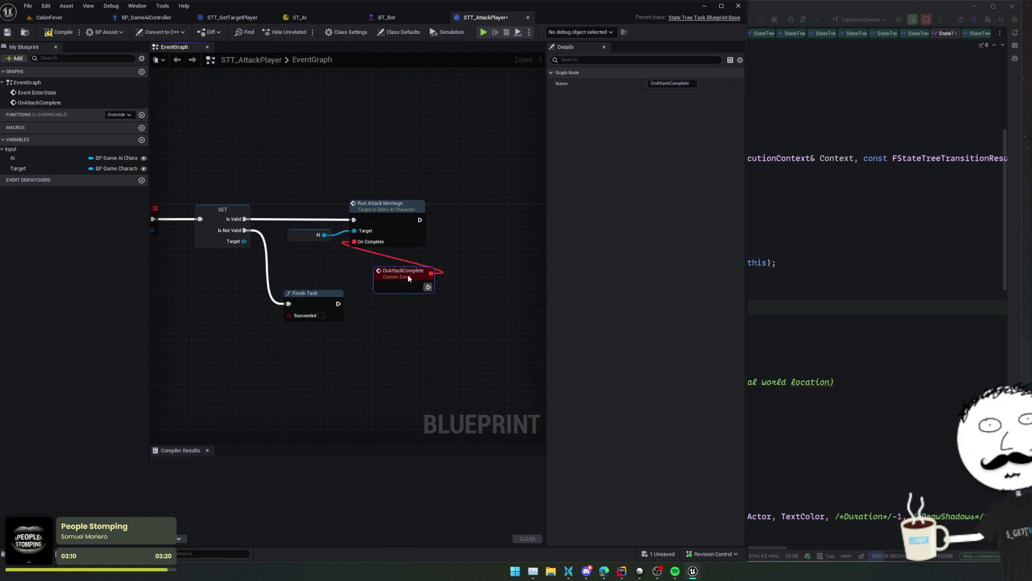
{"action": "right_click", "coordinate": [347, 271]}
{"action": "left_click", "coordinate": [404, 264]}
{"action": "mouse_move", "coordinate": [403, 263]}
{"action": "left_mouse_down"}
{"action": "mouse_move", "coordinate": [430, 272]}
{"action": "mouse_move", "coordinate": [168, 339]}
{"action": "left_mouse_up"}
{"action": "left_click_drag", "start_coordinate": [355, 241], "coordinate": [368, 278]}
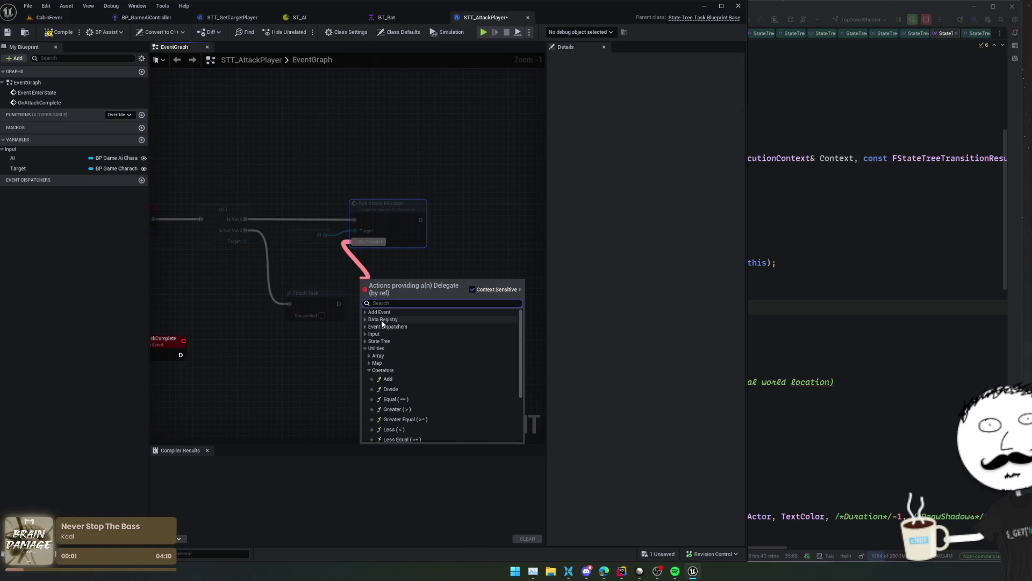
- Wire On Complete to a Create Event node bound to OnAttackComplete, arrange and save
{"action": "type", "text": "event"}
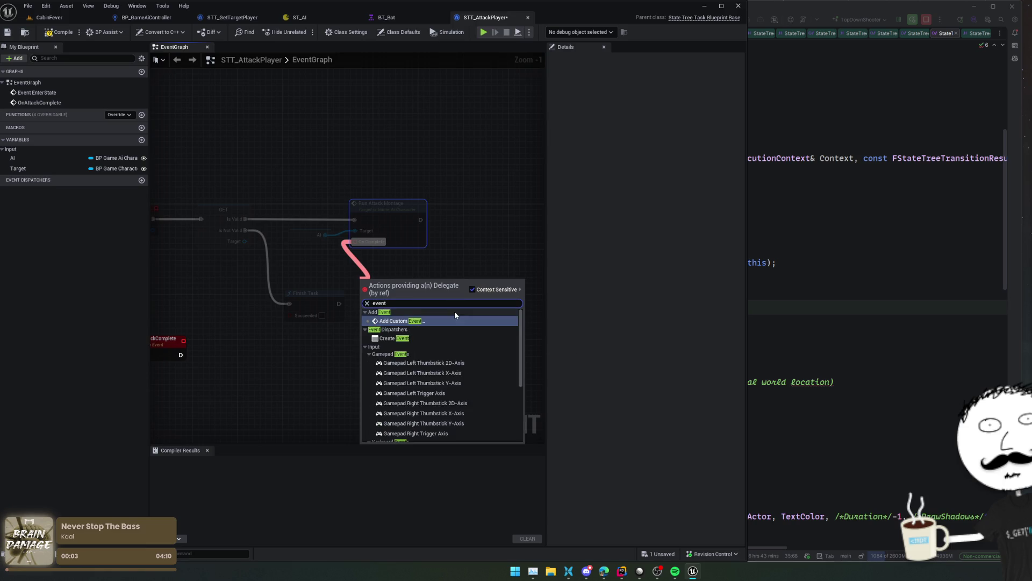
{"action": "left_click", "coordinate": [425, 338]}
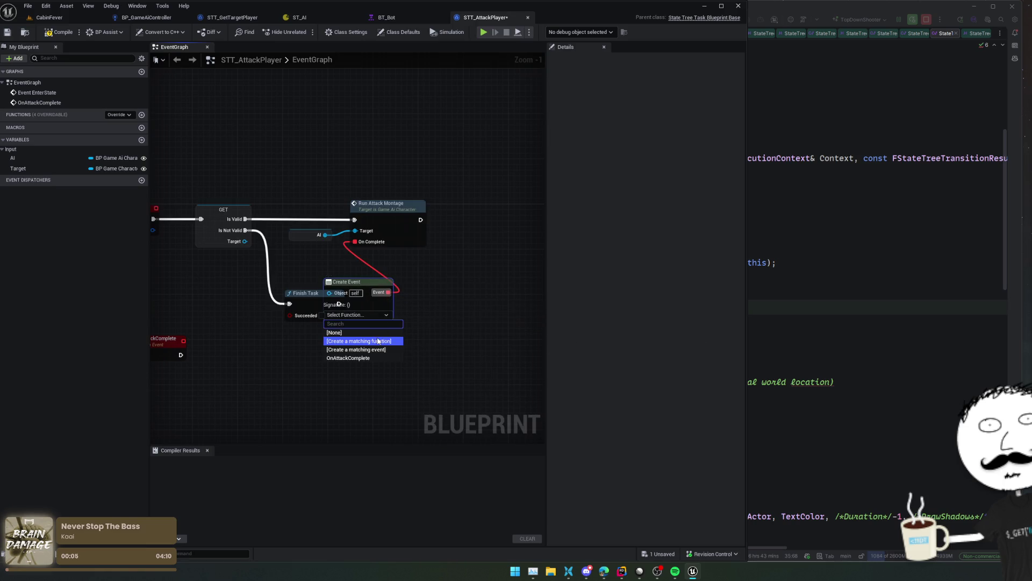
{"action": "left_click", "coordinate": [348, 358]}
{"action": "key", "text": "ctrl+a"}
{"action": "key", "text": "f"}
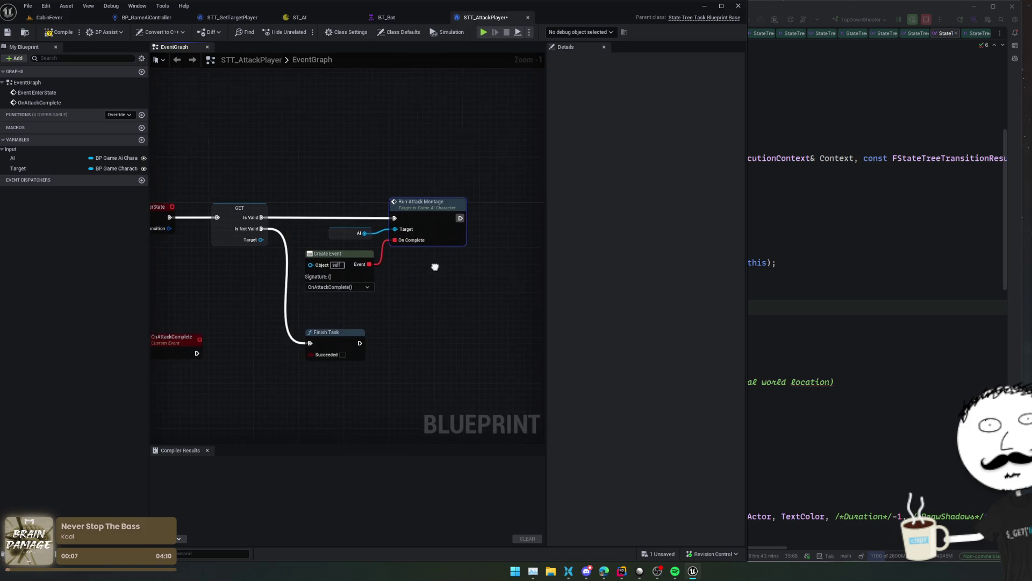
{"action": "key", "text": "ctrl+s"}
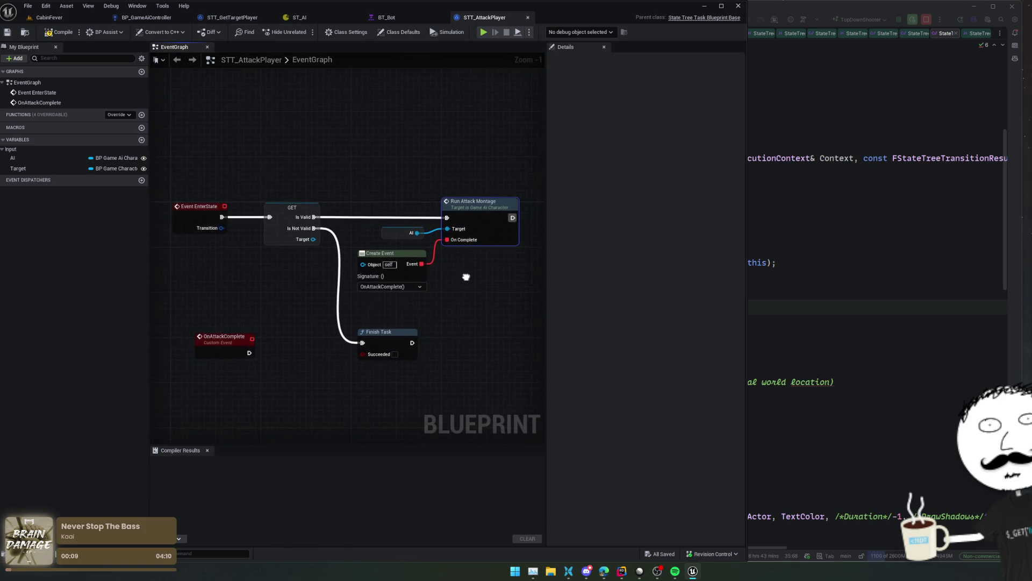
{"action": "scroll", "coordinate": [466, 277], "scroll_direction": "down", "scroll_amount": 1}
{"action": "left_click_drag", "start_coordinate": [465, 277], "coordinate": [429, 275]}
- Browse the State Tree, Property Ref and Reference categories in the graph action list
{"action": "left_click", "coordinate": [360, 328]}
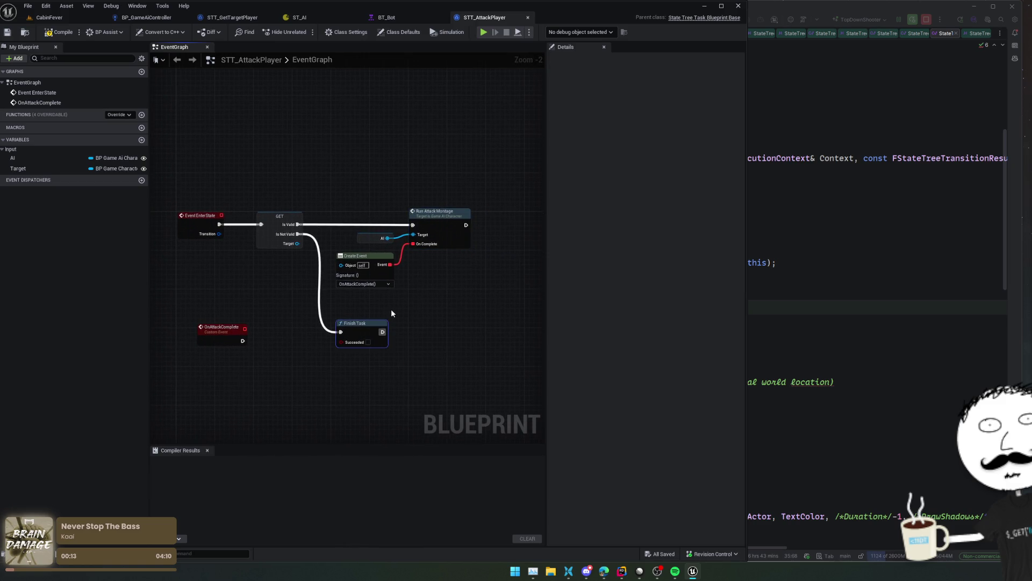
{"action": "right_click", "coordinate": [391, 308]}
{"action": "scroll", "coordinate": [463, 355], "scroll_direction": "down", "scroll_amount": 4}
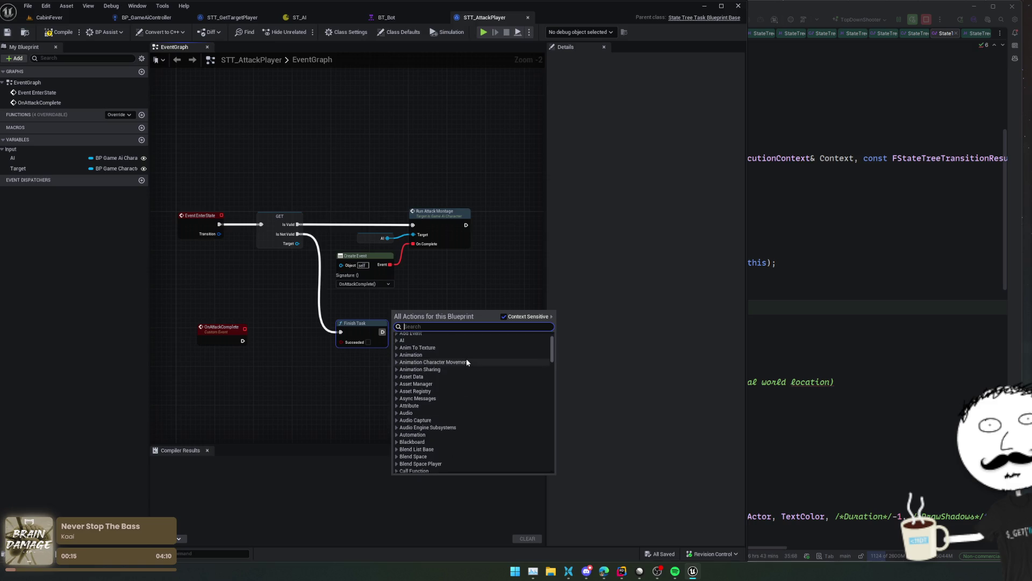
{"action": "scroll", "coordinate": [468, 359], "scroll_direction": "down", "scroll_amount": 10}
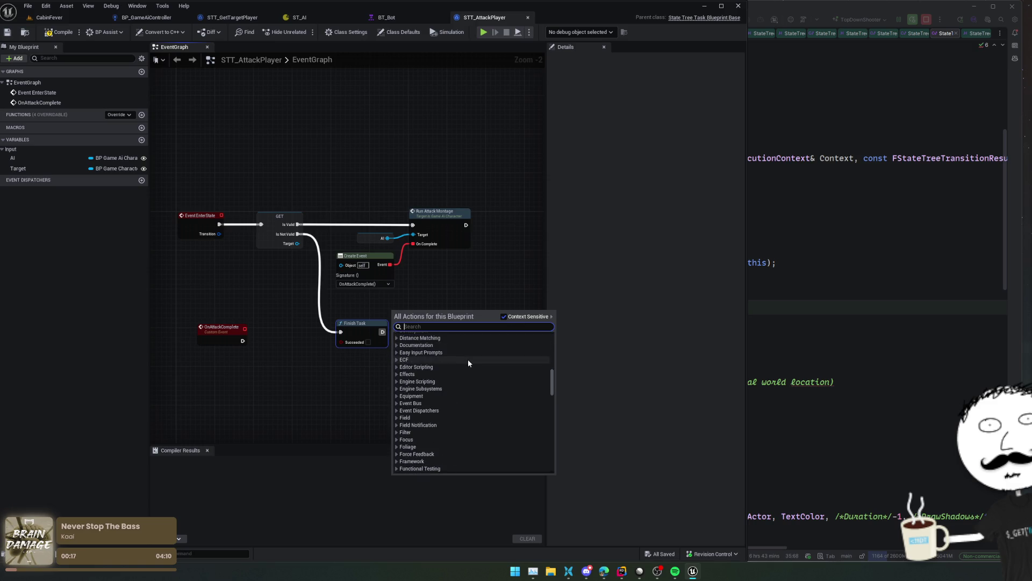
{"action": "scroll", "coordinate": [468, 359], "scroll_direction": "down", "scroll_amount": 12}
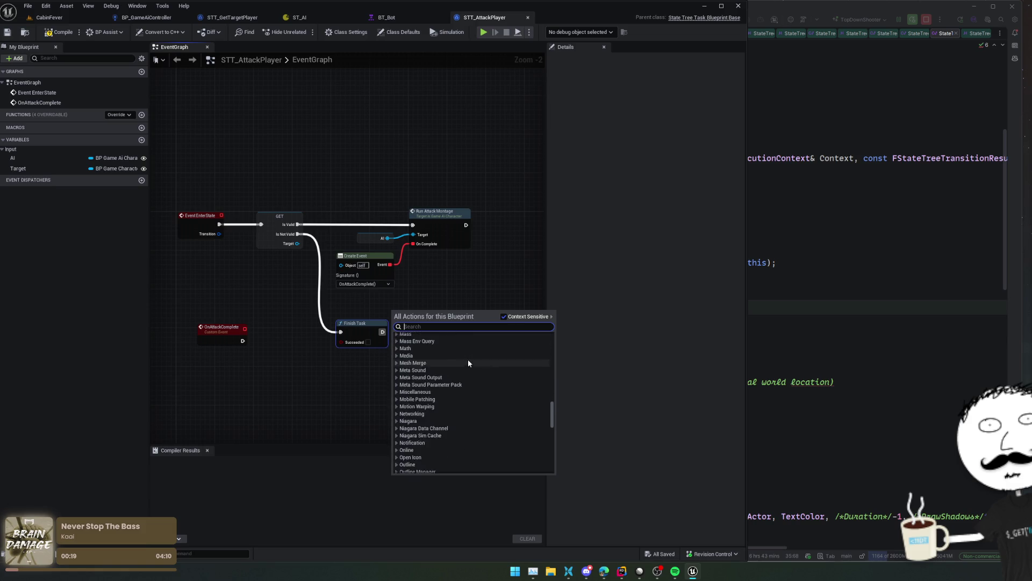
{"action": "scroll", "coordinate": [469, 361], "scroll_direction": "down", "scroll_amount": 2}
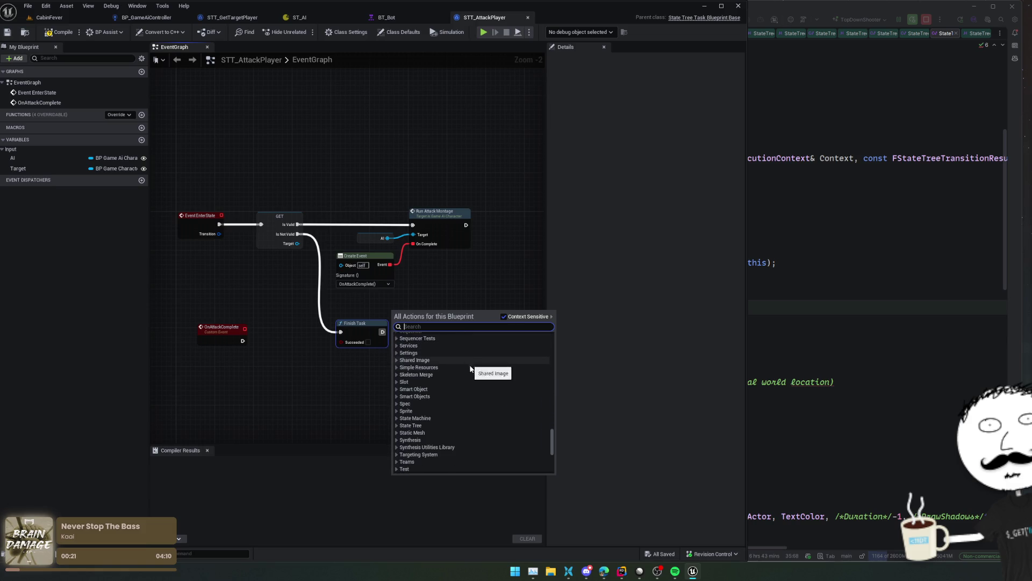
{"action": "left_click", "coordinate": [397, 426]}
{"action": "scroll", "coordinate": [476, 418], "scroll_direction": "down", "scroll_amount": 5}
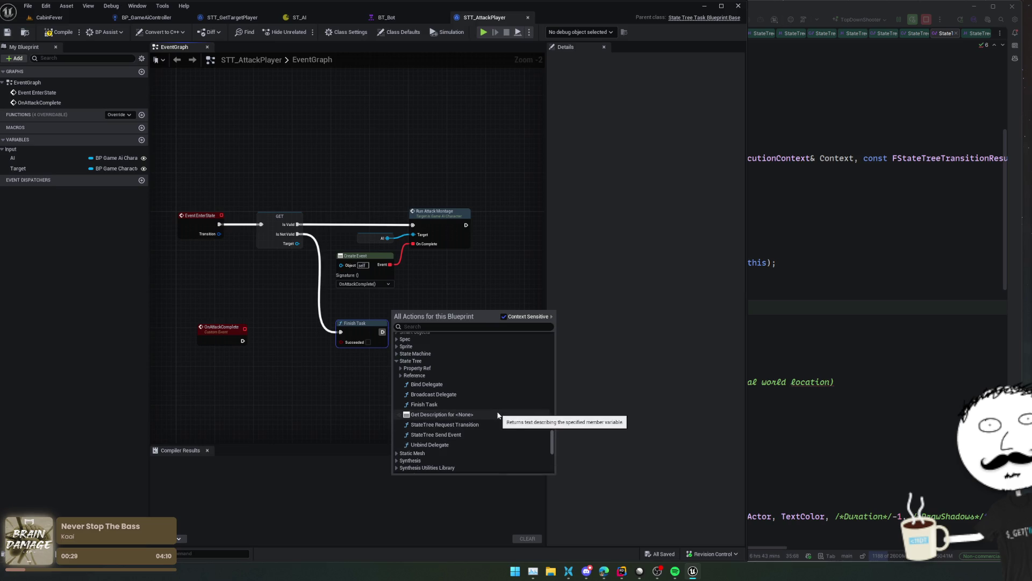
{"action": "left_click", "coordinate": [411, 368]}
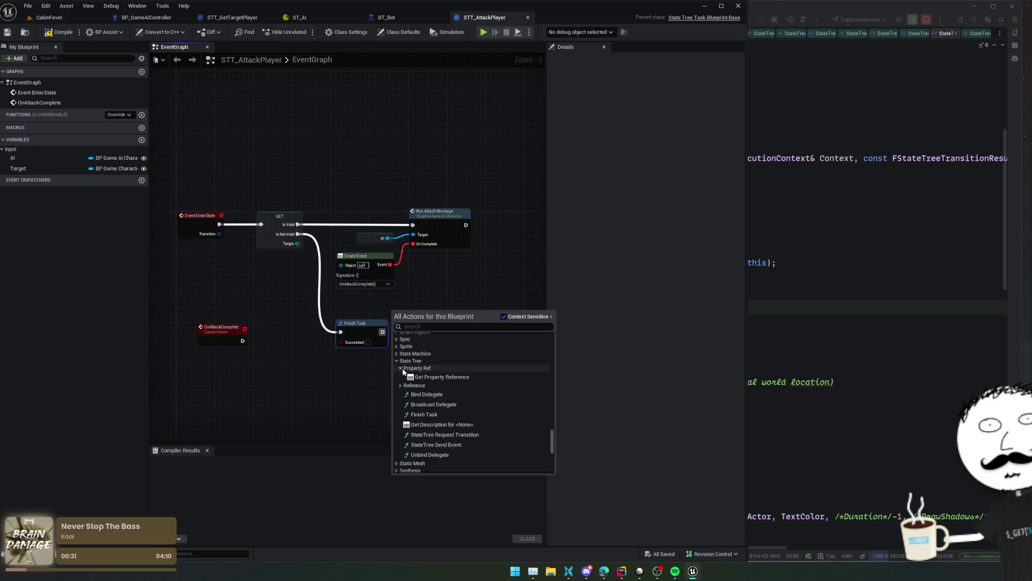
{"action": "left_click", "coordinate": [401, 386]}
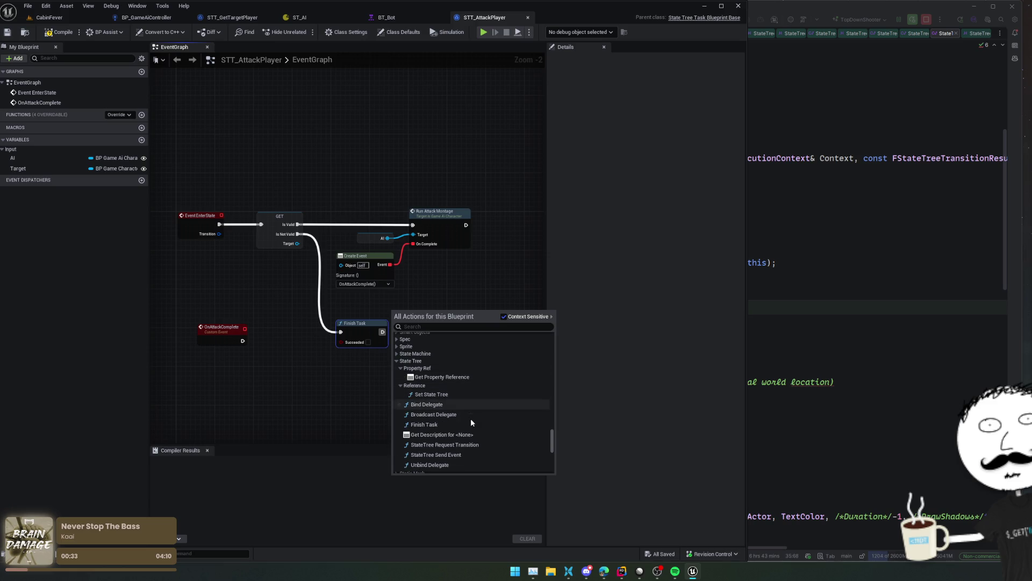
{"action": "scroll", "coordinate": [527, 415], "scroll_direction": "down", "scroll_amount": 1}
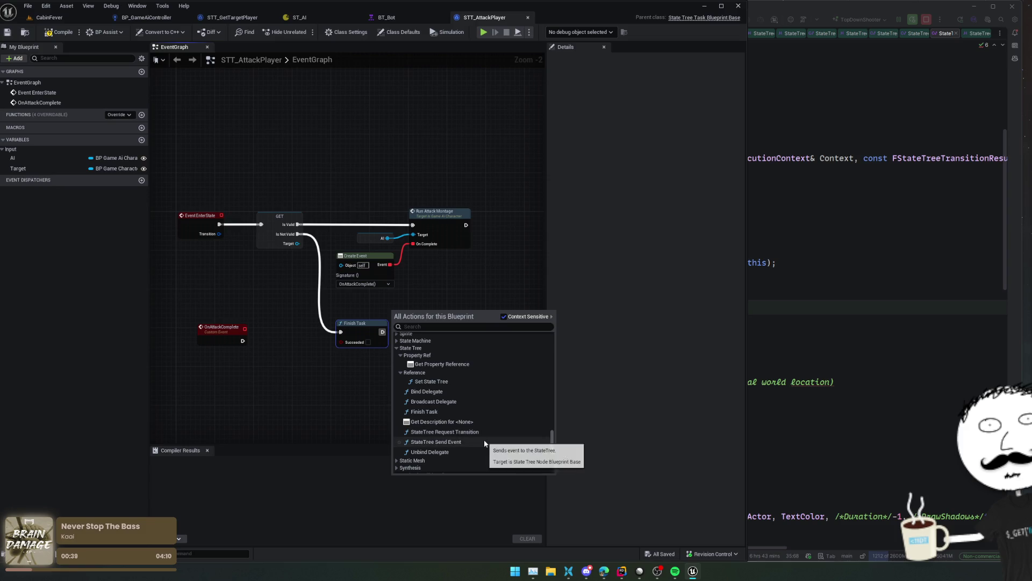
- Add a StateTree Request Transition node at Normal priority, then delete it
{"action": "left_click", "coordinate": [468, 432]}
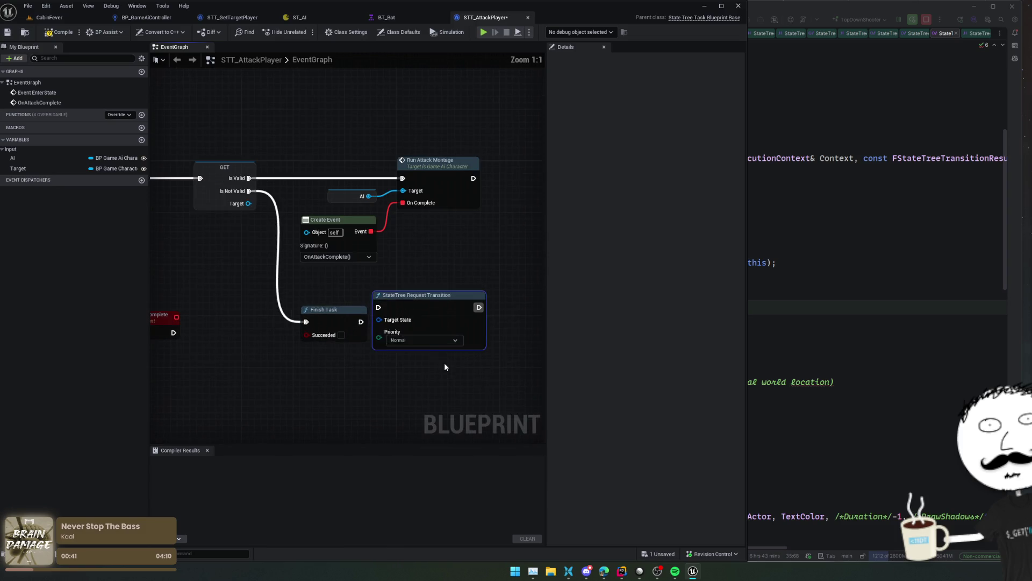
{"action": "left_click", "coordinate": [426, 341]}
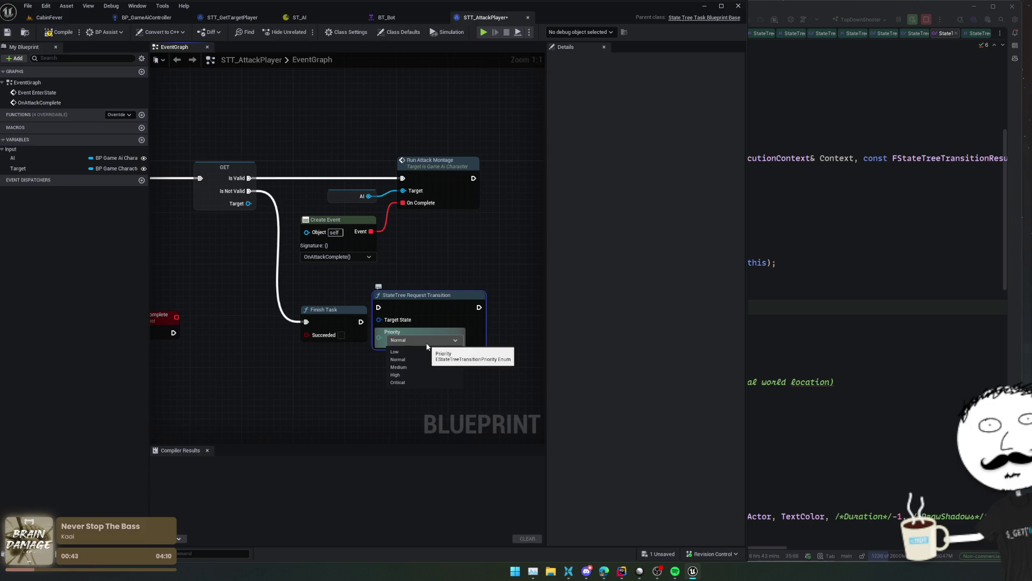
{"action": "left_click", "coordinate": [424, 340]}
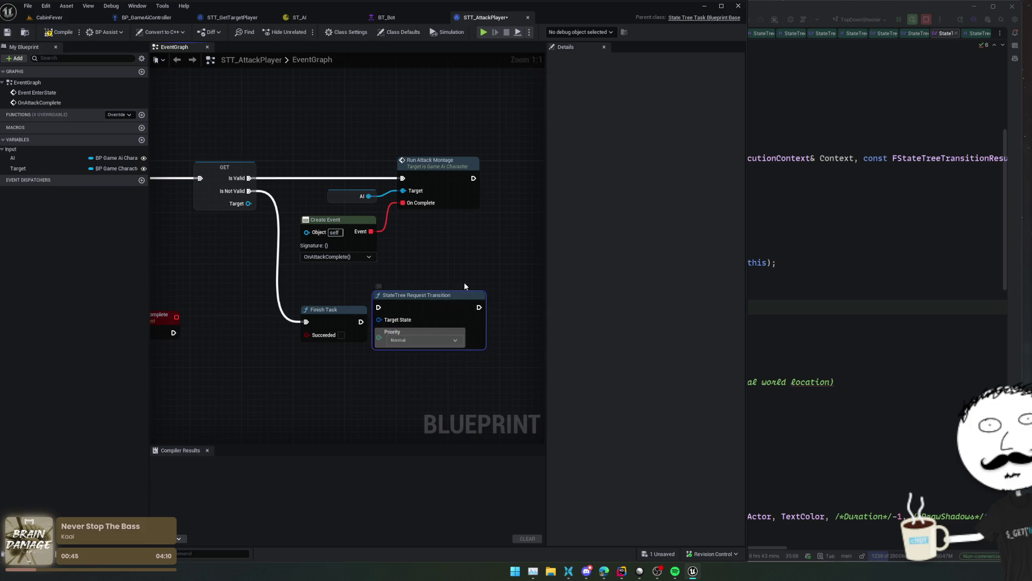
{"action": "key", "text": "Delete"}
{"action": "scroll", "coordinate": [460, 273], "scroll_direction": "down", "scroll_amount": 2}
{"action": "left_click", "coordinate": [291, 329]}
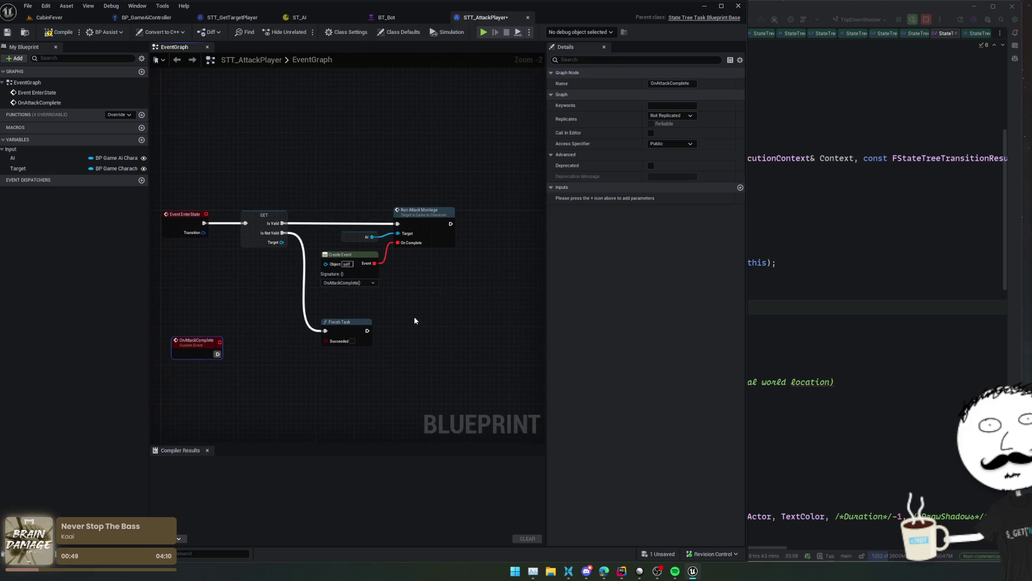
- Wire OnAttackComplete into a Finish Task marked Succeeded, tidy the layout, and save
{"action": "left_click_drag", "start_coordinate": [488, 271], "coordinate": [461, 275]}
{"action": "left_click_drag", "start_coordinate": [372, 329], "coordinate": [433, 333]}
{"action": "left_click", "coordinate": [390, 335]}
{"action": "left_click", "coordinate": [279, 387]}
{"action": "left_click", "coordinate": [318, 393]}
{"action": "mouse_move", "coordinate": [304, 374]}
{"action": "left_mouse_down"}
{"action": "mouse_move", "coordinate": [294, 359]}
{"action": "mouse_move", "coordinate": [254, 364]}
{"action": "left_mouse_up"}
{"action": "key", "text": "f"}
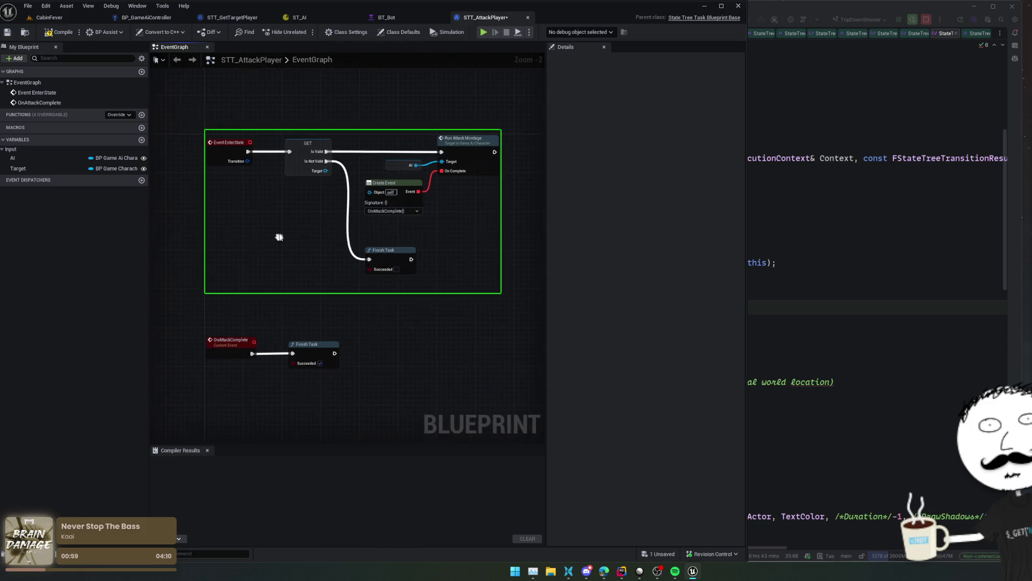
{"action": "key", "text": "ctrl+s"}
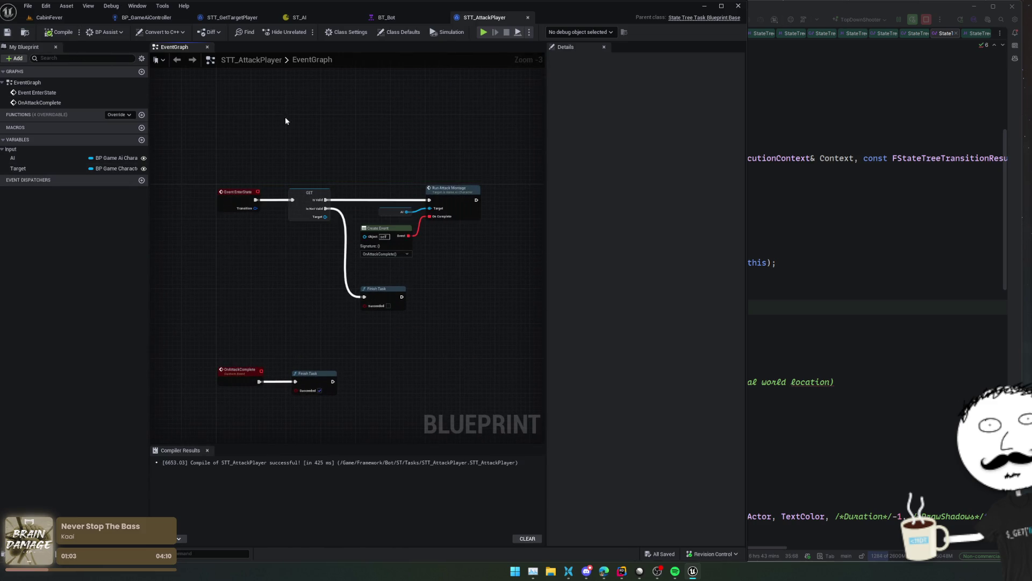
- Turn off Should Call Tick Only on Events, save, and return to ST_AI
{"action": "left_click", "coordinate": [415, 33]}
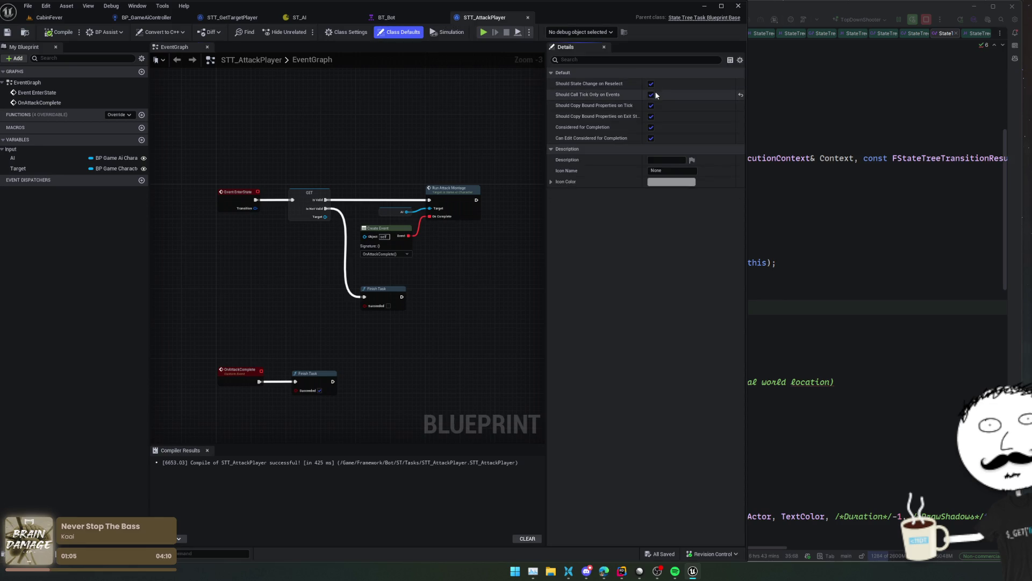
{"action": "left_click", "coordinate": [651, 94]}
{"action": "left_click", "coordinate": [10, 34]}
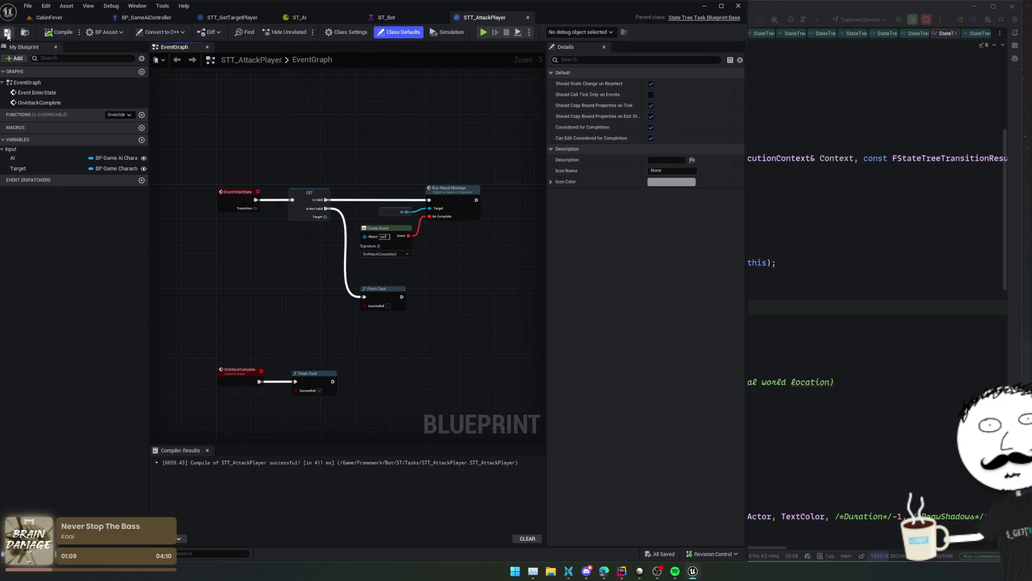
{"action": "left_click", "coordinate": [315, 17]}
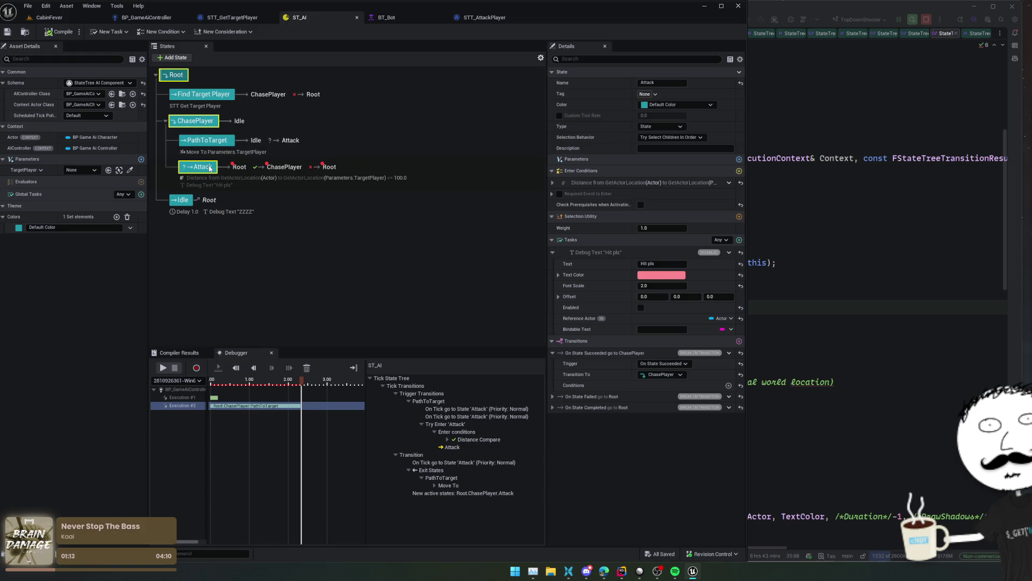
- Add STT Attack Player to Attack, binding AI to Actor and Target to TargetPlayer
{"action": "left_click", "coordinate": [729, 252]}
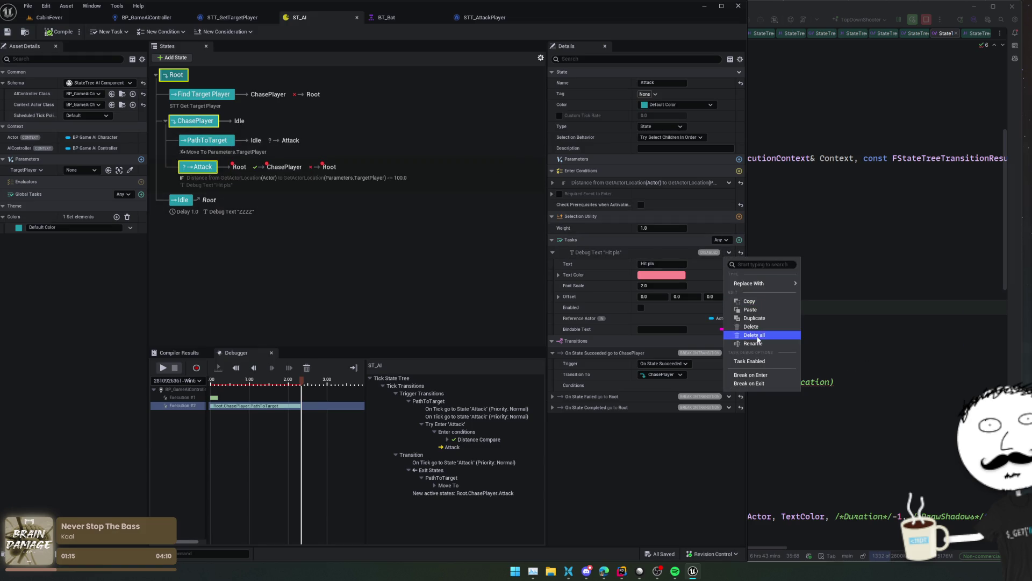
{"action": "left_click", "coordinate": [552, 252]}
{"action": "left_click", "coordinate": [552, 252]}
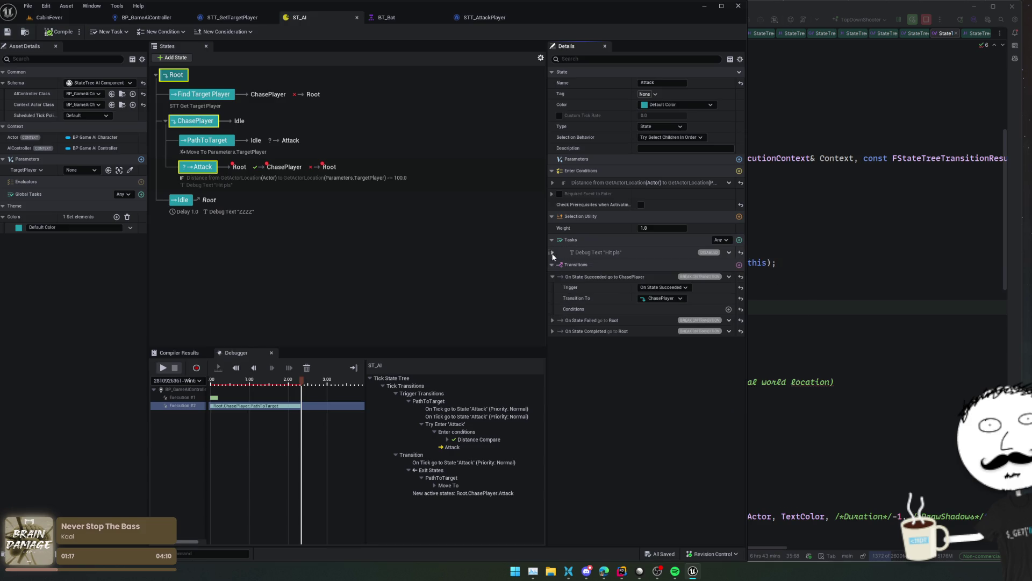
{"action": "left_click", "coordinate": [739, 240]}
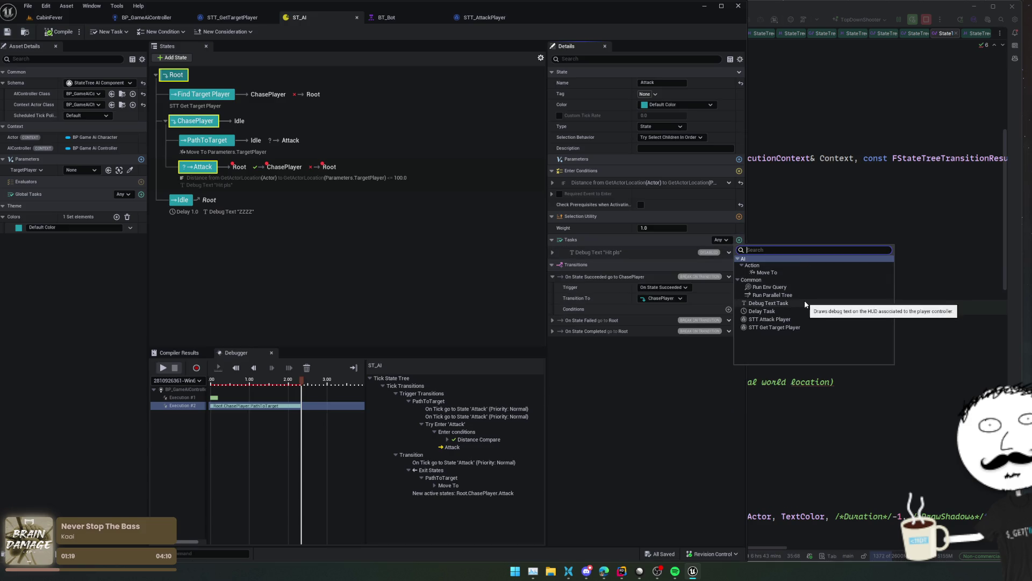
{"action": "left_click", "coordinate": [790, 319]}
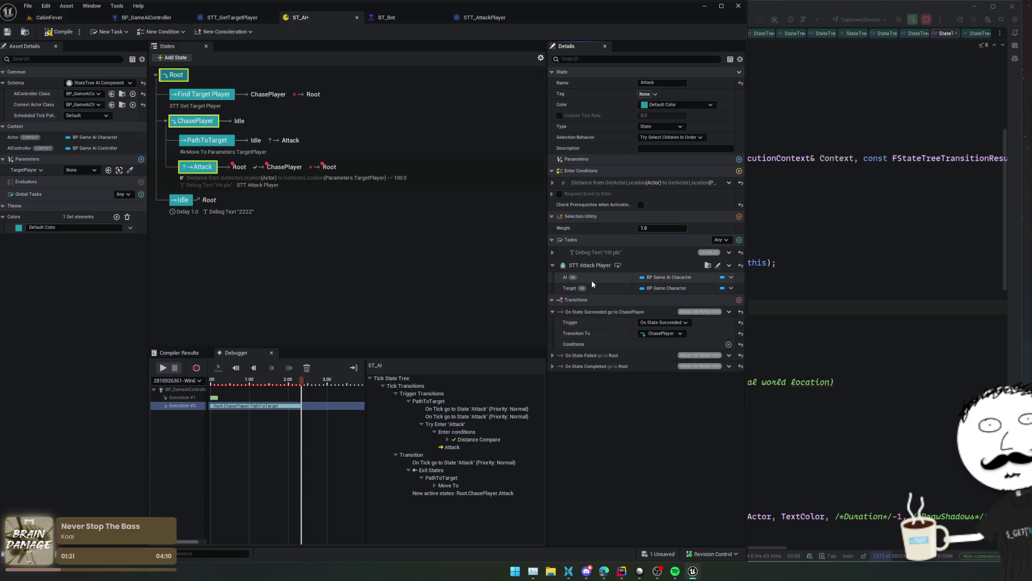
{"action": "left_click", "coordinate": [728, 283]}
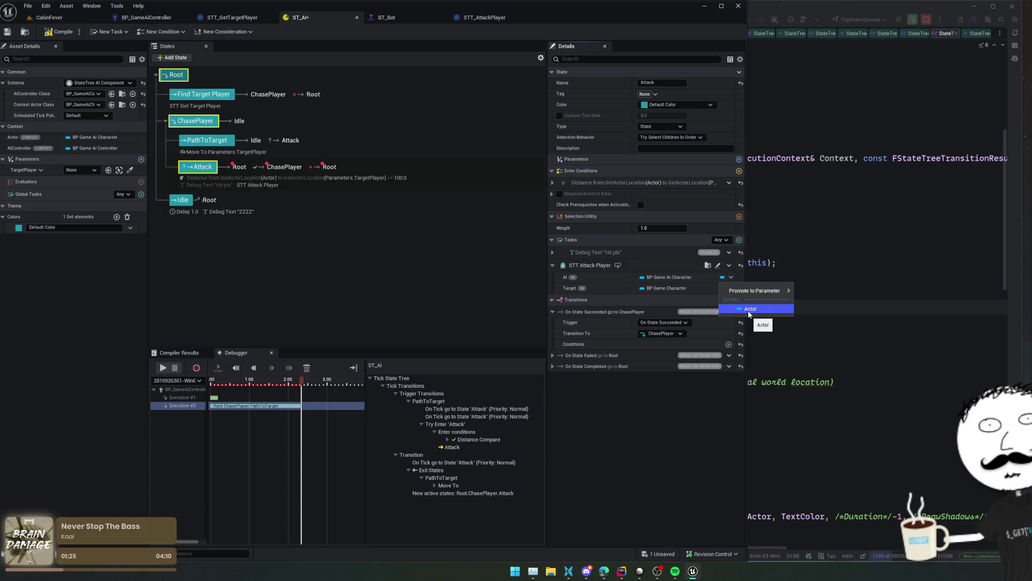
{"action": "left_click", "coordinate": [750, 309]}
{"action": "left_click", "coordinate": [723, 288]}
{"action": "mouse_move", "coordinate": [768, 321]}
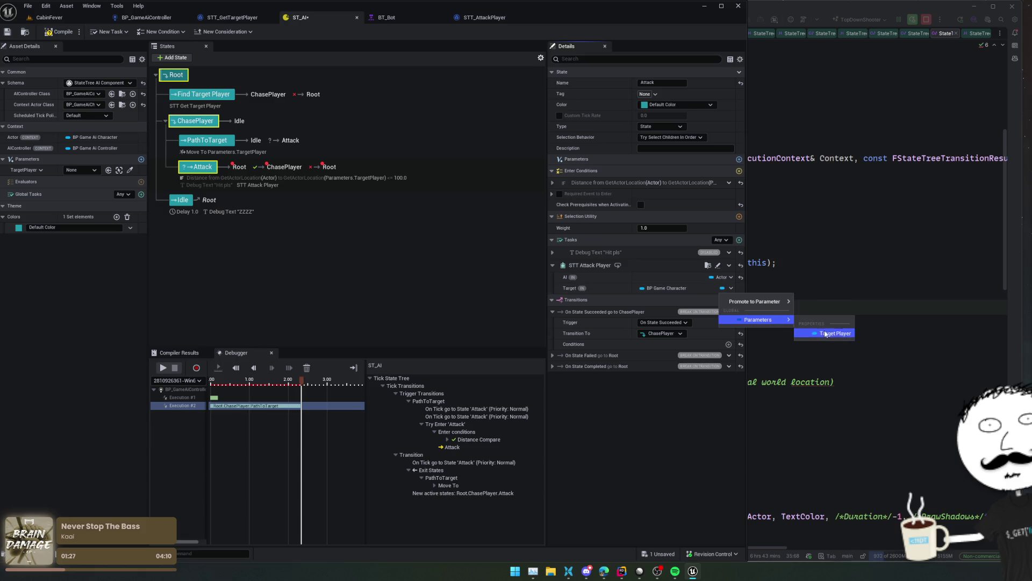
{"action": "left_click", "coordinate": [825, 334]}
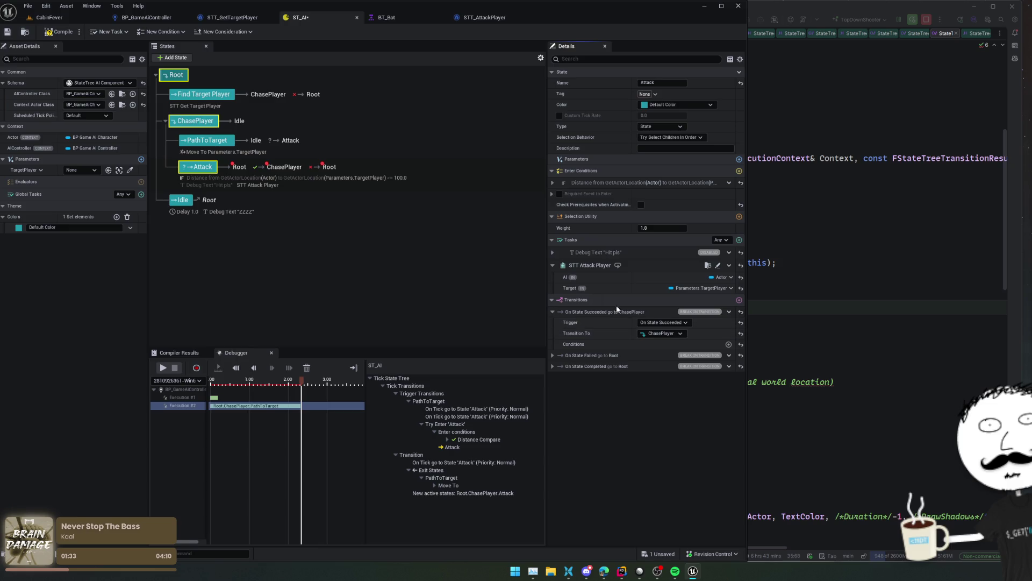
- Delete the Attack state's On State Completed transition and save the state tree
{"action": "left_click", "coordinate": [554, 367]}
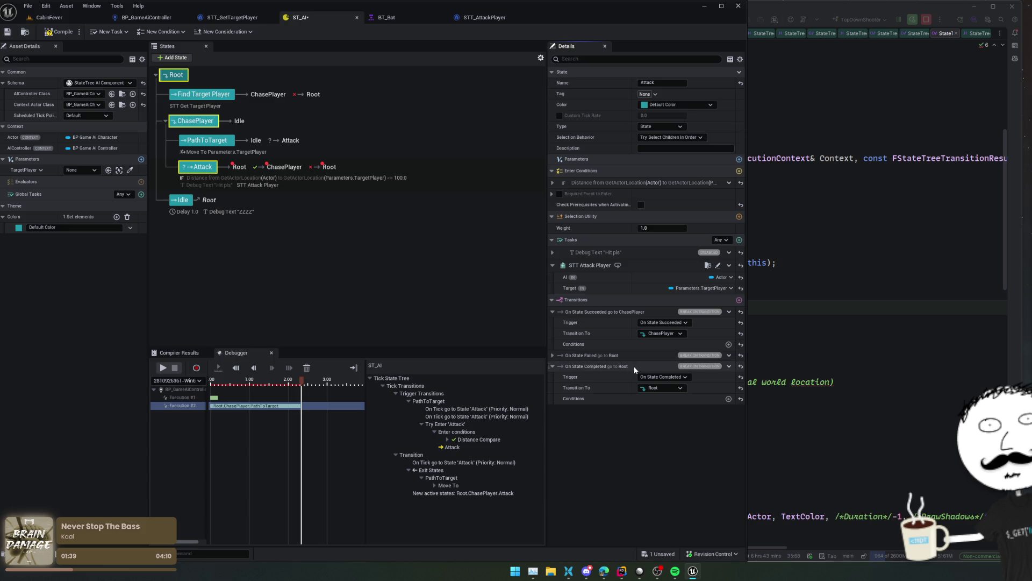
{"action": "left_click", "coordinate": [729, 366]}
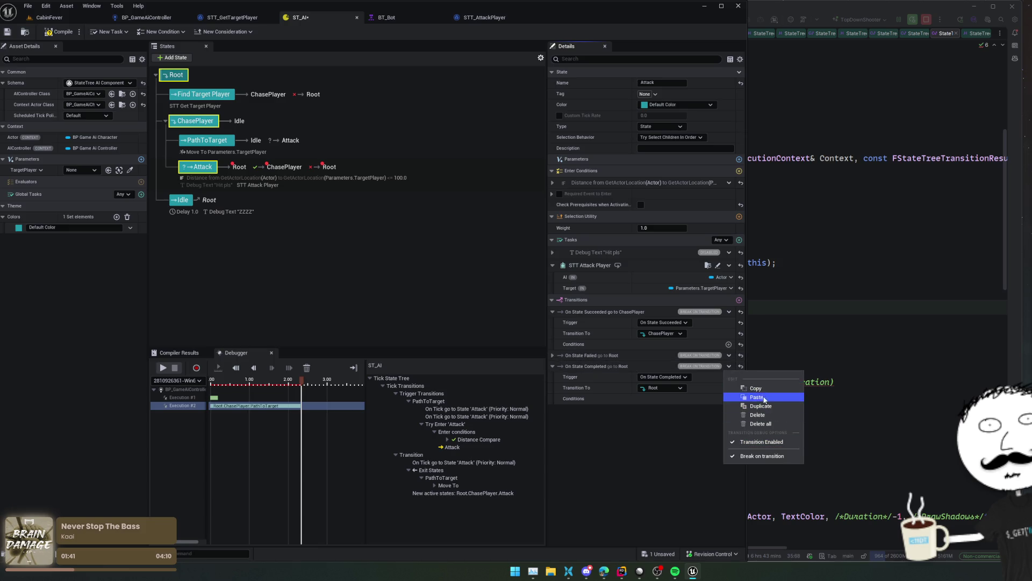
{"action": "left_click", "coordinate": [757, 414]}
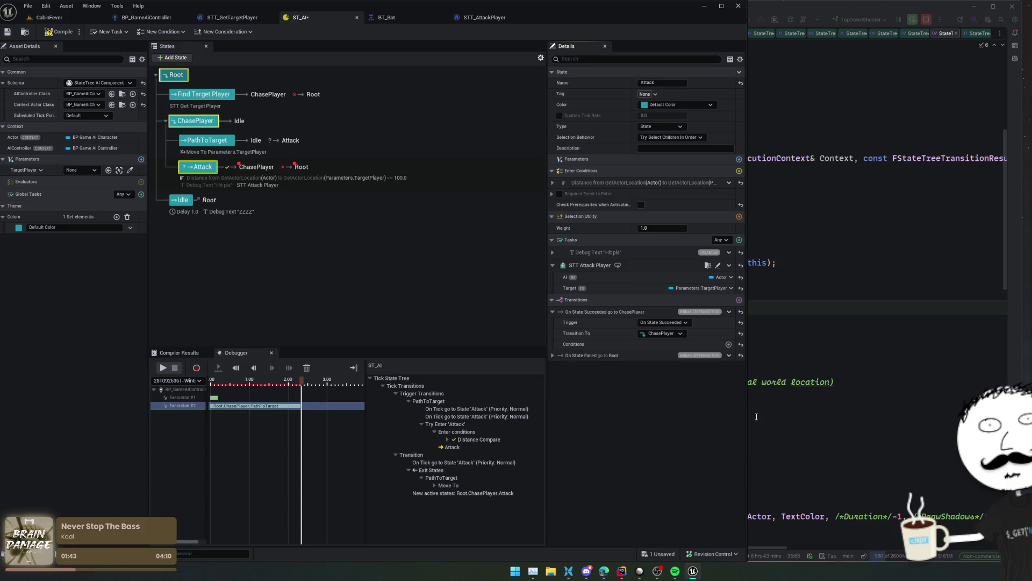
{"action": "key", "text": "ctrl+s"}
{"action": "left_click", "coordinate": [552, 356]}
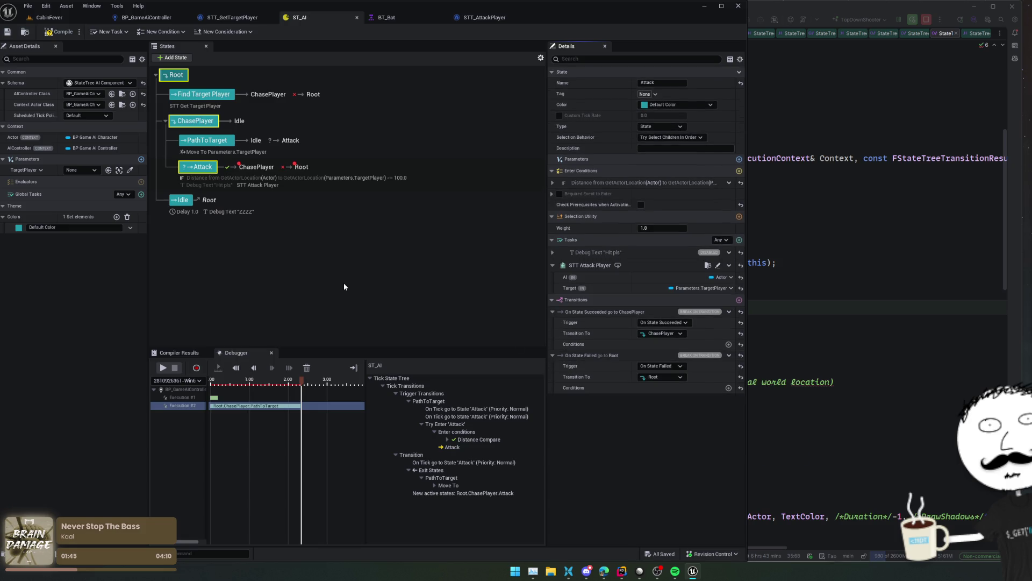
- Re-enable the Hit pls Debug Text task, save ST_AI, and return to CabinFever
{"action": "left_click", "coordinate": [49, 17]}
{"action": "left_click", "coordinate": [300, 17]}
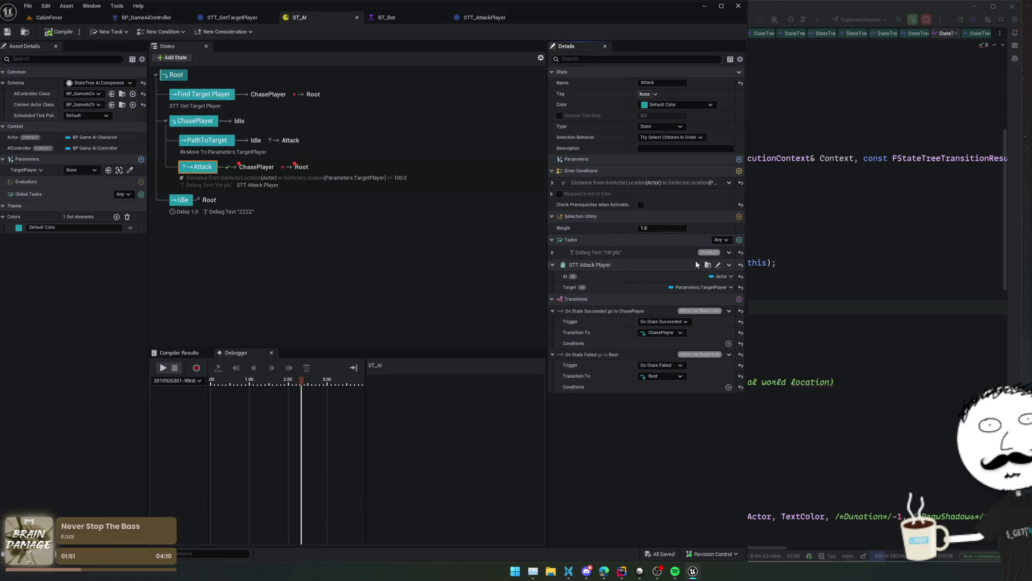
{"action": "left_click", "coordinate": [729, 264]}
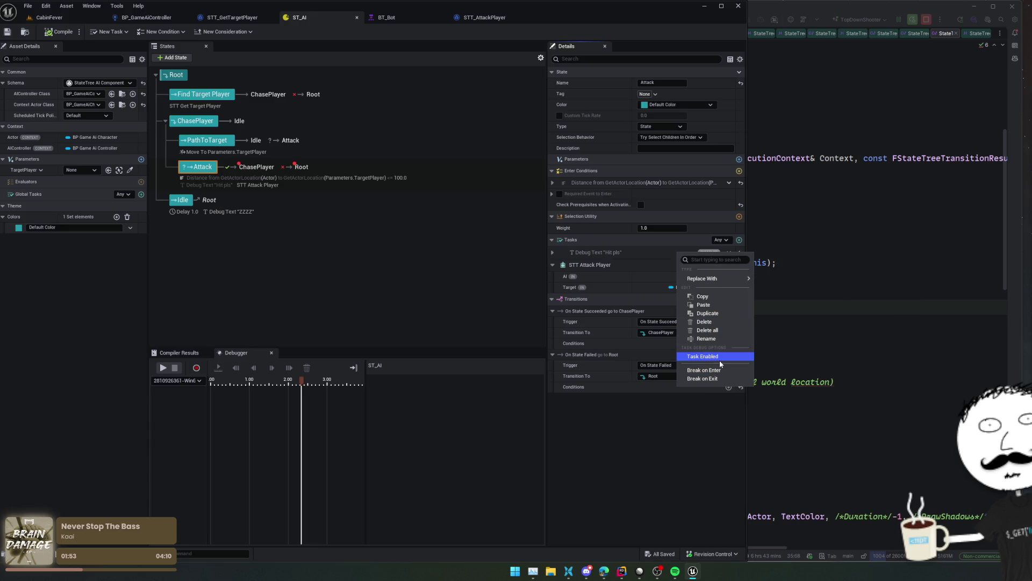
{"action": "left_click", "coordinate": [704, 356]}
{"action": "left_click", "coordinate": [597, 254]}
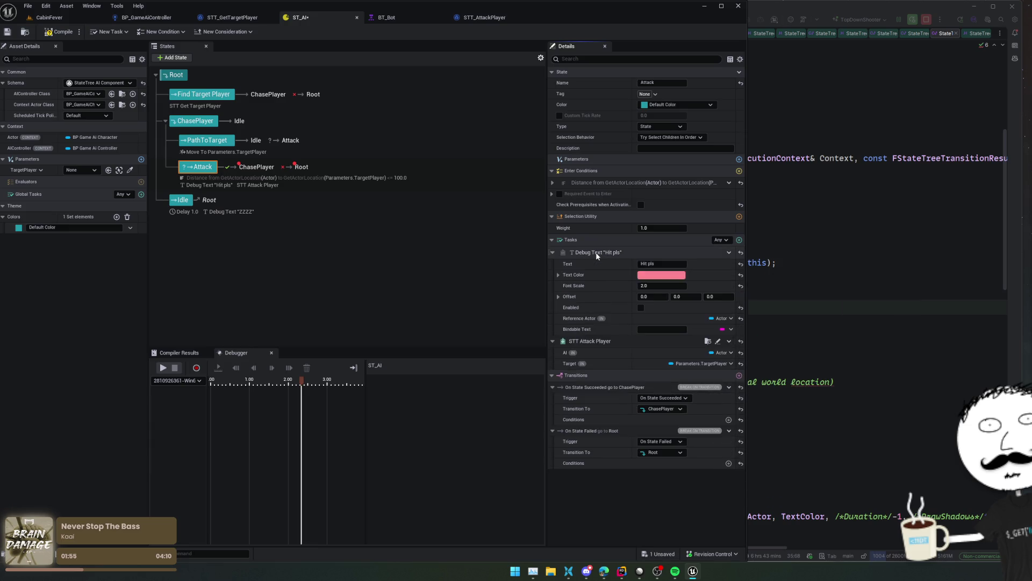
{"action": "left_click", "coordinate": [641, 308]}
{"action": "key", "text": "ctrl+s"}
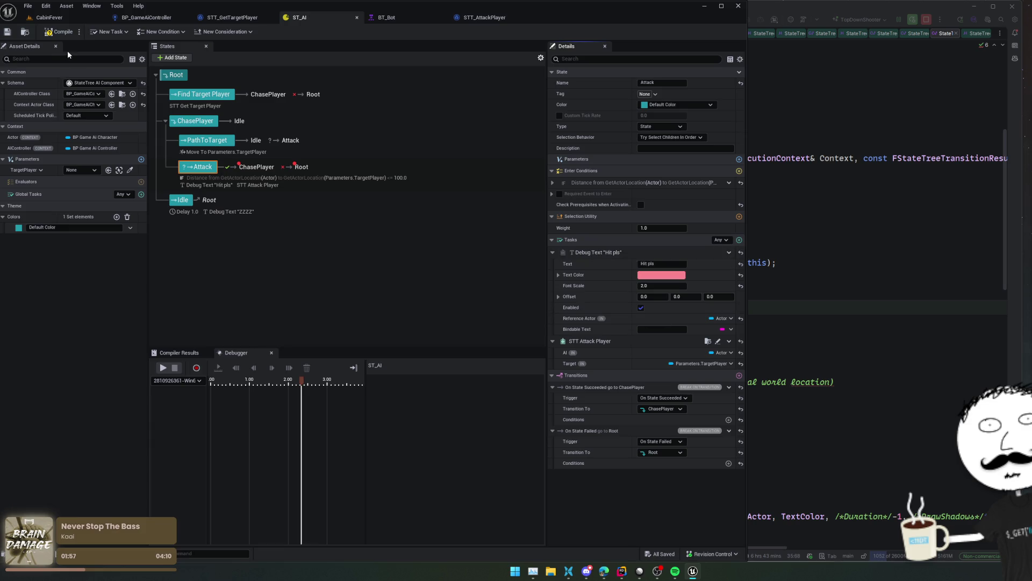
{"action": "left_click", "coordinate": [64, 20]}
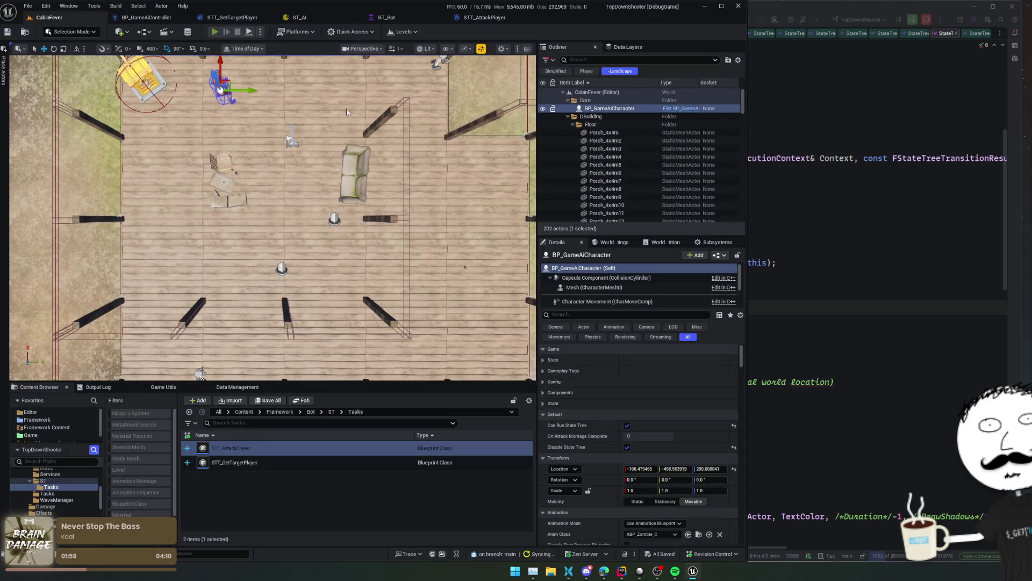
- Start playing the level and enter the God console command for invulnerability
{"action": "key", "text": "alt+p"}
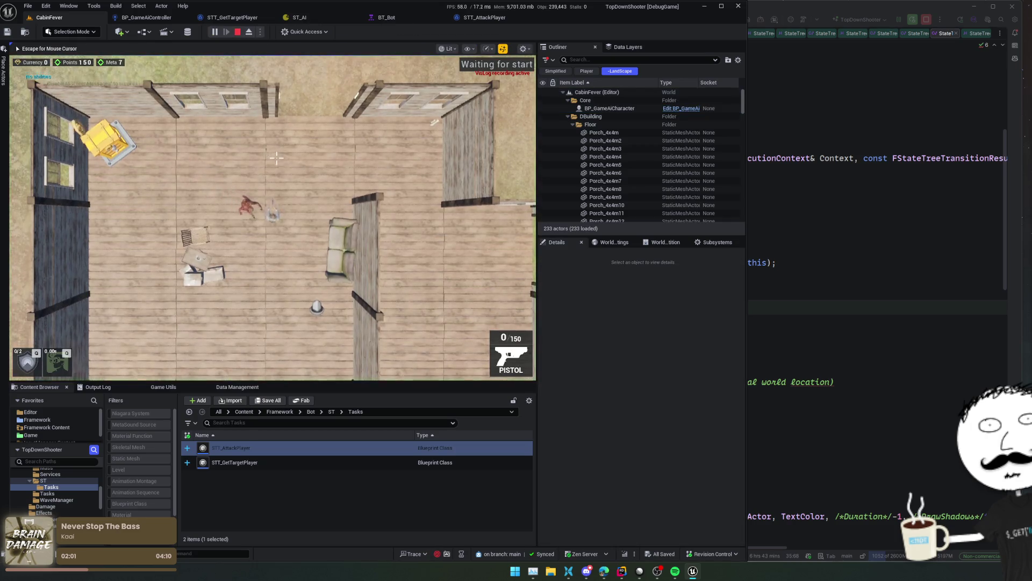
{"action": "key", "text": "s"}
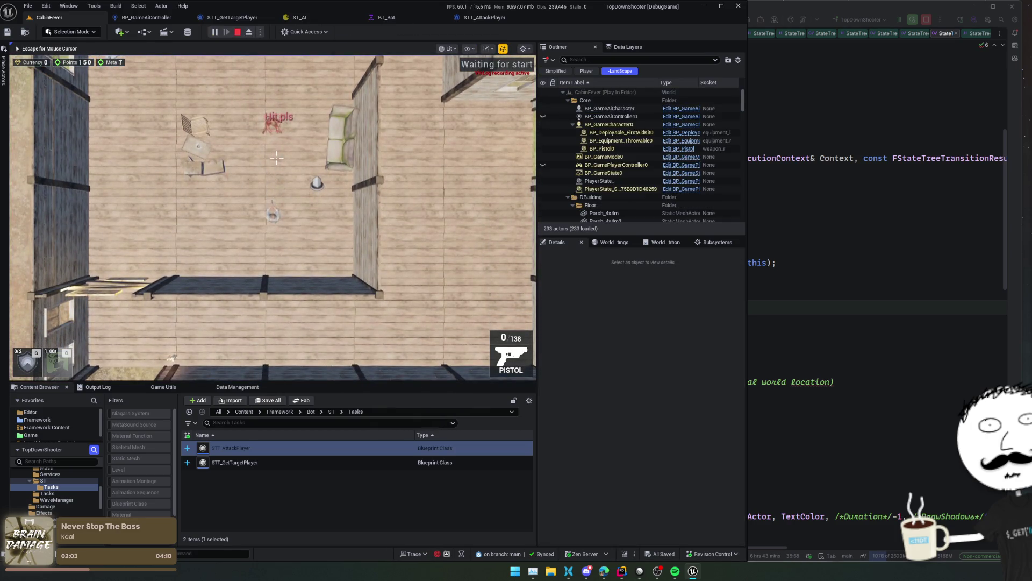
{"action": "key", "text": "a"}
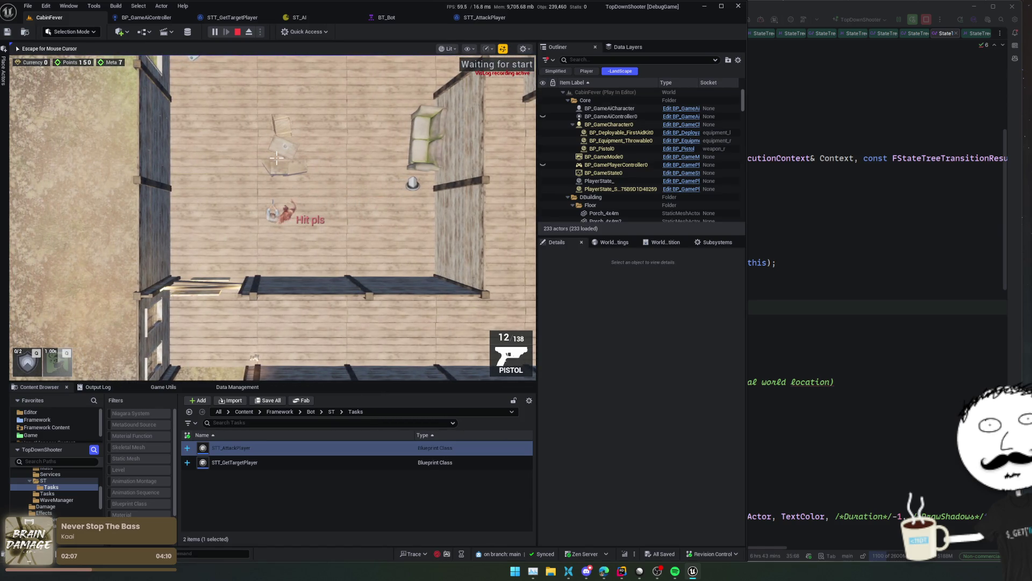
{"action": "key", "text": "w"}
{"action": "key", "text": "a"}
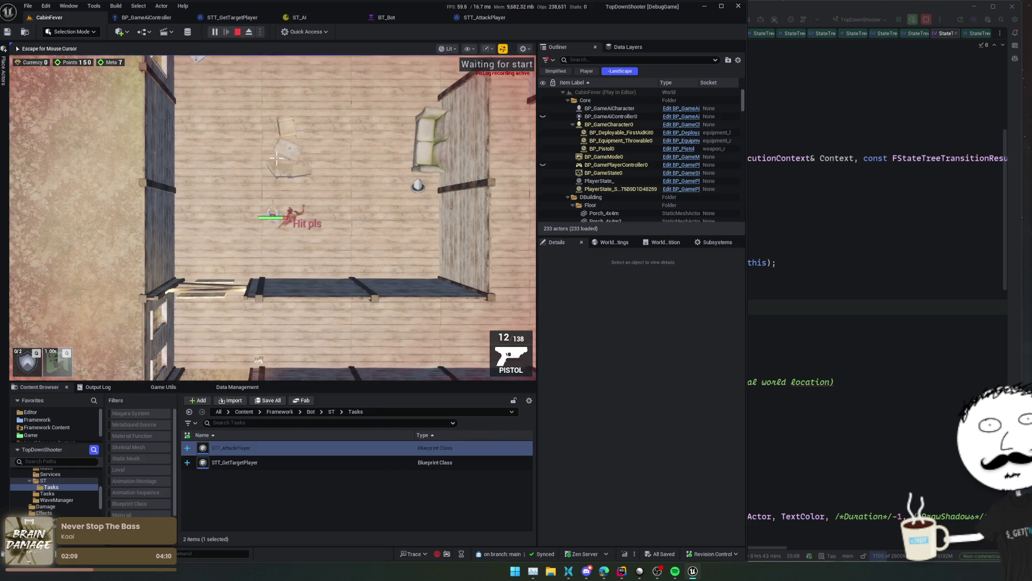
{"action": "key", "text": "grave"}
{"action": "type", "text": "God"}
{"action": "key", "text": "Return"}
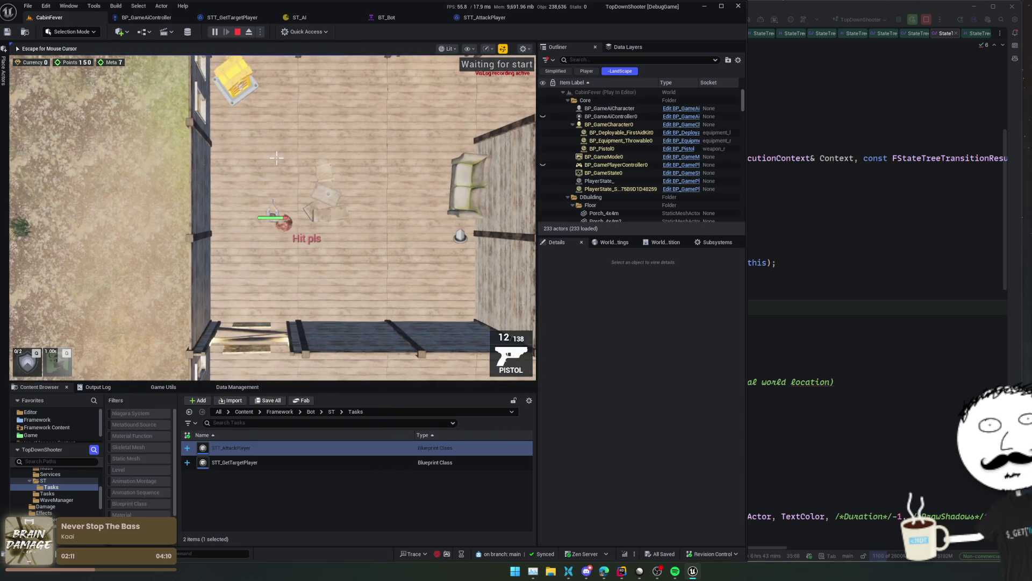
- Walk the player around the AI to trigger its Attack, then return to the ST_AI debugger
{"action": "key", "text": "w"}
{"action": "key", "text": "d"}
{"action": "key", "text": "w"}
{"action": "key", "text": "d"}
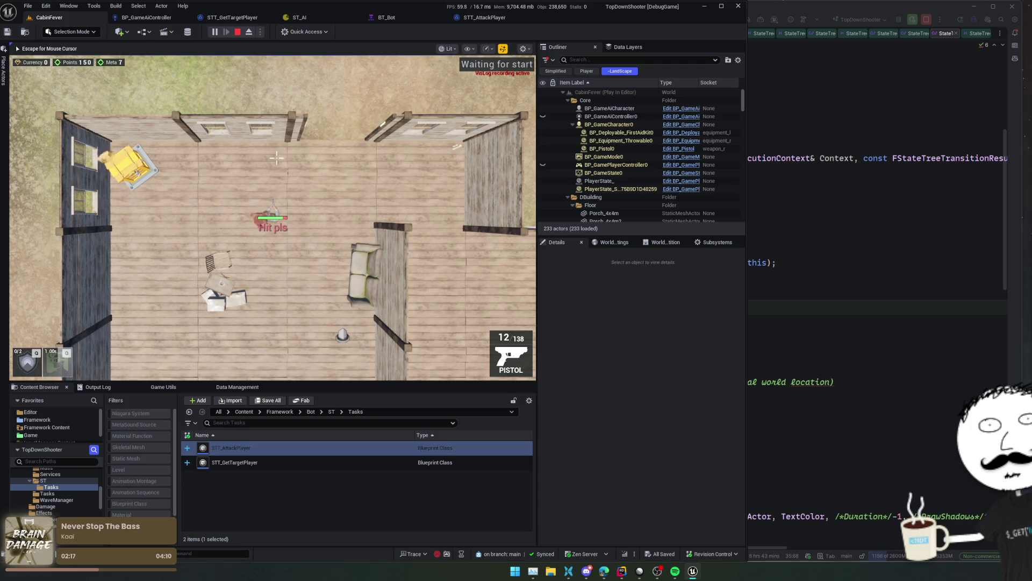
{"action": "key", "text": "d"}
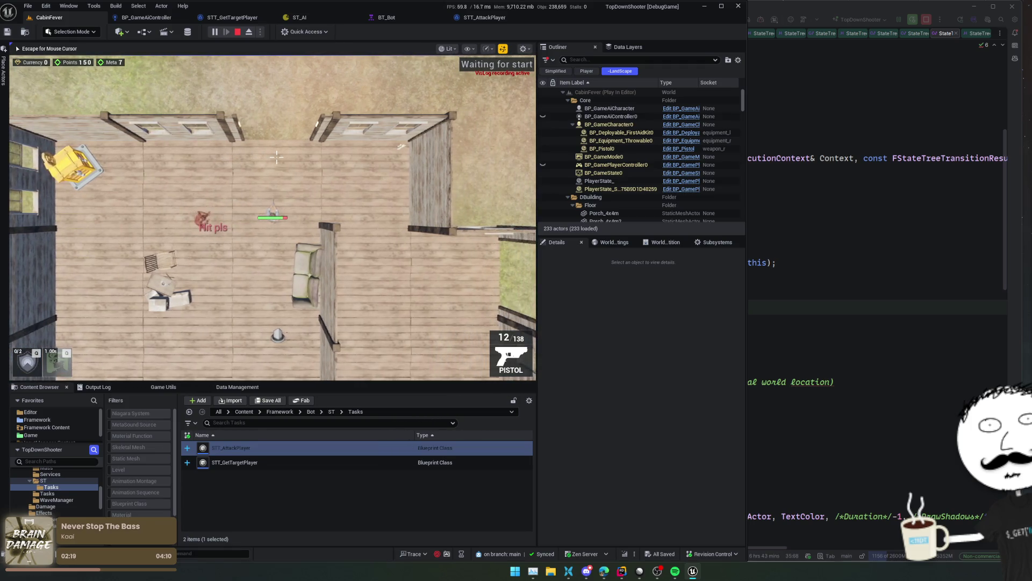
{"action": "key", "text": "s"}
{"action": "key", "text": "a"}
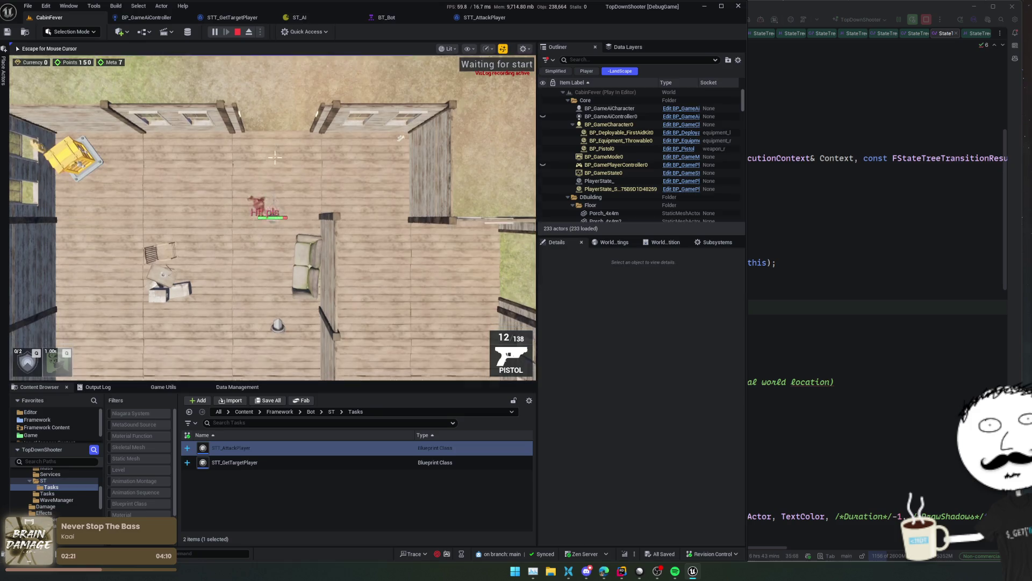
{"action": "key", "text": "s"}
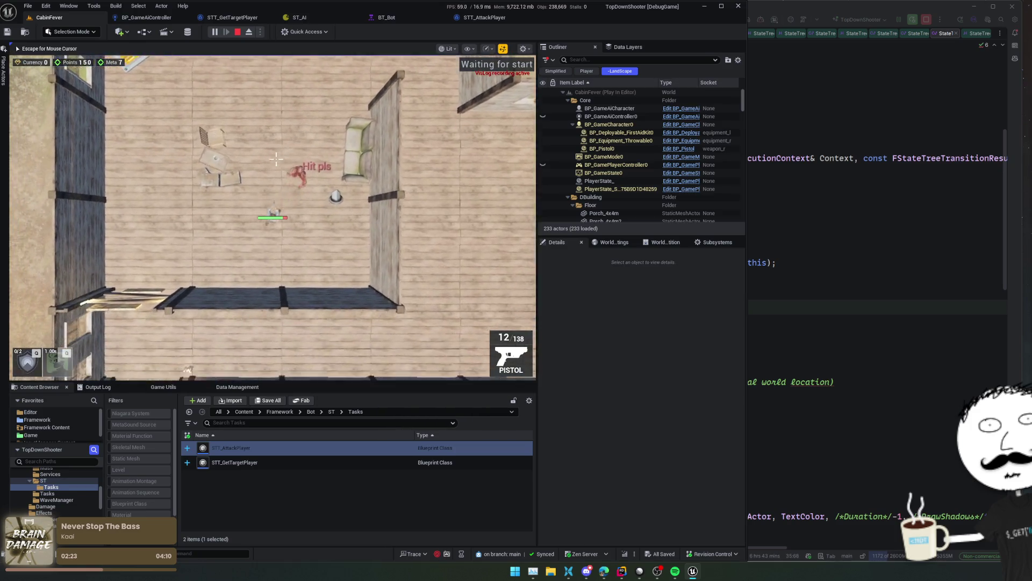
{"action": "key", "text": "a"}
{"action": "key", "text": "d"}
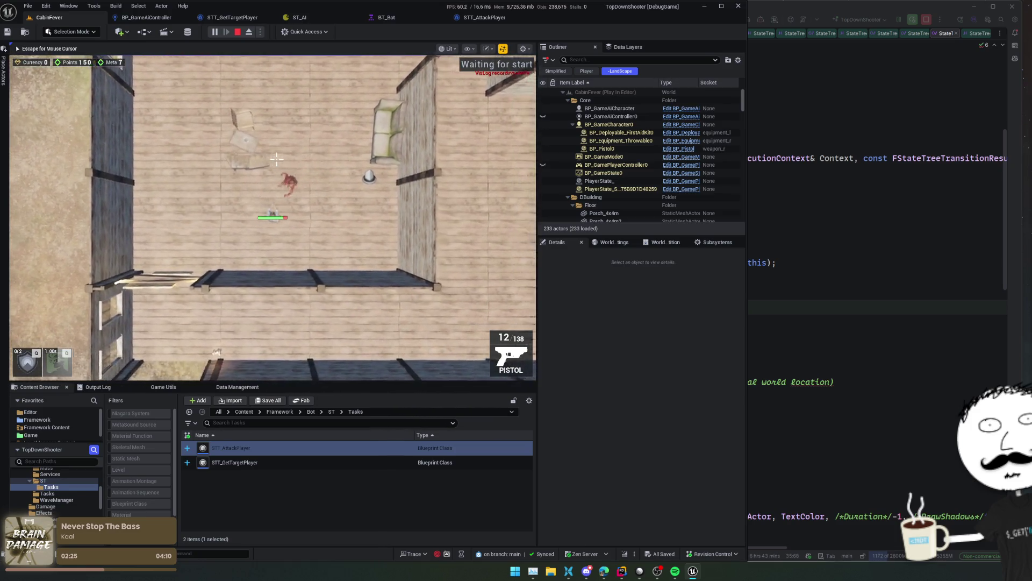
{"action": "key", "text": "w"}
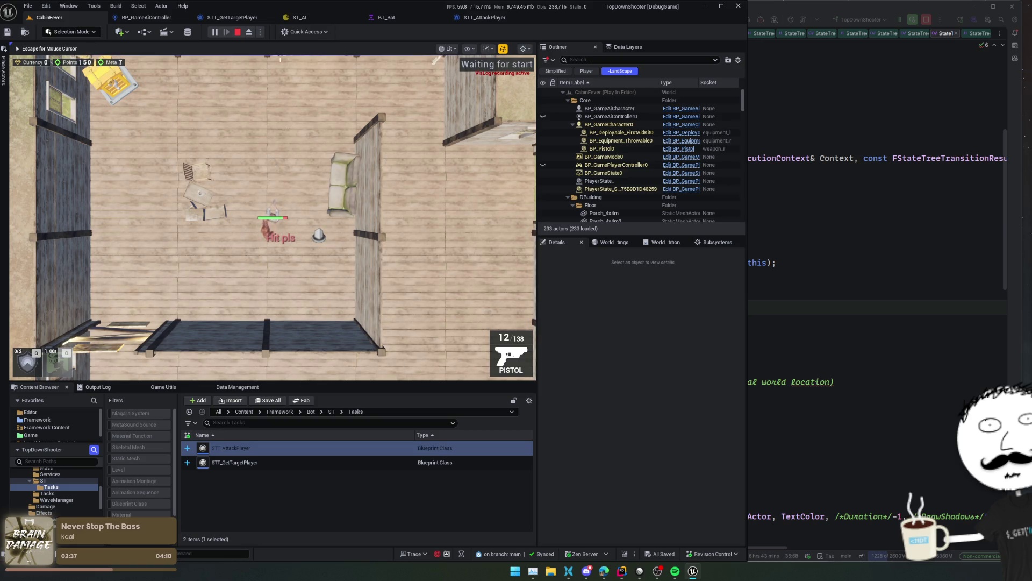
{"action": "left_click", "coordinate": [300, 17]}
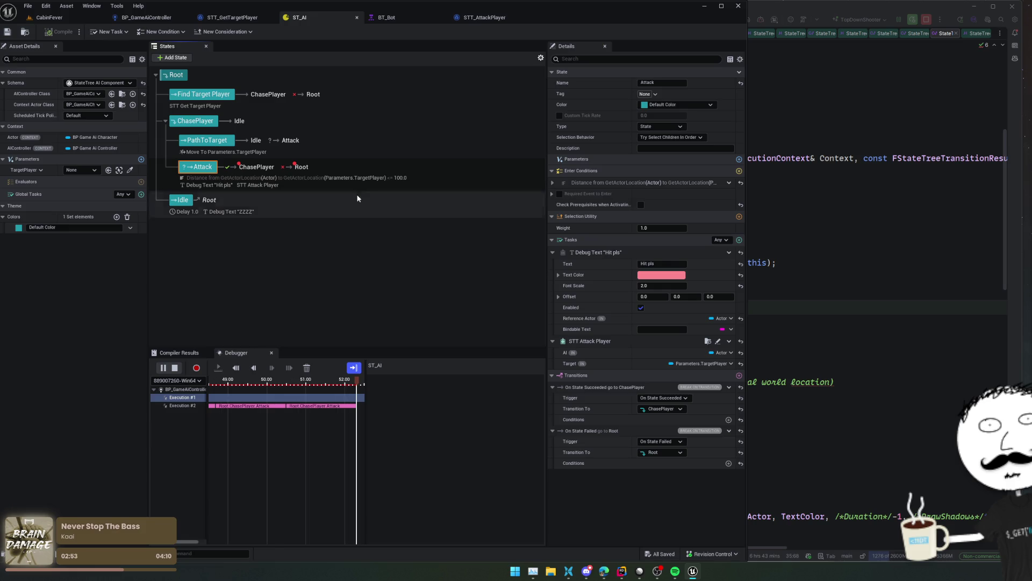
- Enable Check Prerequisites when Activating on the Attack and ChasePlayer states
{"action": "left_click", "coordinate": [641, 204]}
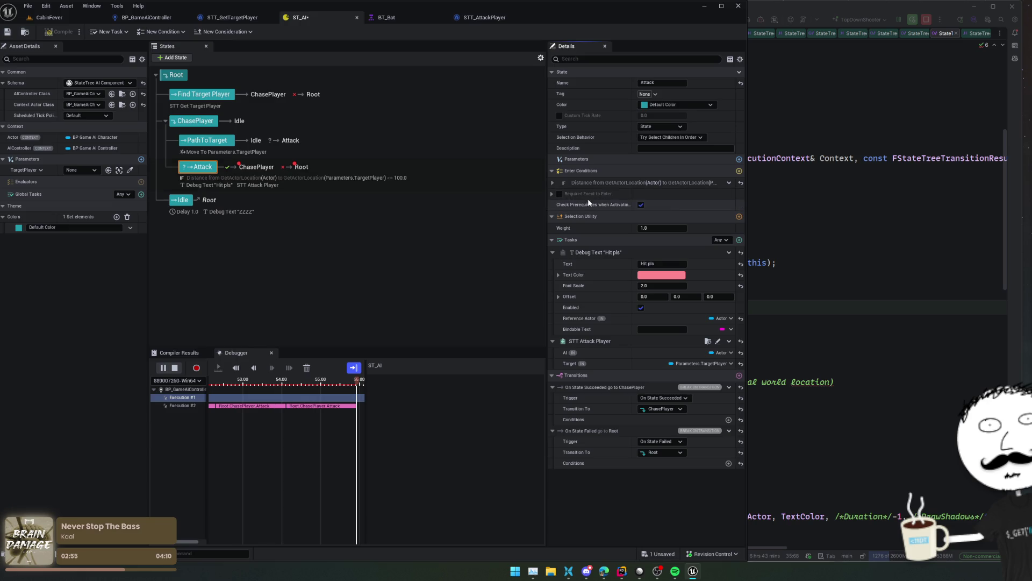
{"action": "left_click", "coordinate": [207, 139]}
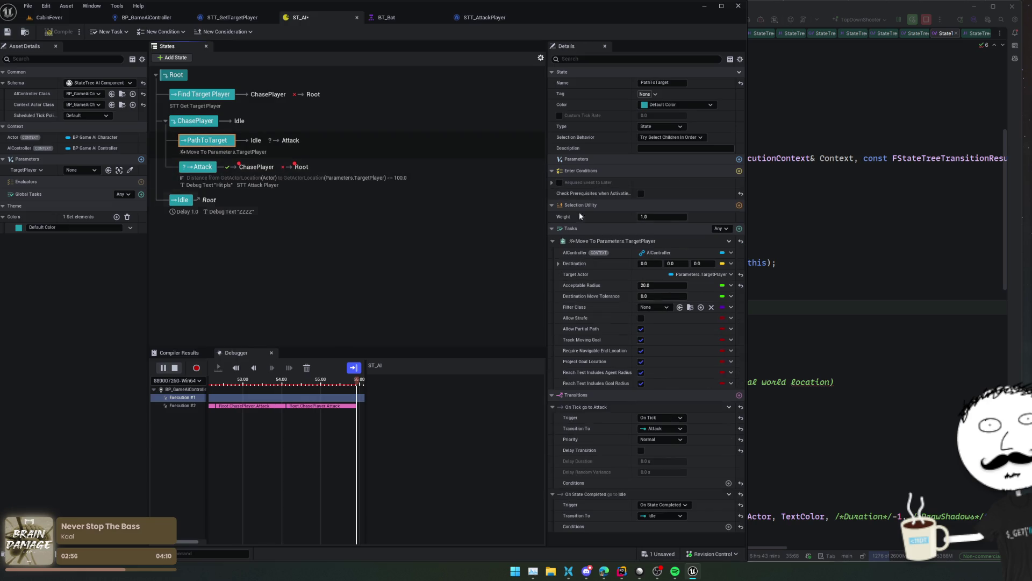
{"action": "key", "text": "Up"}
{"action": "left_click", "coordinate": [640, 195]}
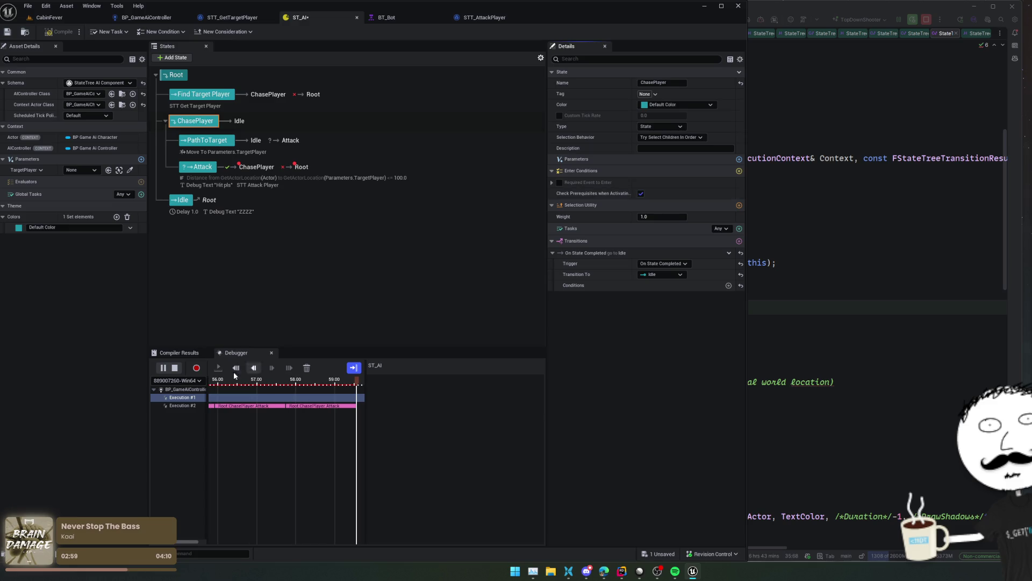
- Stop debugger recording, close Unreal Insights, nest Attack under PathToTarget, and save
{"action": "left_click", "coordinate": [177, 368]}
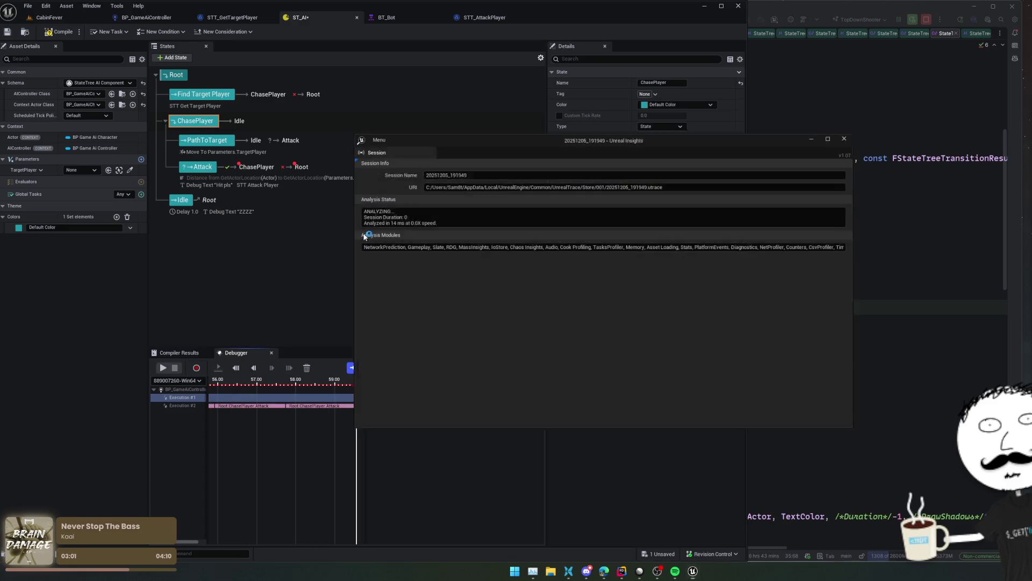
{"action": "left_click", "coordinate": [853, 134]}
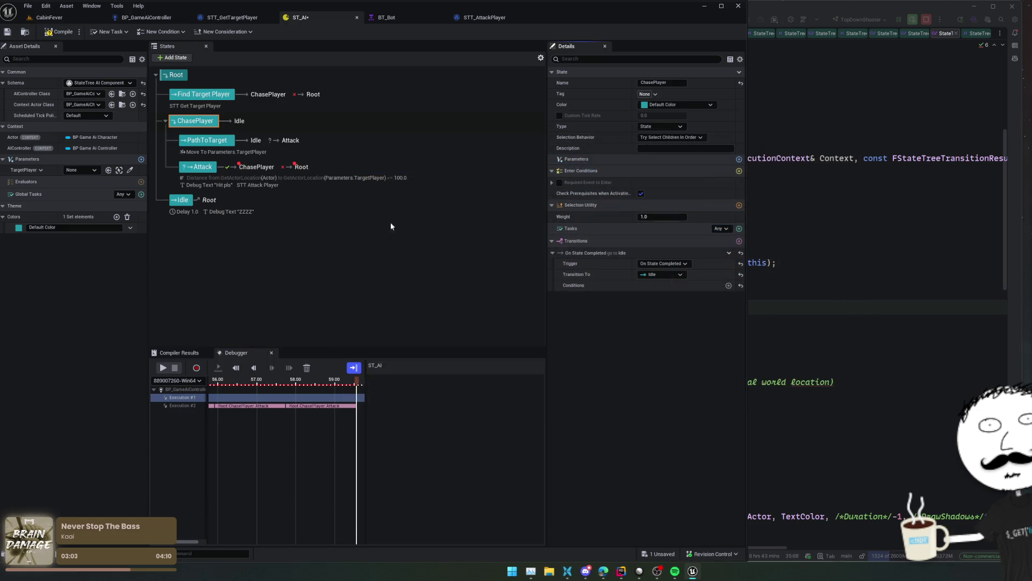
{"action": "left_click", "coordinate": [203, 167]}
{"action": "left_click_drag", "start_coordinate": [203, 166], "coordinate": [206, 144]}
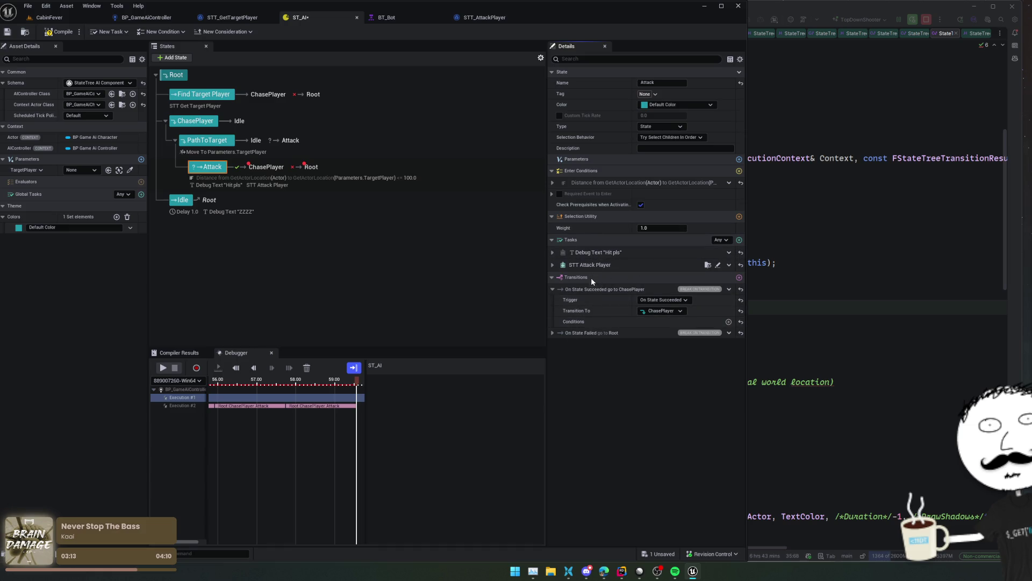
{"action": "left_click", "coordinate": [52, 35]}
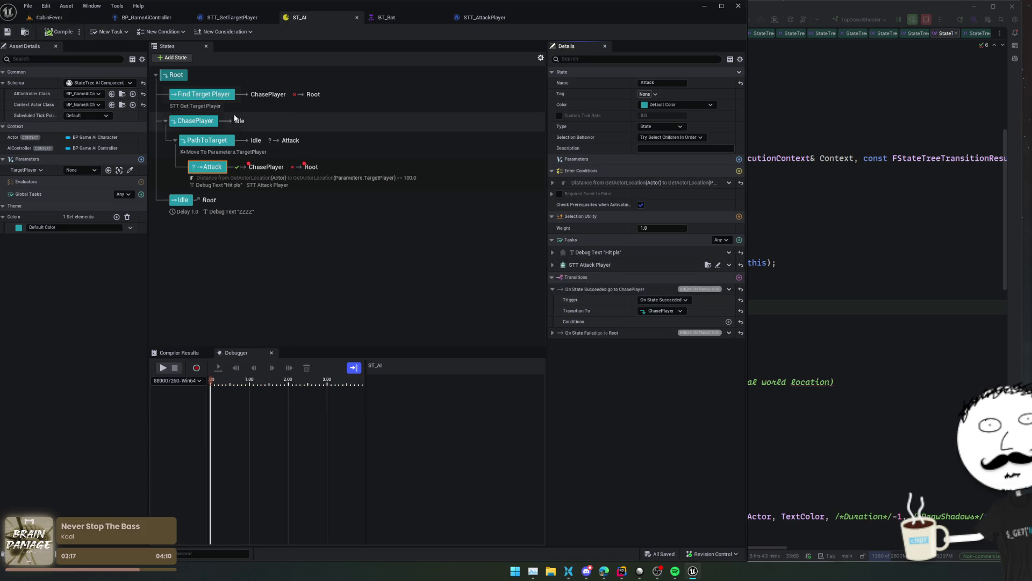
- Delete PathToTarget's On State Completed transition to Idle and save ST_AI
{"action": "left_click", "coordinate": [505, 147]}
{"action": "scroll", "coordinate": [613, 218], "scroll_direction": "down", "scroll_amount": 1}
{"action": "scroll", "coordinate": [608, 215], "scroll_direction": "up", "scroll_amount": 1}
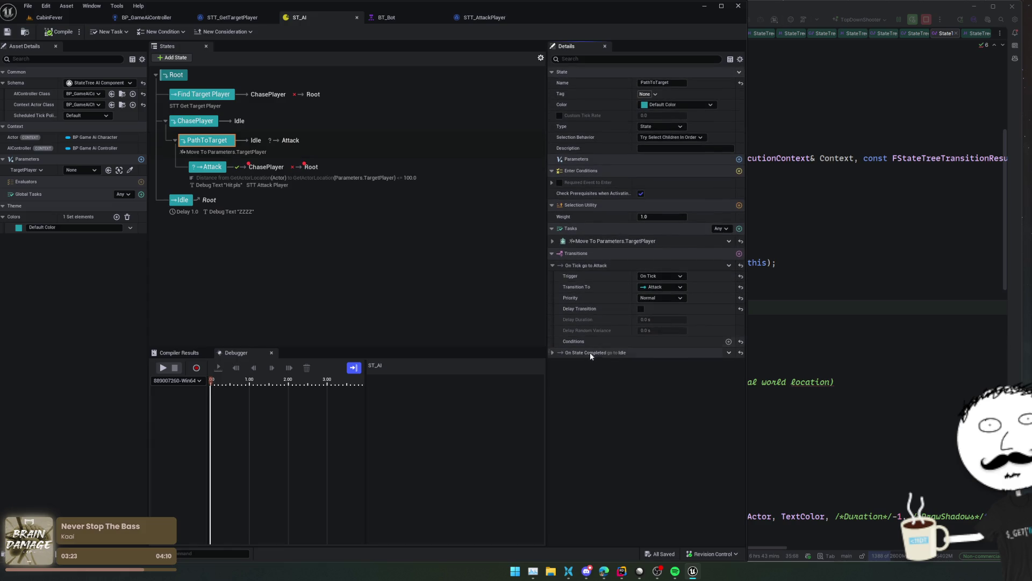
{"action": "left_click", "coordinate": [552, 353]}
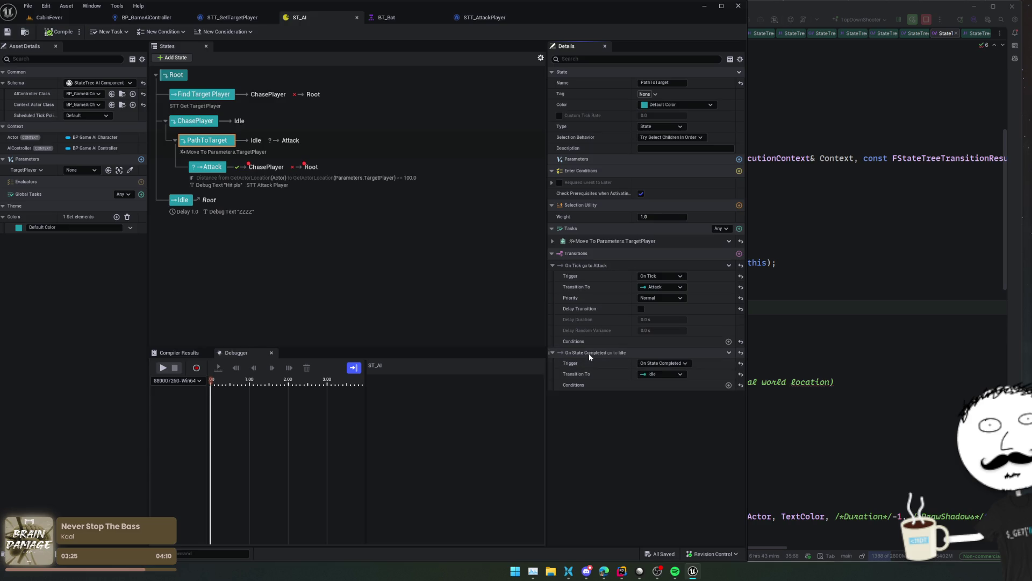
{"action": "left_click", "coordinate": [211, 166]}
{"action": "left_click", "coordinate": [295, 148]}
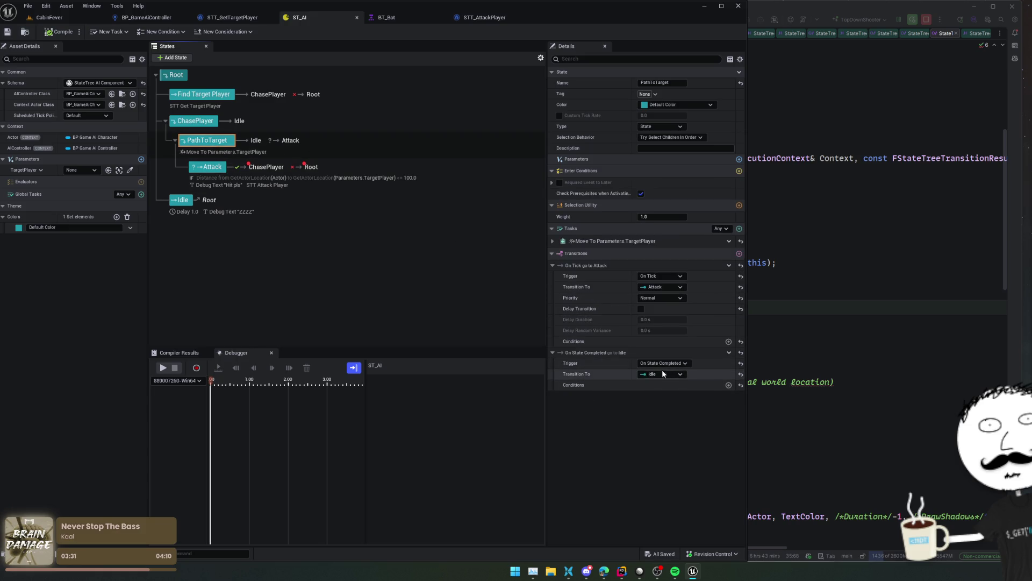
{"action": "left_click", "coordinate": [672, 374]}
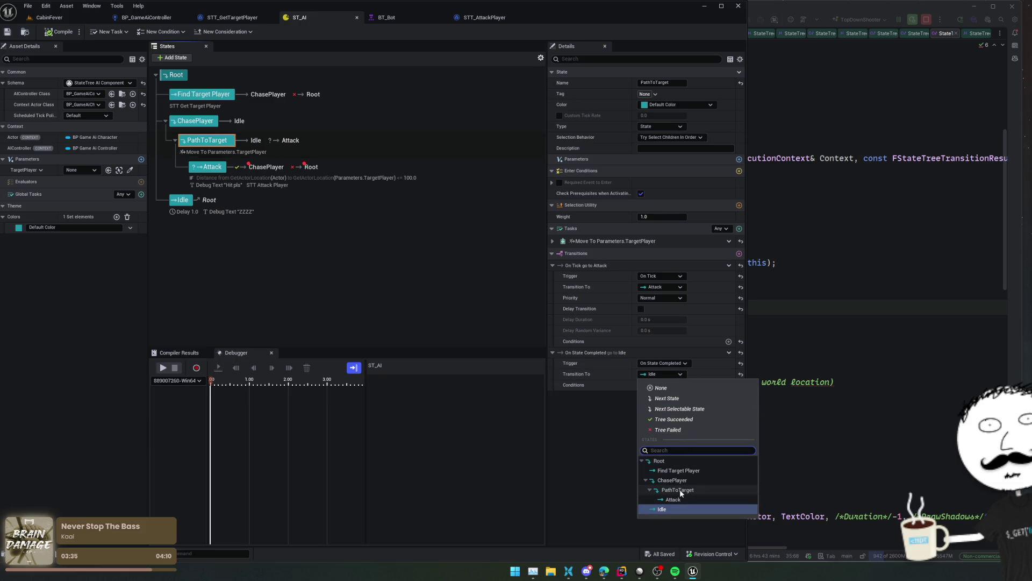
{"action": "left_click", "coordinate": [700, 373]}
{"action": "right_click", "coordinate": [725, 356]}
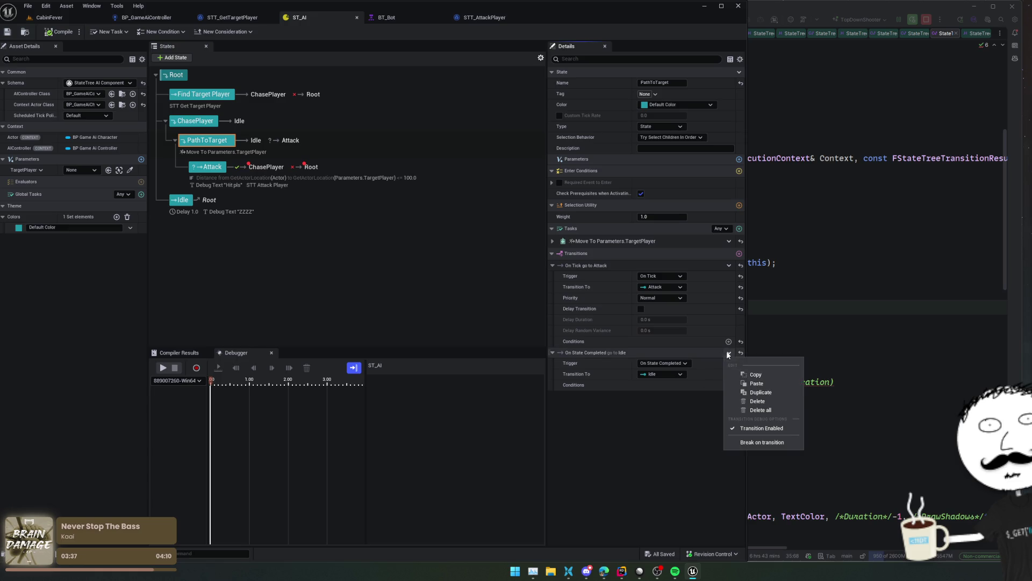
{"action": "left_click", "coordinate": [745, 401]}
{"action": "key", "text": "ctrl+s"}
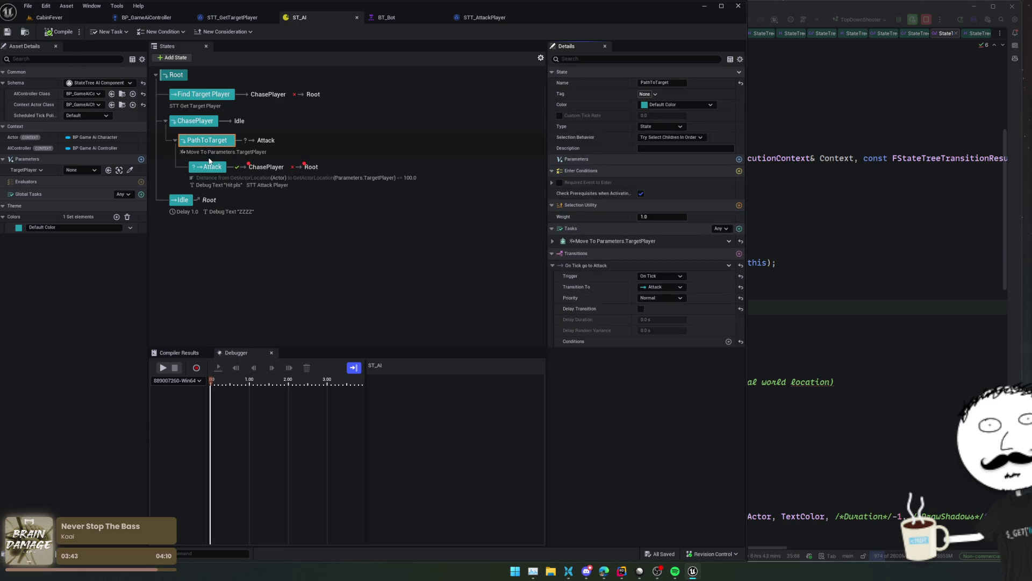
- Review the Attack state's On State Failed transition, save again, and go back to CabinFever
{"action": "left_click", "coordinate": [210, 167]}
{"action": "left_click", "coordinate": [553, 333]}
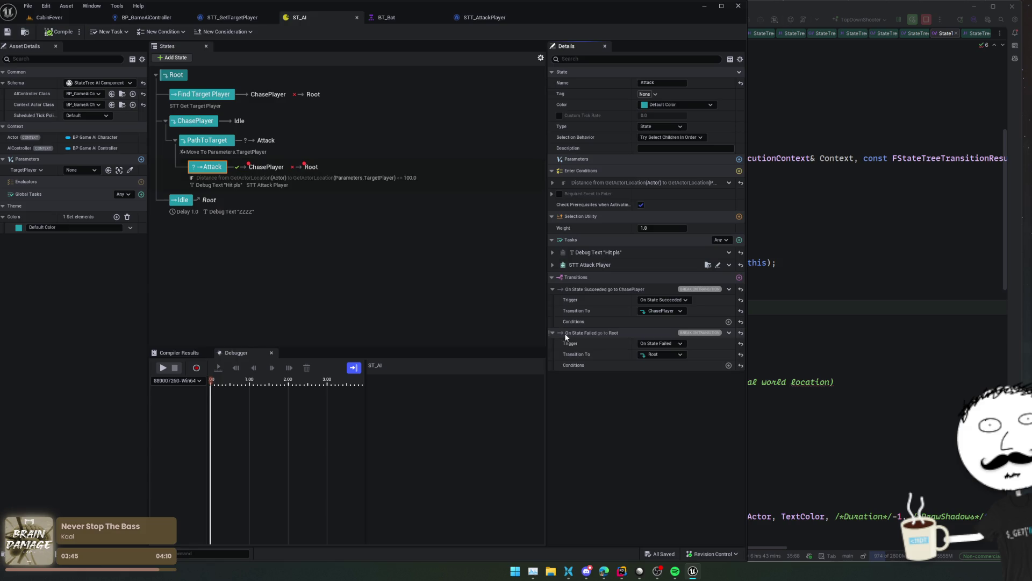
{"action": "left_click", "coordinate": [7, 32]}
{"action": "left_click", "coordinate": [63, 19]}
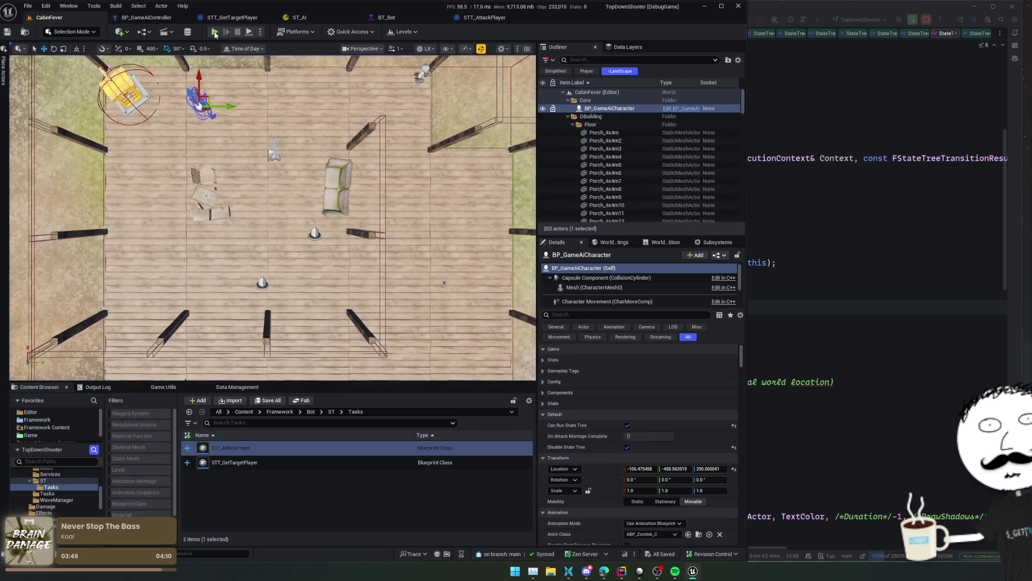
- Play CabinFever, pause the ST_AI debugger, and view Execution #2's recorded trace
{"action": "left_click", "coordinate": [214, 31]}
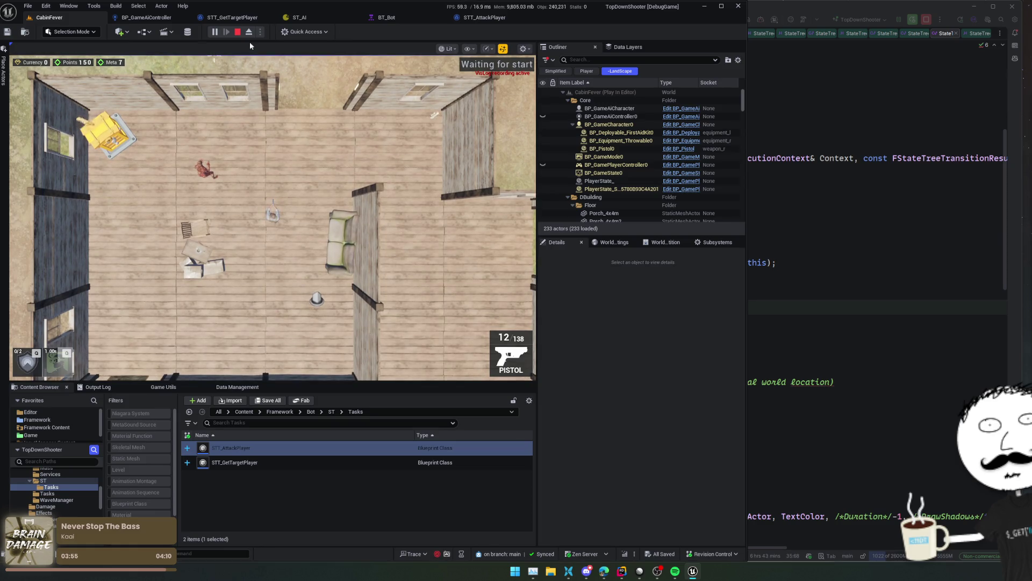
{"action": "left_click", "coordinate": [295, 18]}
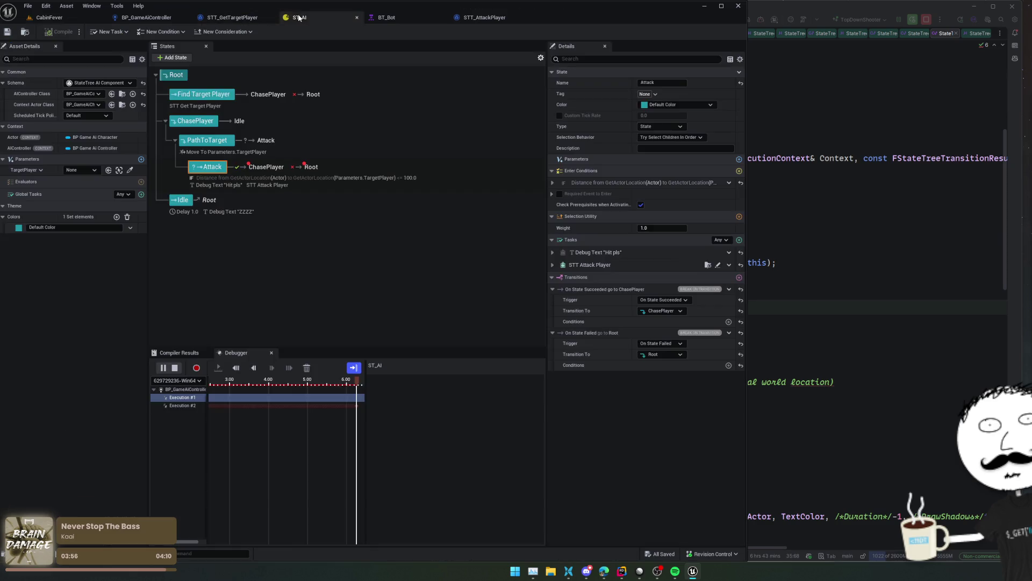
{"action": "scroll", "coordinate": [334, 403], "scroll_direction": "up", "scroll_amount": 5}
{"action": "left_click", "coordinate": [162, 367]}
{"action": "scroll", "coordinate": [317, 406], "scroll_direction": "up", "scroll_amount": 3}
{"action": "left_click", "coordinate": [319, 407]}
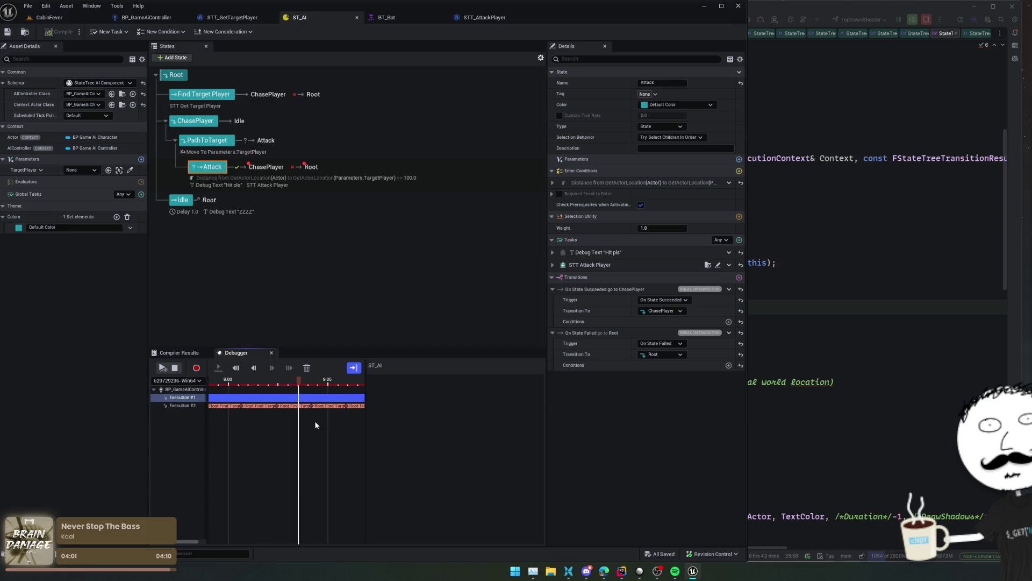
{"action": "left_click", "coordinate": [213, 406]}
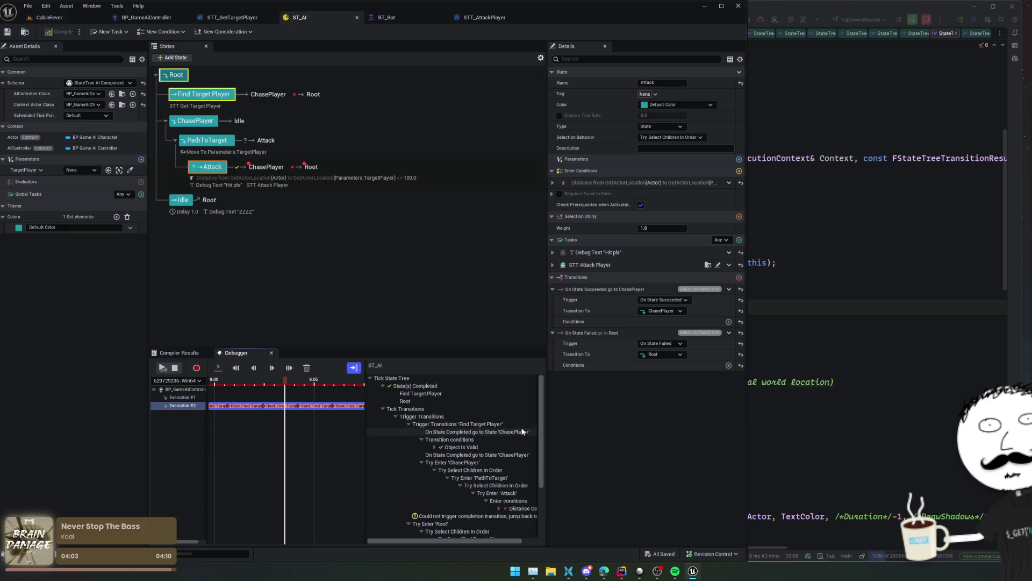
{"action": "scroll", "coordinate": [473, 446], "scroll_direction": "down", "scroll_amount": 5}
{"action": "left_click", "coordinate": [621, 571]}
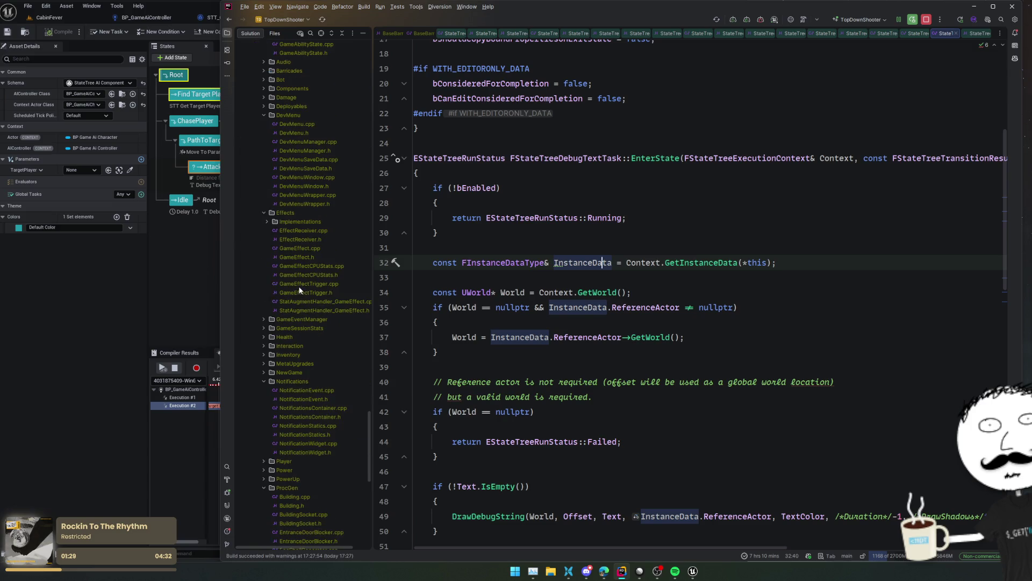
- Collapse the ProcGen folder in Rider and place the cursor at the end of line 37
{"action": "double_click", "coordinate": [294, 346]}
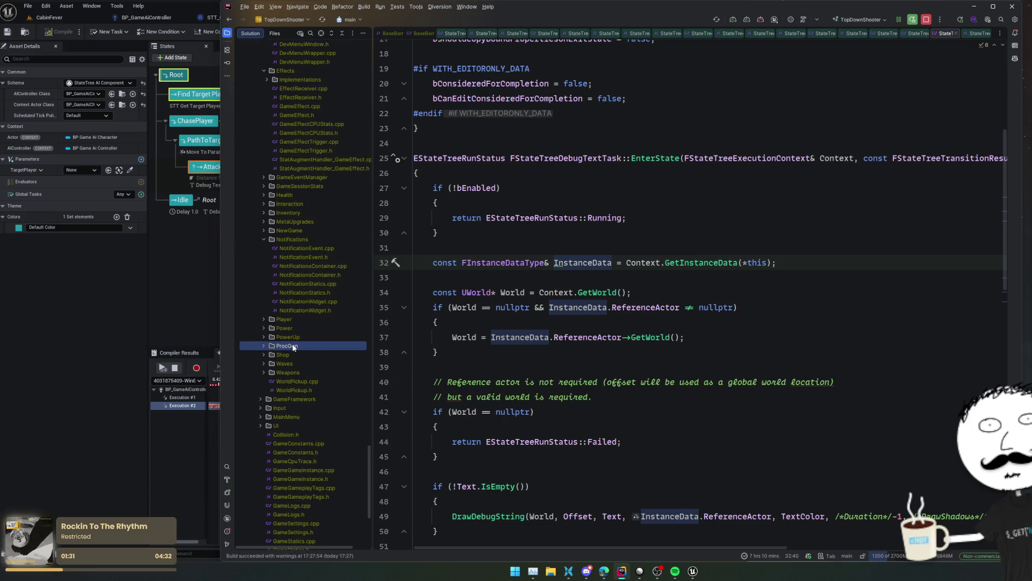
{"action": "left_click", "coordinate": [729, 333]}
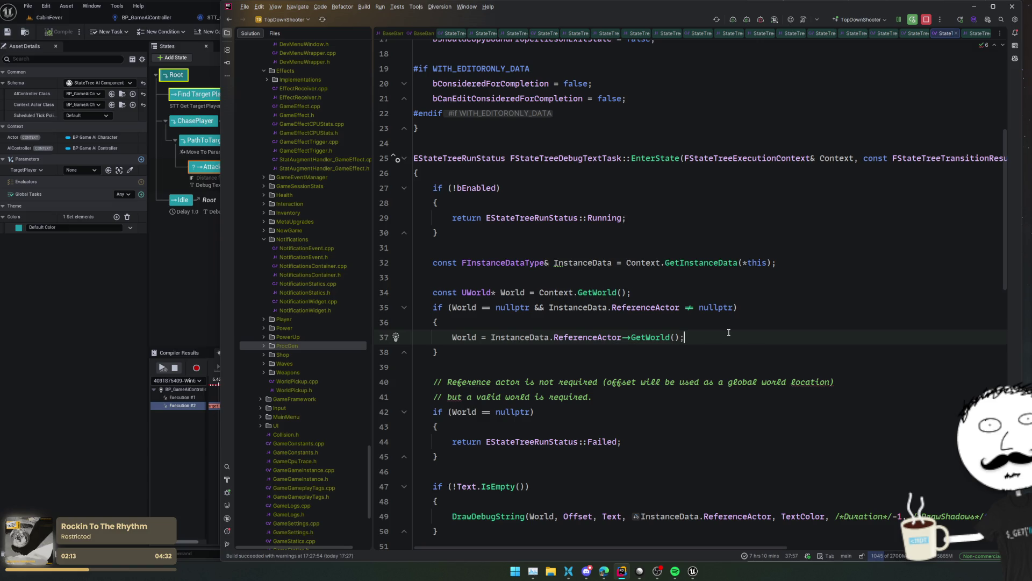
- Turn off Check Prerequisites when Activating on the PathToTarget state
{"action": "left_click", "coordinate": [182, 290]}
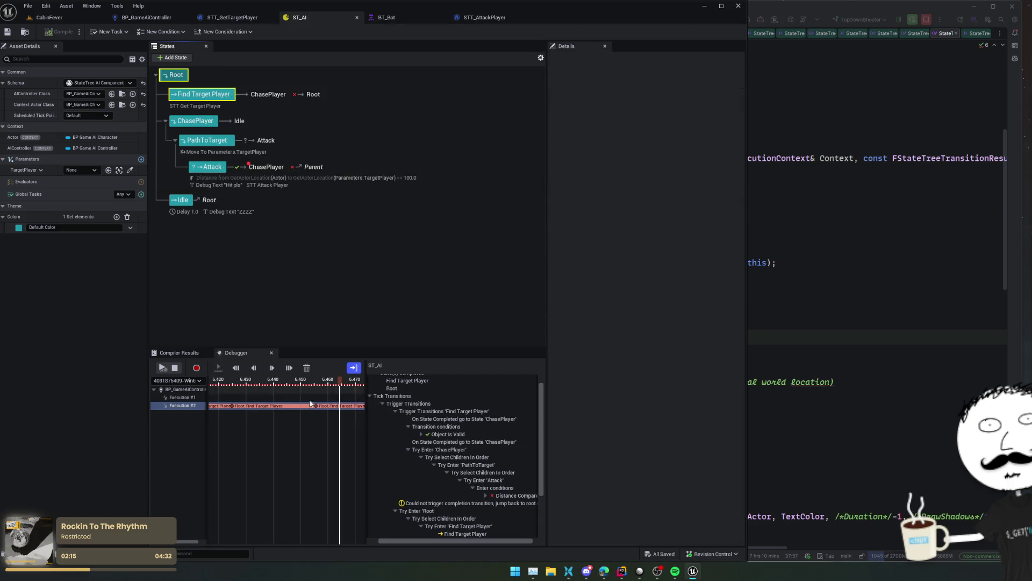
{"action": "scroll", "coordinate": [481, 449], "scroll_direction": "down", "scroll_amount": 1}
{"action": "left_click", "coordinate": [202, 168]}
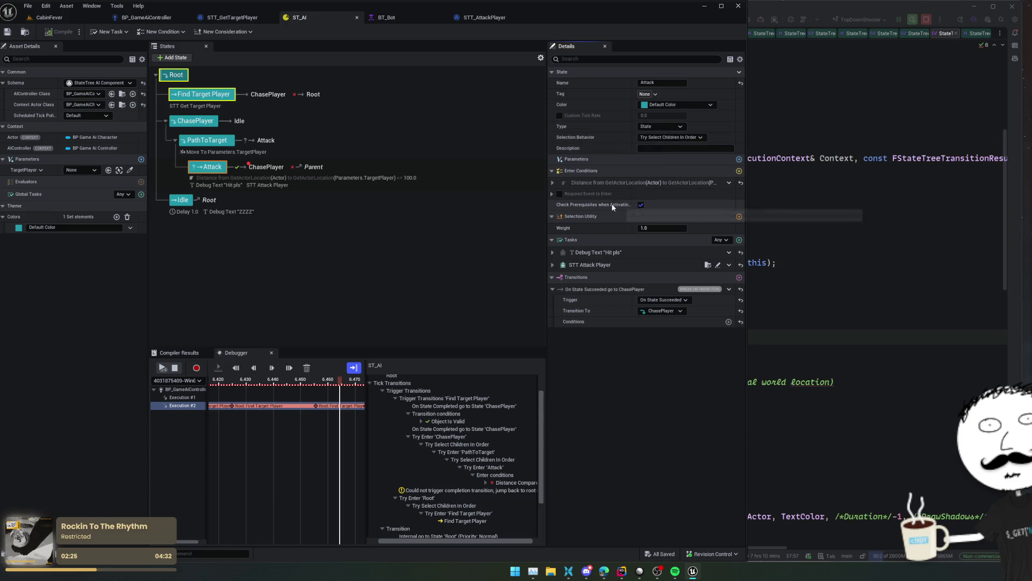
{"action": "left_click", "coordinate": [221, 142]}
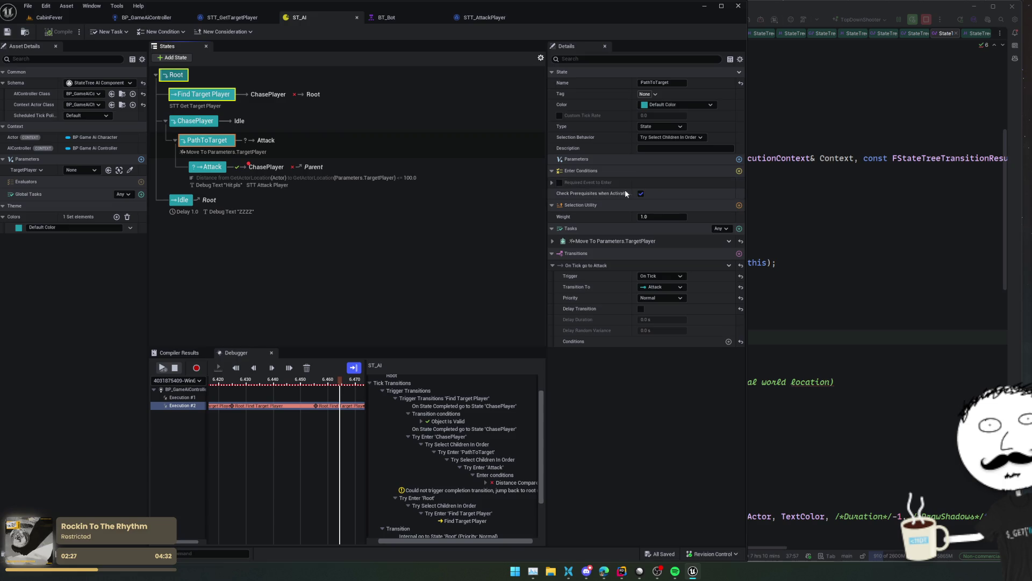
{"action": "left_click", "coordinate": [640, 194]}
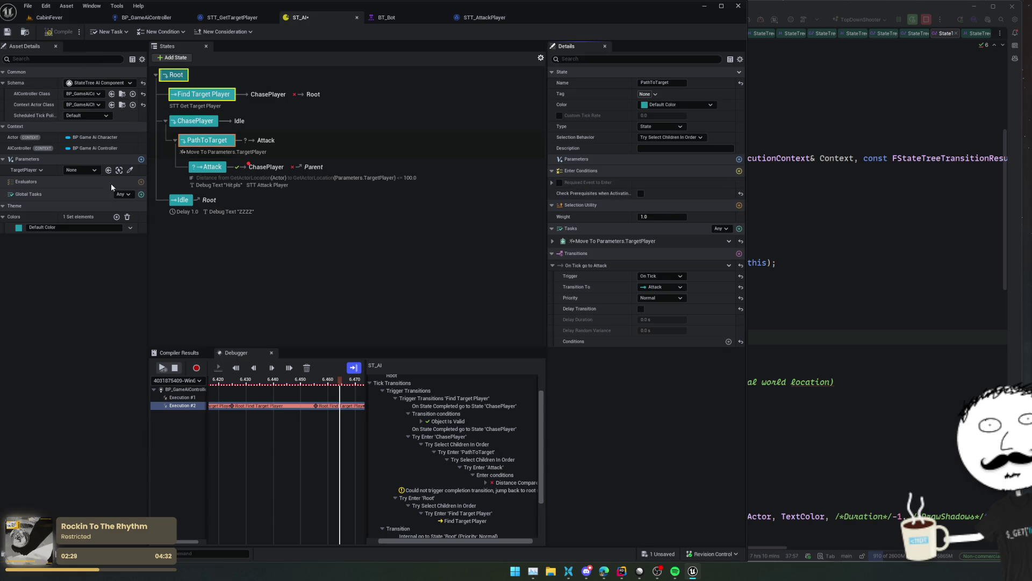
- Compile and save ST_AI, close the profiler, and return to the CabinFever level
{"action": "left_click", "coordinate": [175, 369]}
{"action": "left_click", "coordinate": [60, 32]}
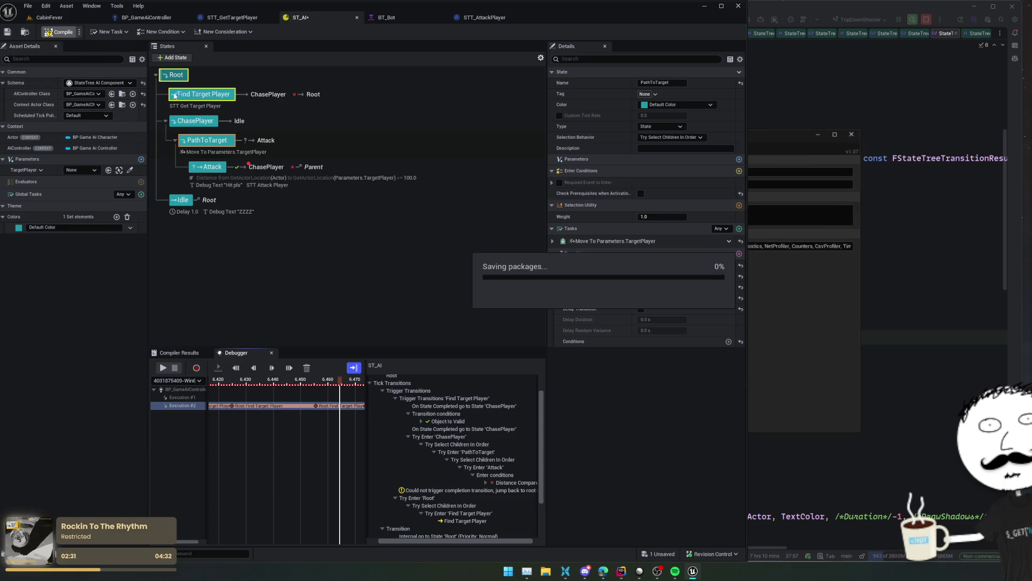
{"action": "left_click", "coordinate": [853, 133]}
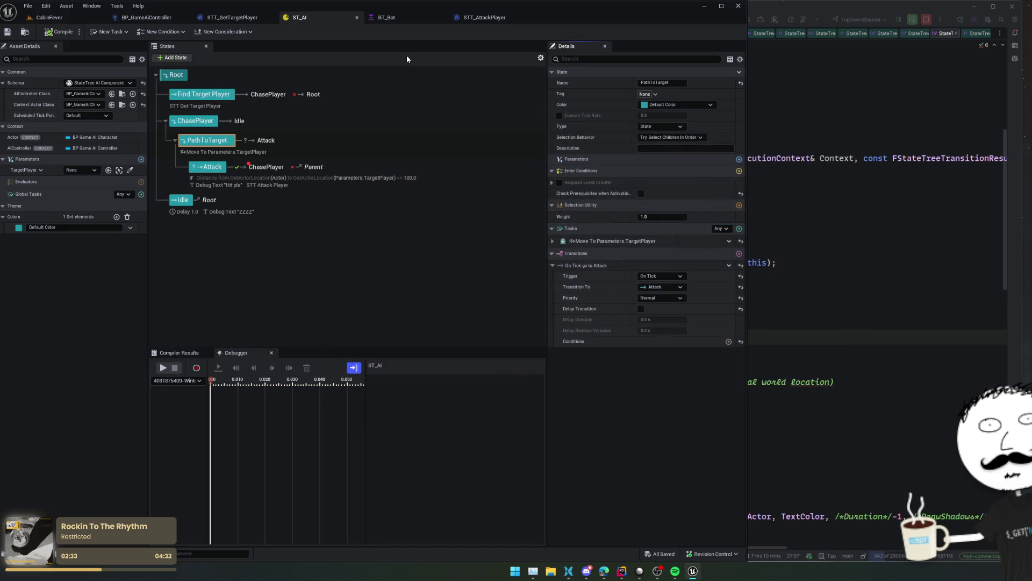
{"action": "left_click", "coordinate": [75, 19]}
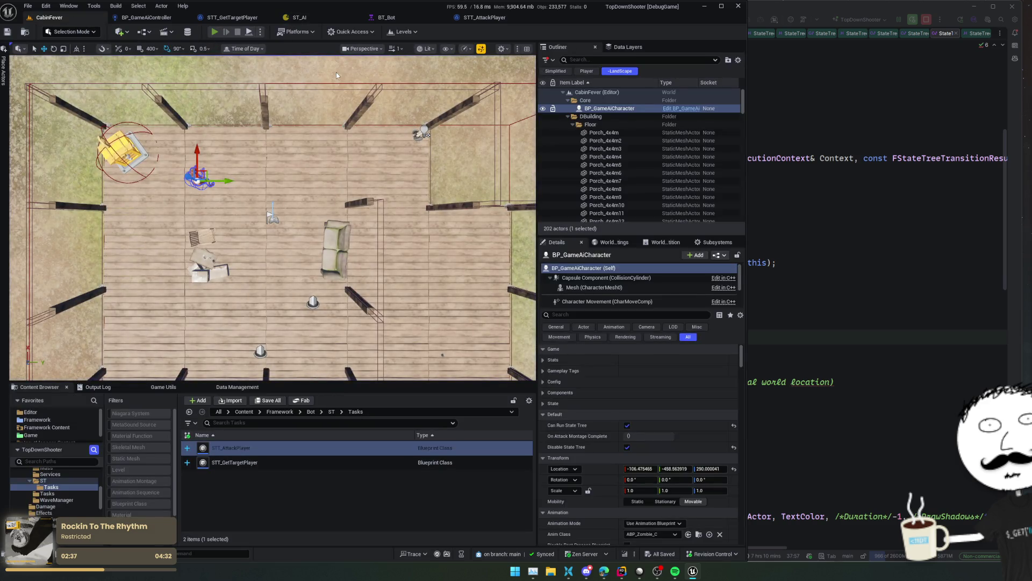
- Start a play session, pause the ST_AI debugger and scrub the timeline back
{"action": "key", "text": "alt+p"}
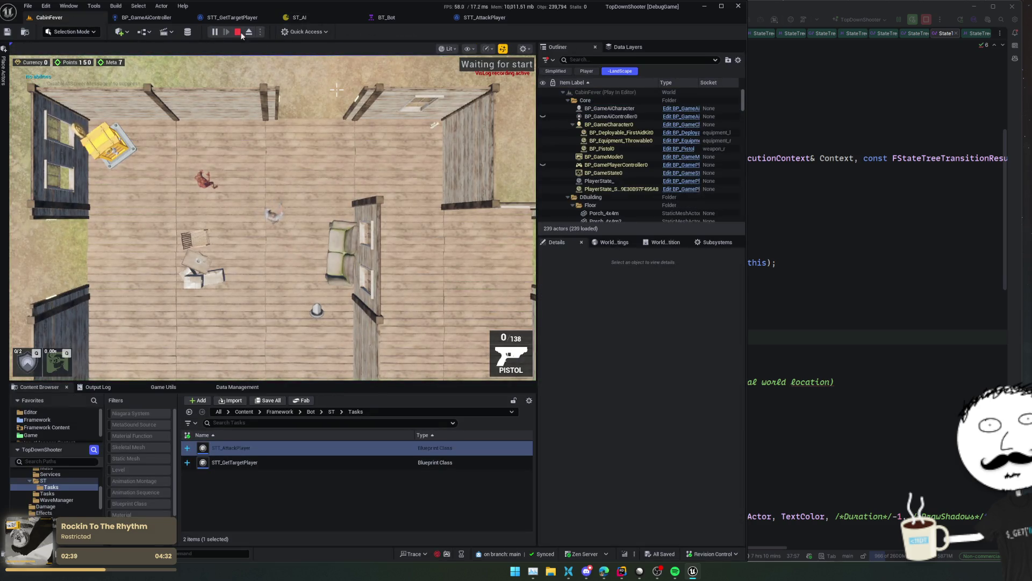
{"action": "left_click", "coordinate": [302, 17]}
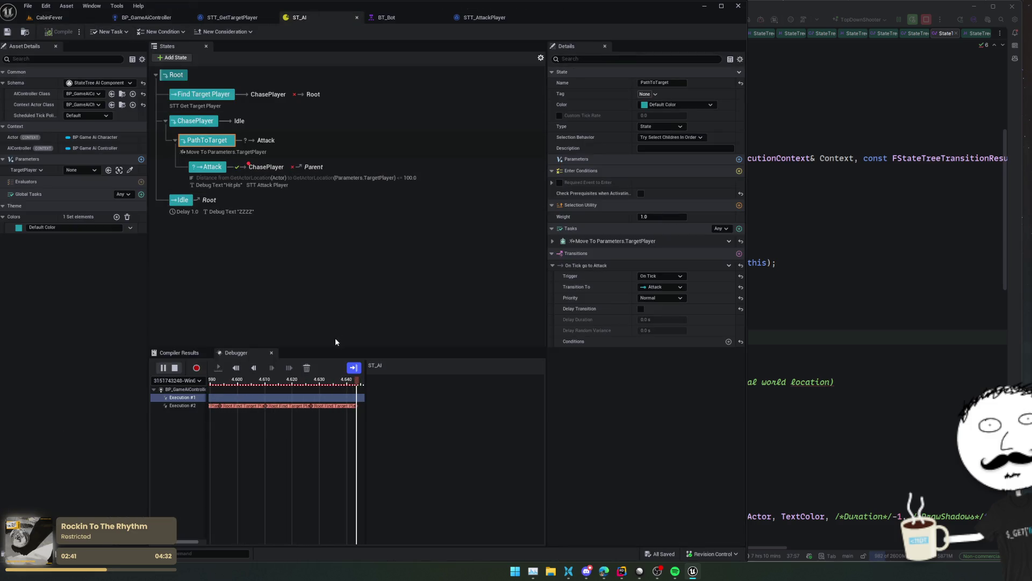
{"action": "left_click", "coordinate": [163, 368]}
{"action": "left_click", "coordinate": [322, 386]}
{"action": "left_click_drag", "start_coordinate": [322, 386], "coordinate": [296, 386]}
- Inspect Execution #2's trace around Try Enter 'PathToTarget' and Try Select Children In Order
{"action": "left_click", "coordinate": [320, 397]}
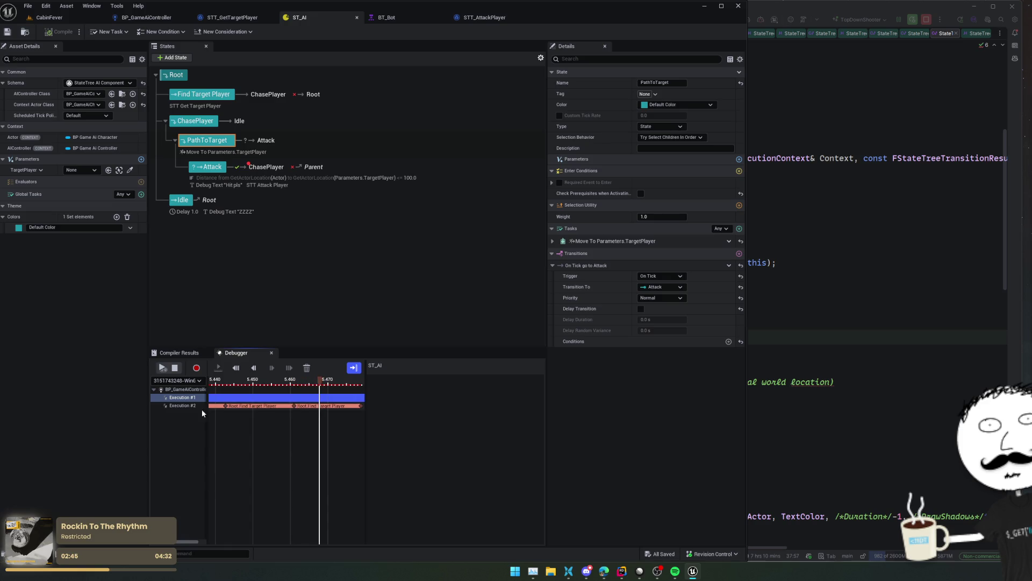
{"action": "left_click", "coordinate": [179, 406]}
{"action": "scroll", "coordinate": [483, 430], "scroll_direction": "down", "scroll_amount": 2}
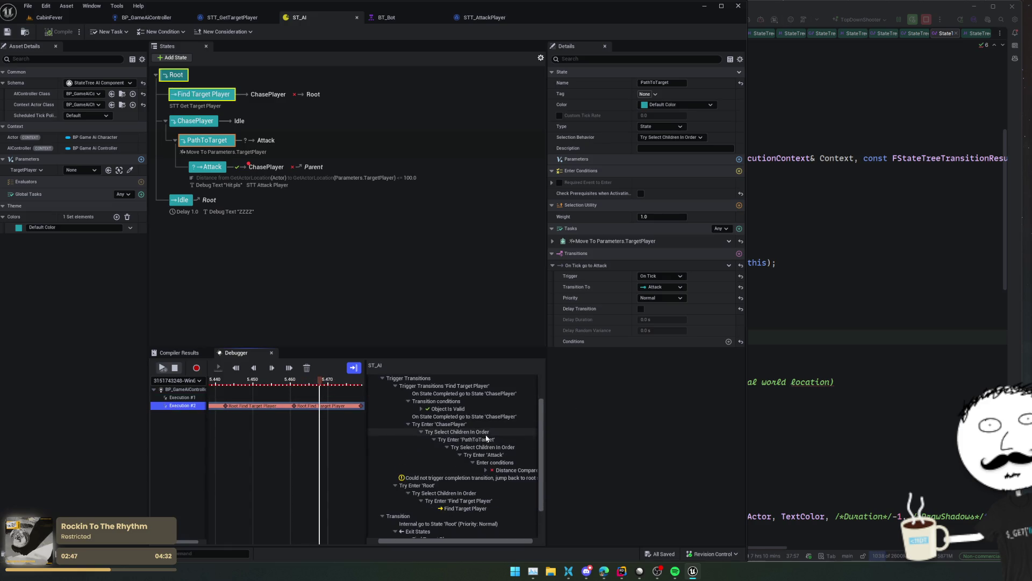
{"action": "scroll", "coordinate": [503, 473], "scroll_direction": "down", "scroll_amount": 1}
{"action": "left_click", "coordinate": [325, 382]}
{"action": "left_click_drag", "start_coordinate": [325, 382], "coordinate": [363, 382]}
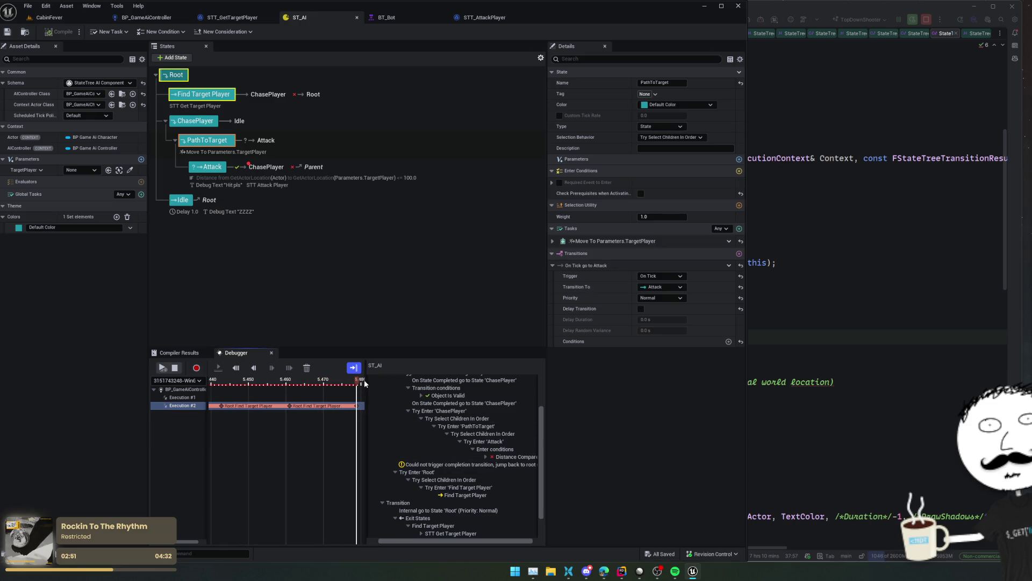
{"action": "left_click", "coordinate": [515, 428]}
{"action": "left_click", "coordinate": [519, 433]}
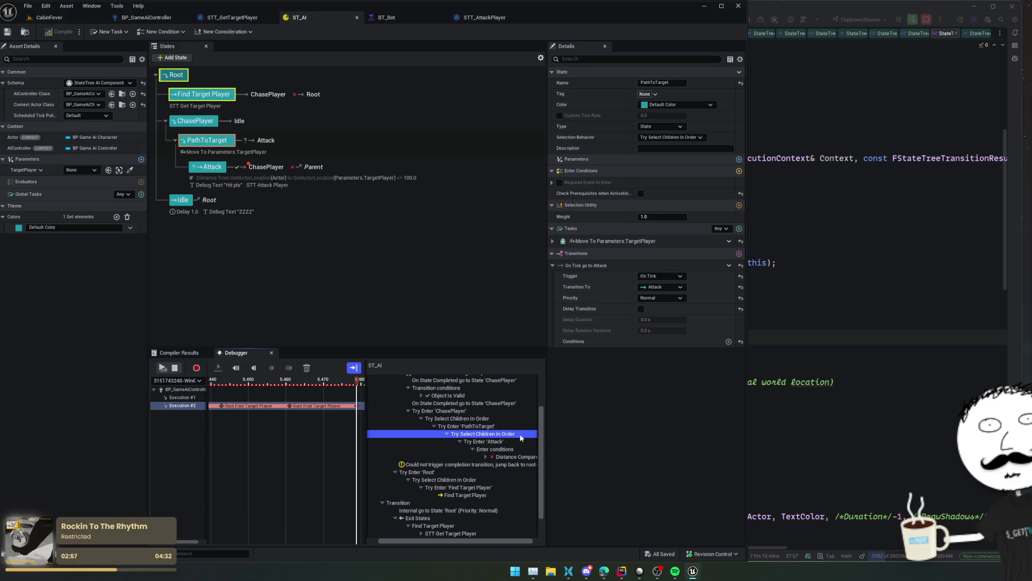
- Change PathToTarget's Selection Behavior to Try Enter
{"action": "left_click", "coordinate": [457, 143]}
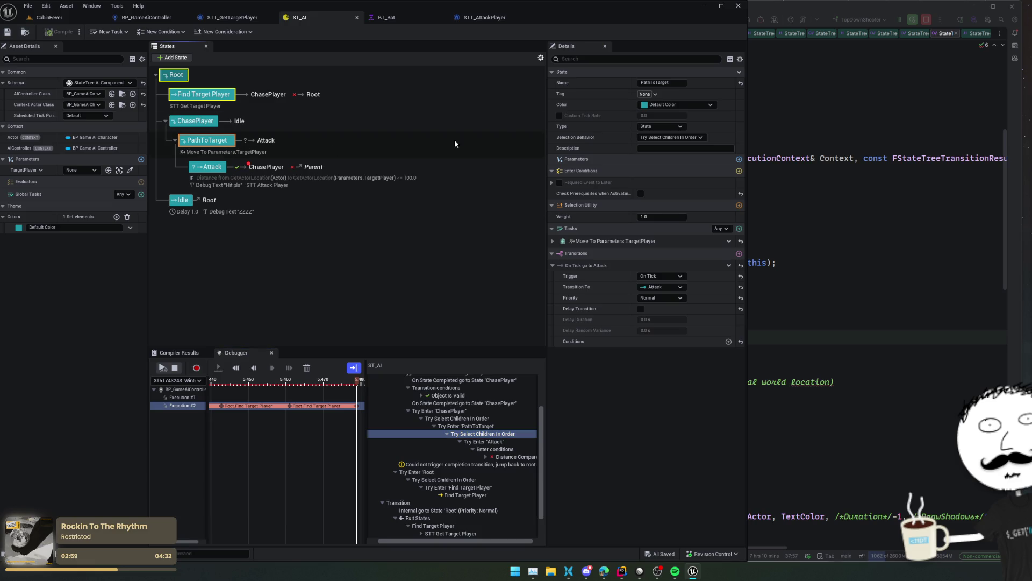
{"action": "left_click", "coordinate": [672, 140]}
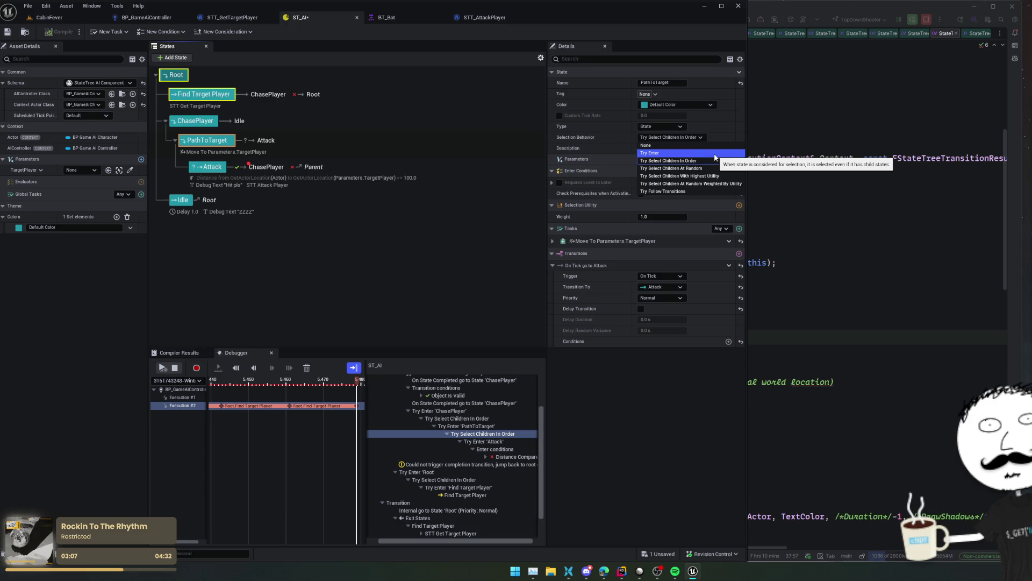
{"action": "left_click", "coordinate": [714, 154]}
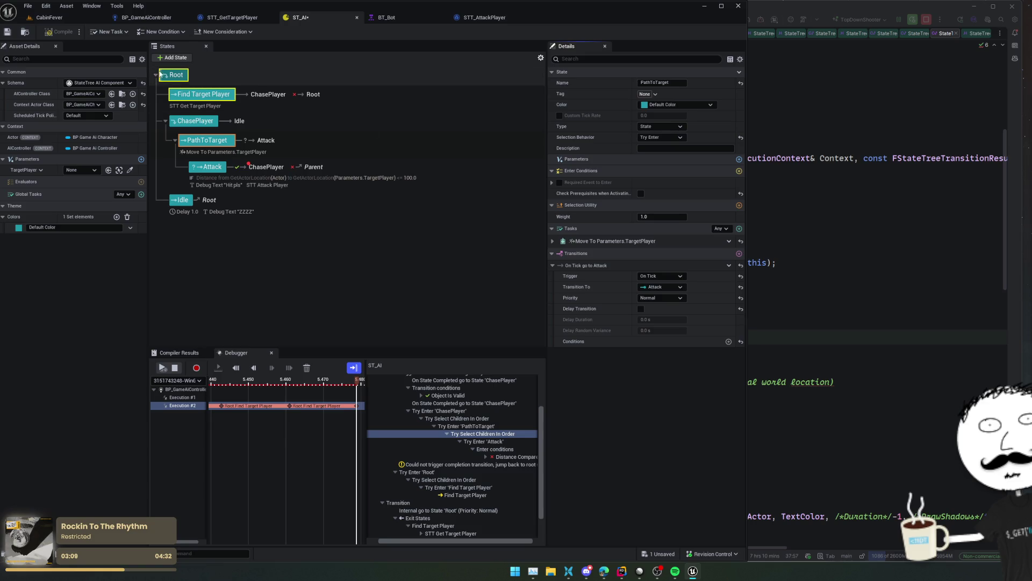
- Stop the debugger, save ST_AI, and return to the CabinFever level
{"action": "left_click", "coordinate": [175, 368]}
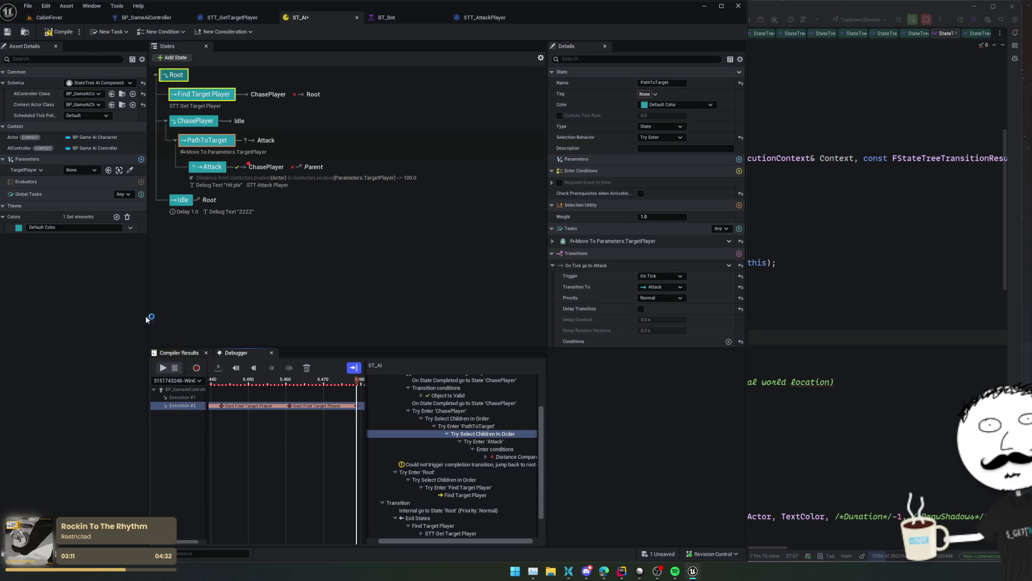
{"action": "key", "text": "ctrl+s"}
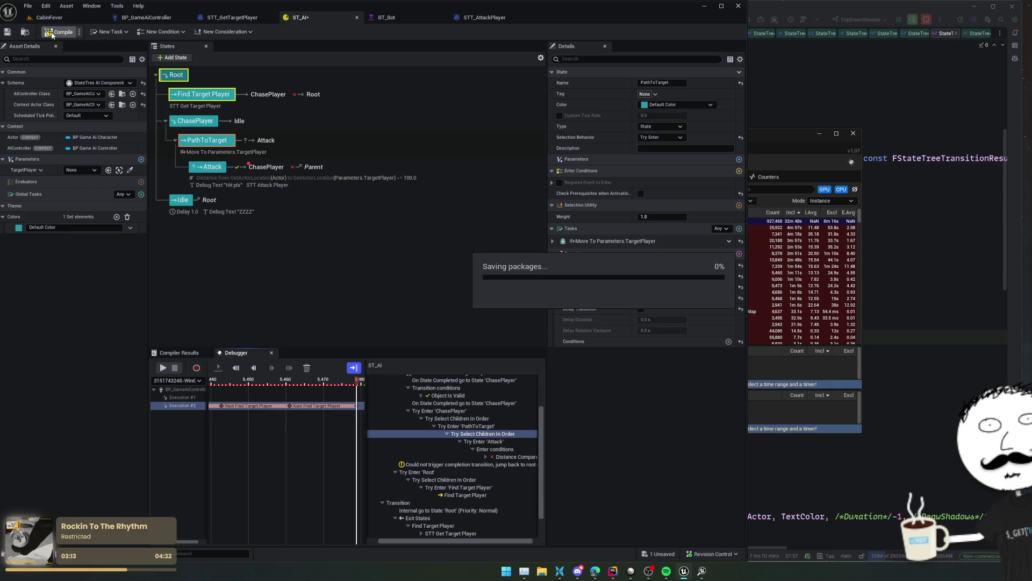
{"action": "left_click", "coordinate": [853, 133]}
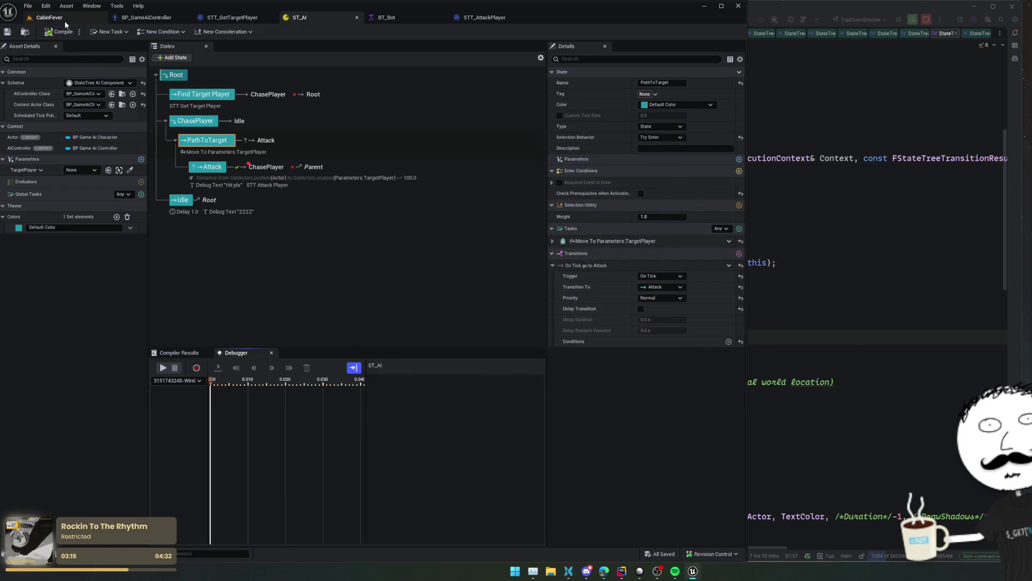
{"action": "left_click", "coordinate": [49, 17]}
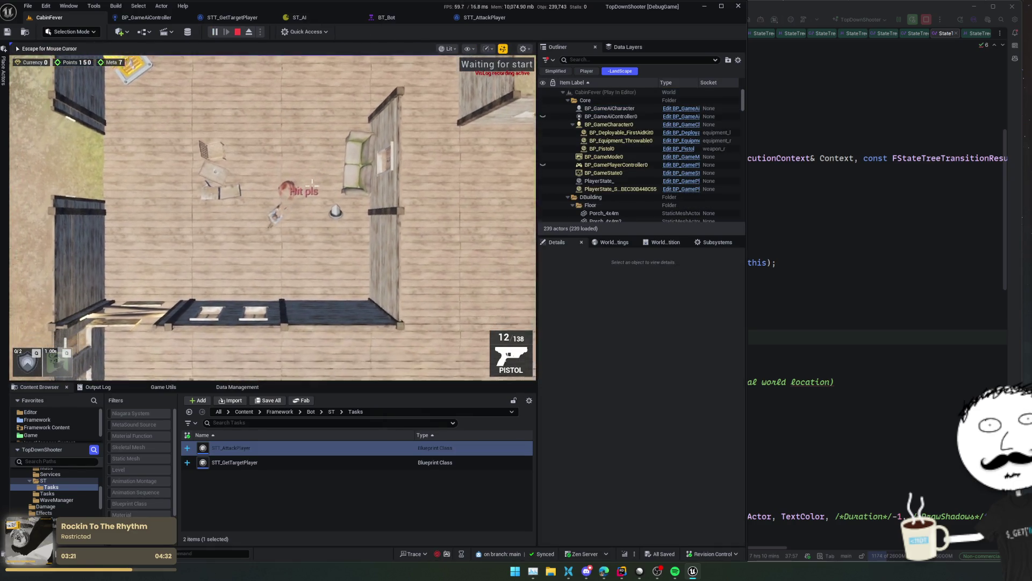
- Playtest and confirm in the ST_AI trace that Attack is entered, then open STT_AttackPlayer
{"action": "key", "text": "a"}
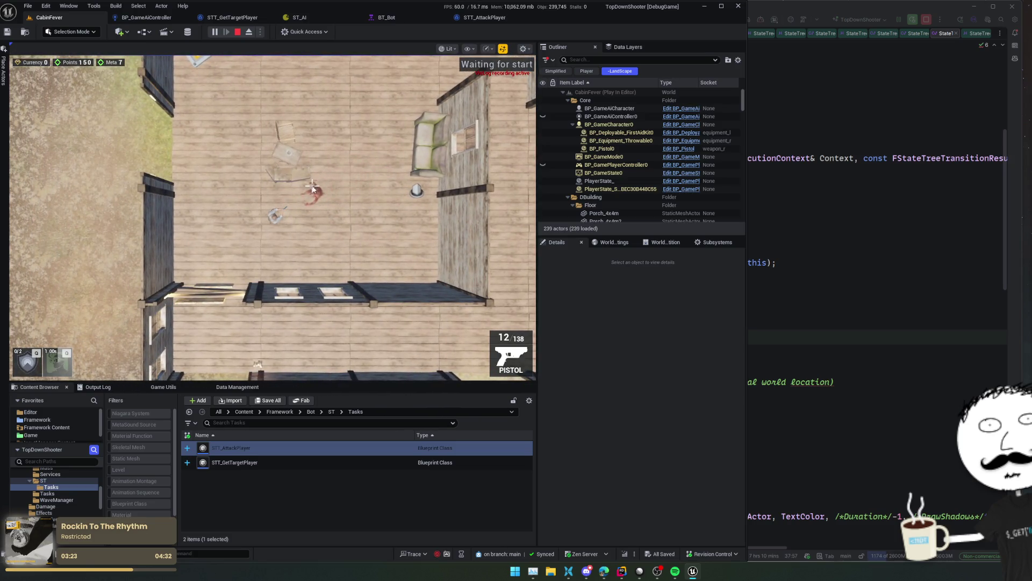
{"action": "left_click", "coordinate": [304, 18]}
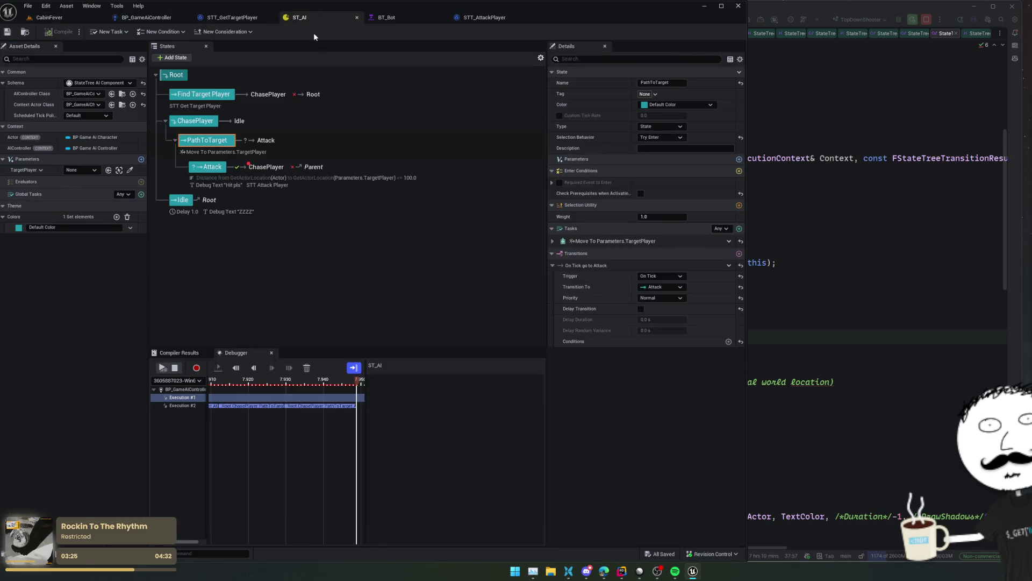
{"action": "scroll", "coordinate": [273, 424], "scroll_direction": "up", "scroll_amount": 3}
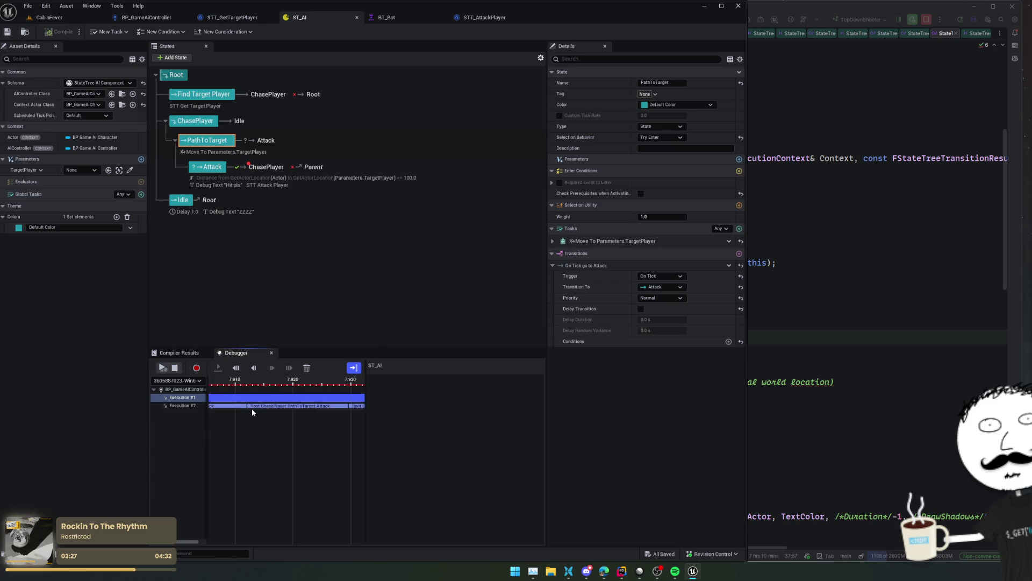
{"action": "left_click", "coordinate": [288, 385]}
{"action": "mouse_move", "coordinate": [292, 383]}
{"action": "left_mouse_down"}
{"action": "mouse_move", "coordinate": [269, 383]}
{"action": "mouse_move", "coordinate": [366, 376]}
{"action": "left_mouse_up"}
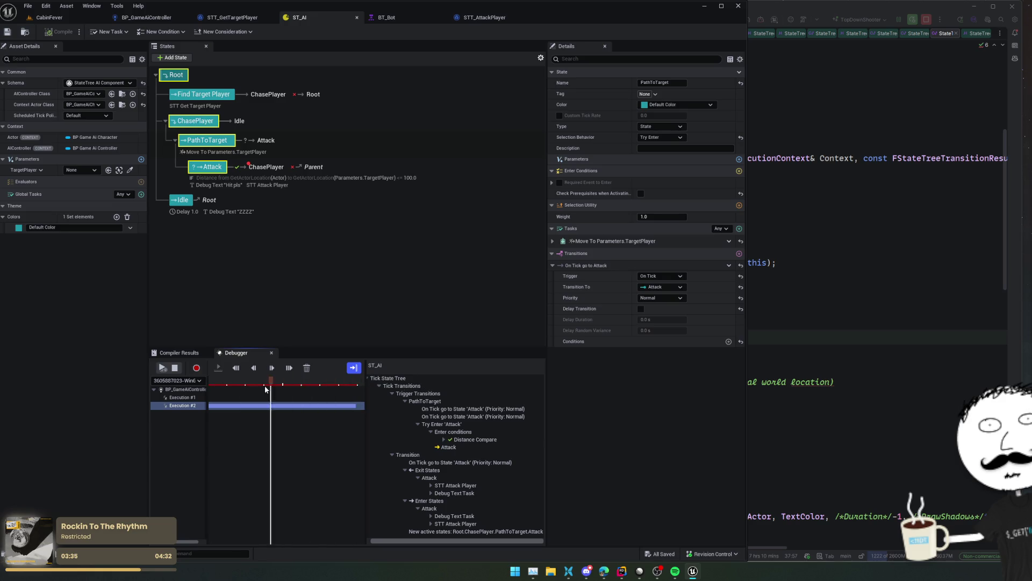
{"action": "mouse_move", "coordinate": [350, 384]}
{"action": "left_mouse_down"}
{"action": "mouse_move", "coordinate": [213, 385]}
{"action": "mouse_move", "coordinate": [293, 398]}
{"action": "mouse_move", "coordinate": [182, 397]}
{"action": "mouse_move", "coordinate": [516, 405]}
{"action": "left_mouse_up"}
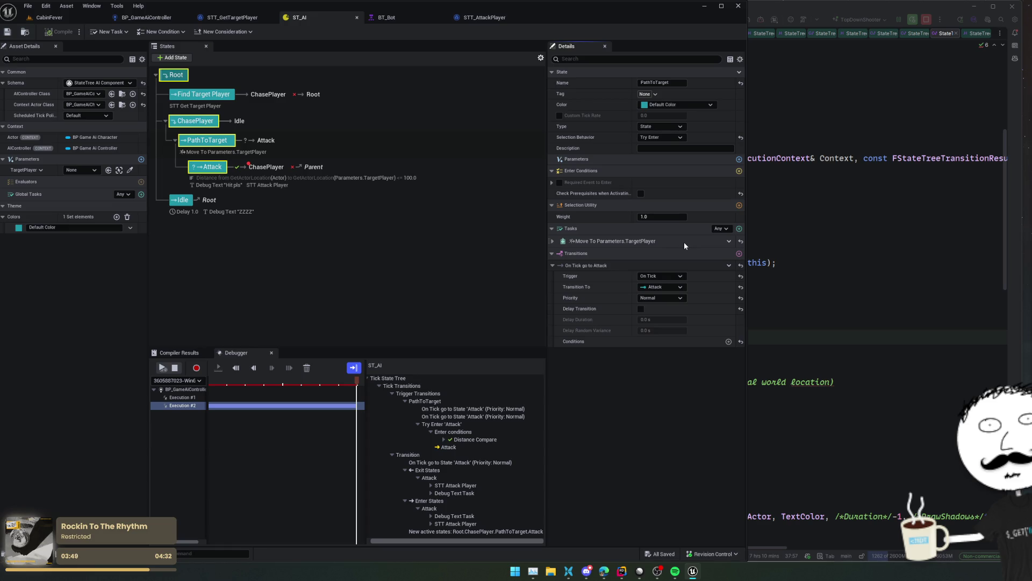
{"action": "left_click", "coordinate": [482, 17]}
{"action": "left_click", "coordinate": [442, 17]}
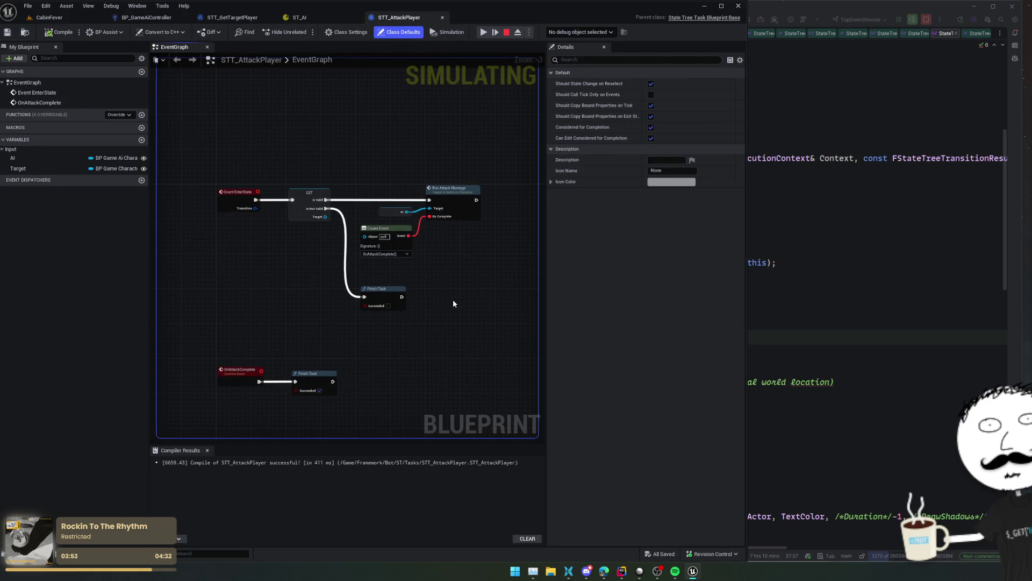
- Open the Run Attack Montage node's C++ source from STT_AttackPlayer's event graph
{"action": "left_click_drag", "start_coordinate": [453, 299], "coordinate": [439, 291]}
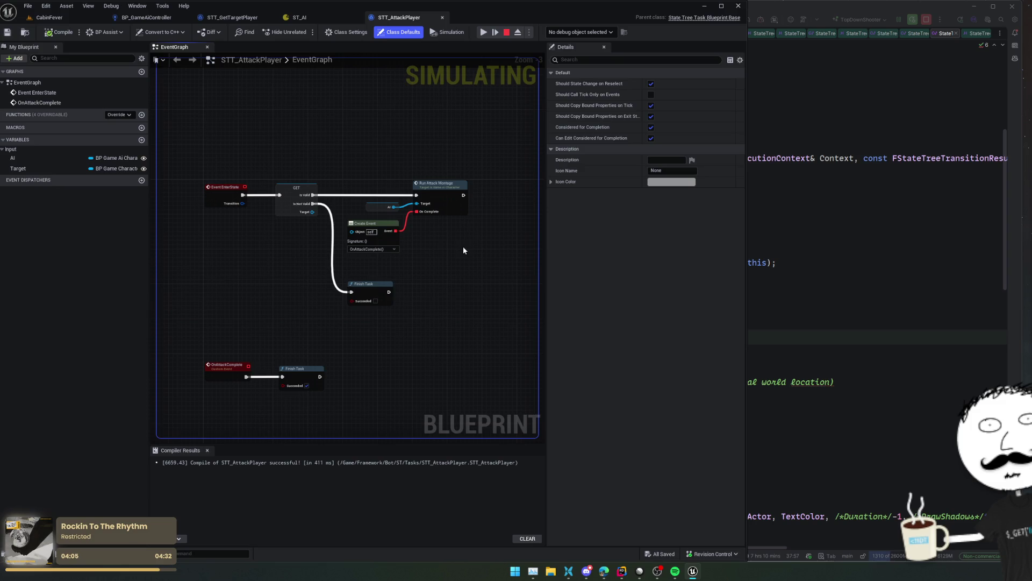
{"action": "scroll", "coordinate": [461, 243], "scroll_direction": "up", "scroll_amount": 2}
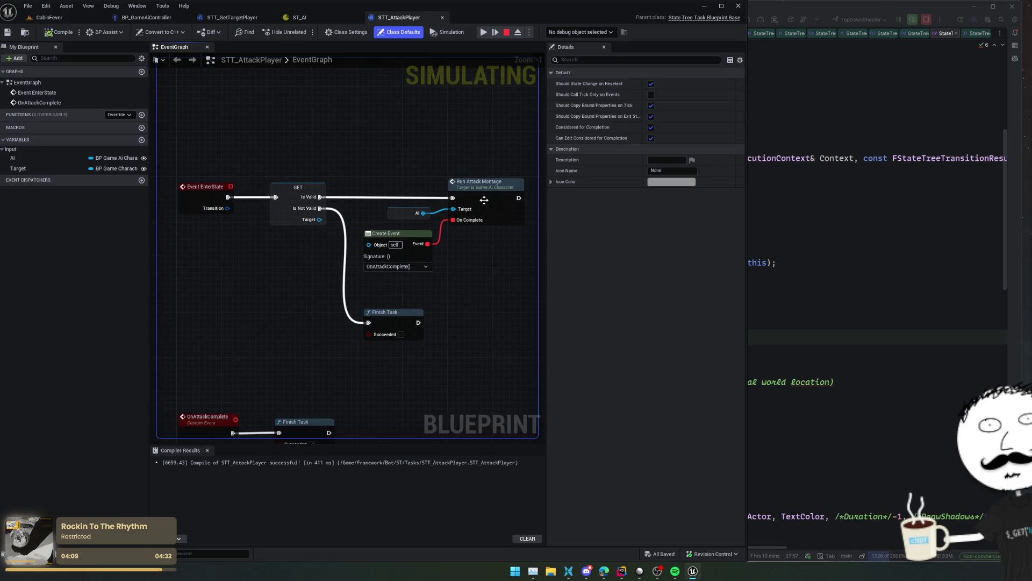
{"action": "double_click", "coordinate": [483, 202]}
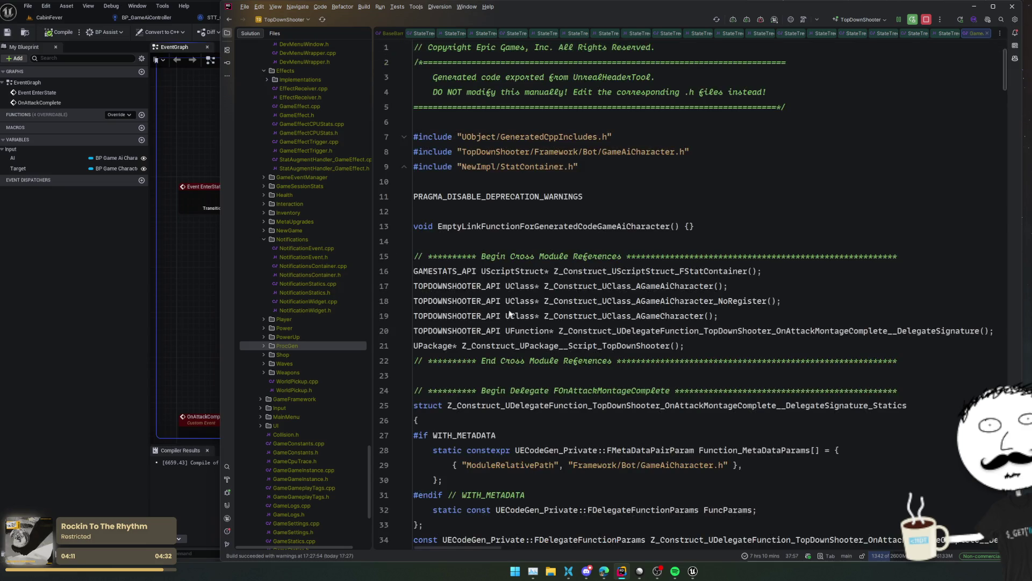
- Go to RunAttackMontage's declaration in GameAiCharacter.h
{"action": "double_click", "coordinate": [575, 200]}
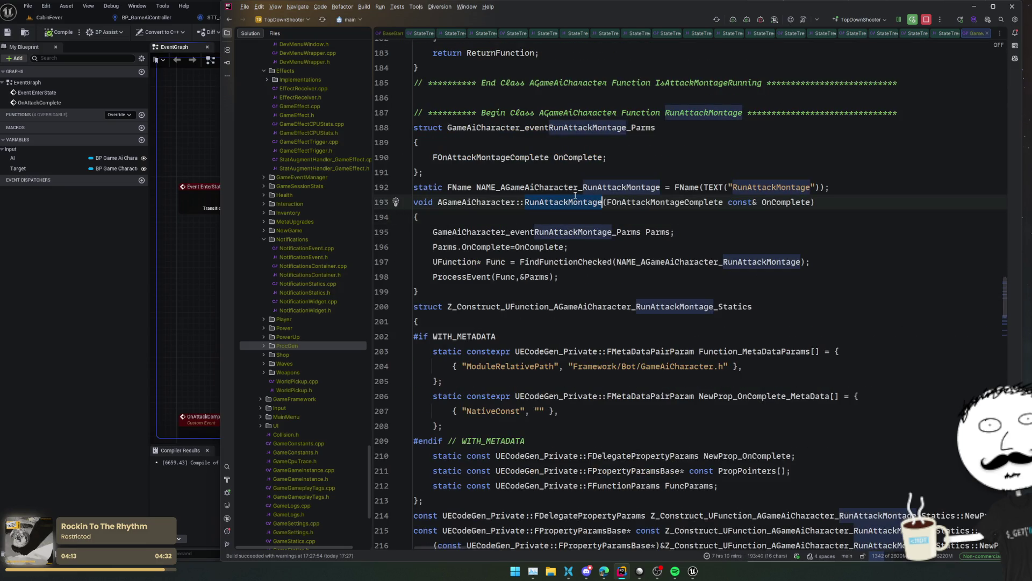
{"action": "key", "text": "ctrl+t"}
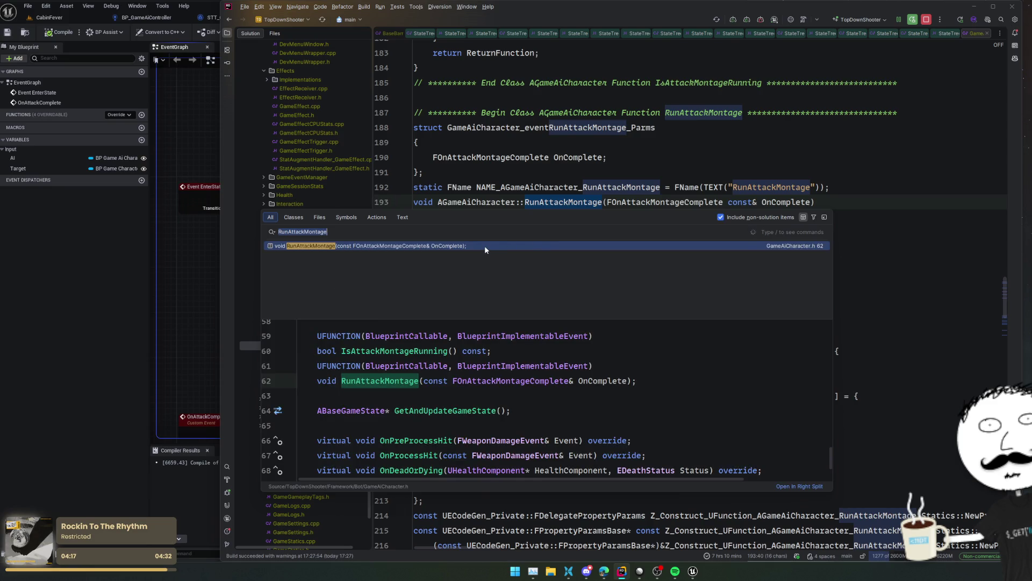
{"action": "left_click", "coordinate": [485, 247]}
{"action": "left_click", "coordinate": [501, 306]}
{"action": "left_click", "coordinate": [505, 299]}
- Find Blueprint usages of IsAttackMontageRunning and open BTT_AttackTarget
{"action": "left_click", "coordinate": [532, 268]}
{"action": "left_click", "coordinate": [616, 284]}
{"action": "double_click", "coordinate": [504, 268]}
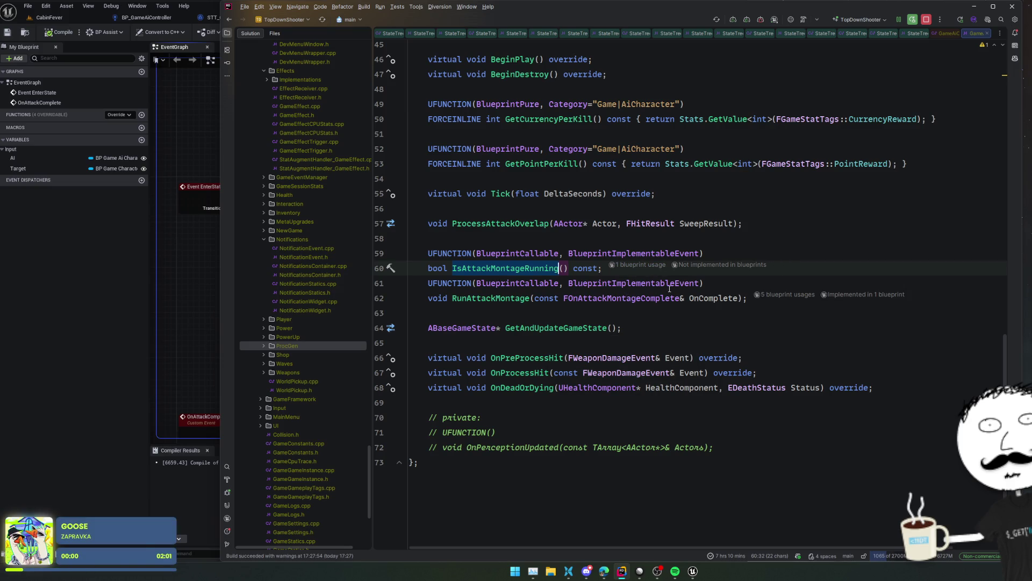
{"action": "left_click", "coordinate": [640, 265]}
{"action": "left_click", "coordinate": [601, 302]}
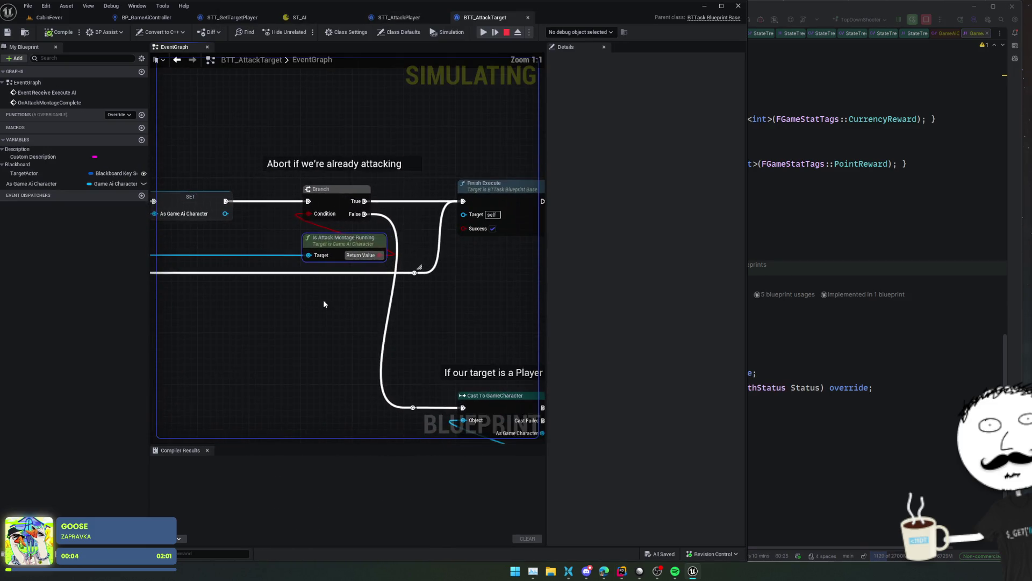
- Open BP_GameAiCharacter and inspect its IsAttackMontageRunning function graph
{"action": "scroll", "coordinate": [379, 308], "scroll_direction": "down", "scroll_amount": 3}
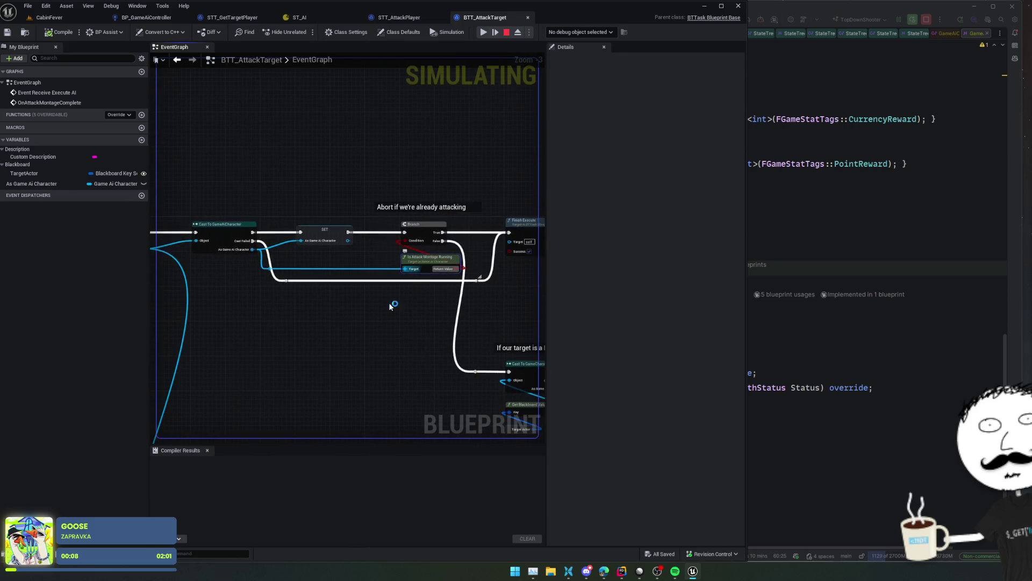
{"action": "left_click", "coordinate": [190, 321]}
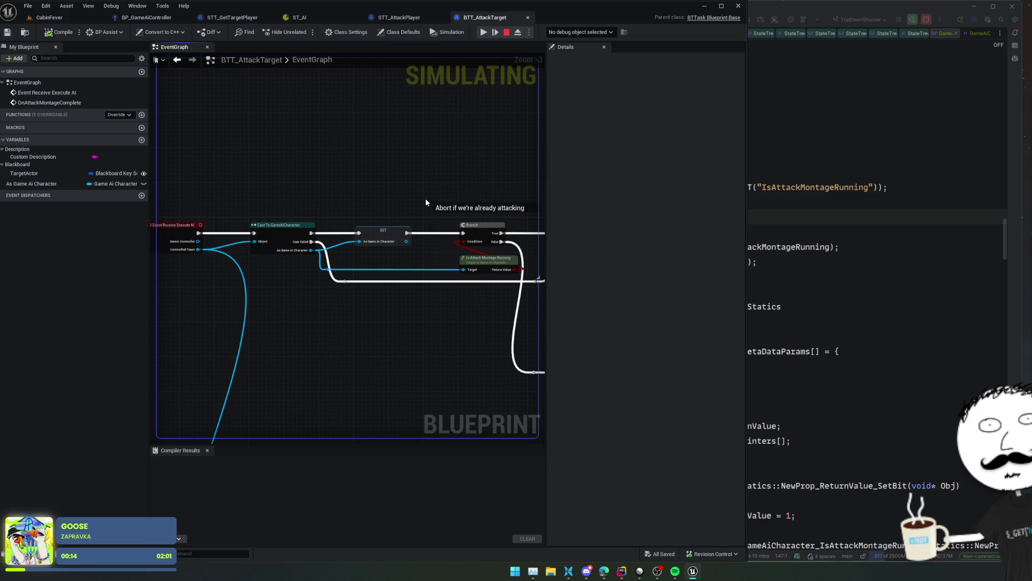
{"action": "left_click_drag", "start_coordinate": [424, 198], "coordinate": [404, 199]}
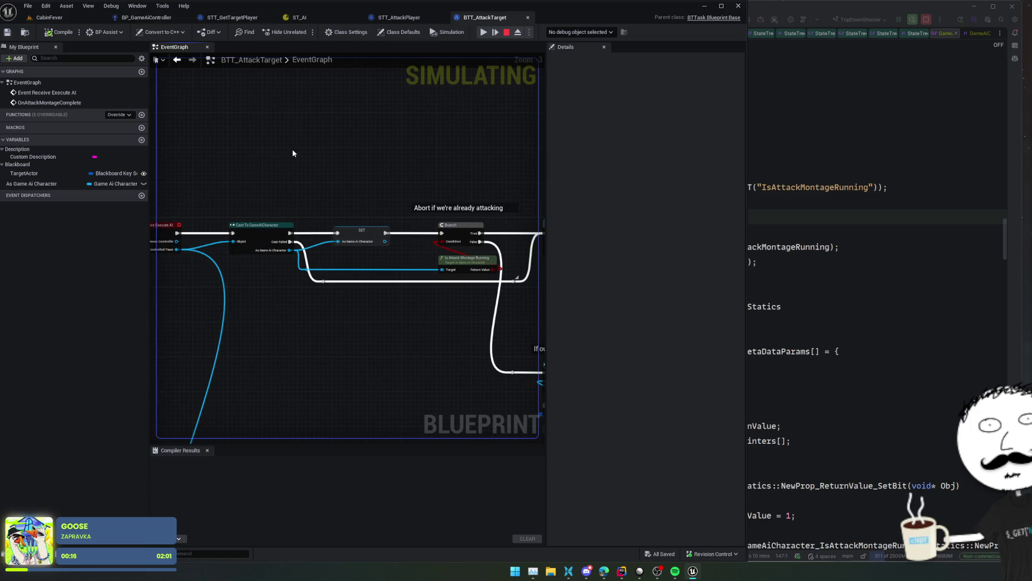
{"action": "key", "text": "alt+space"}
{"action": "type", "text": "SpeedAtCha"}
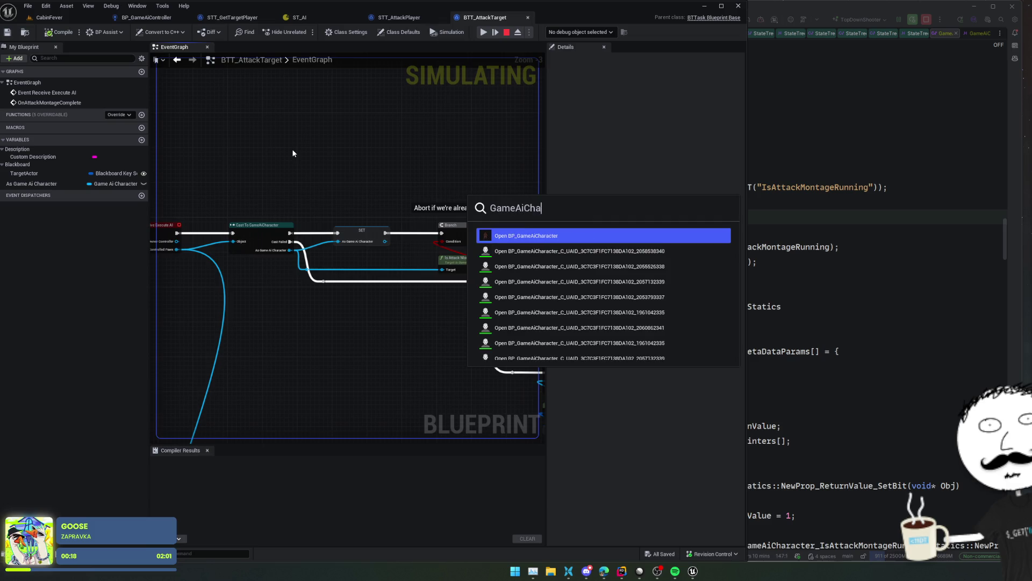
{"action": "key", "text": "Escape"}
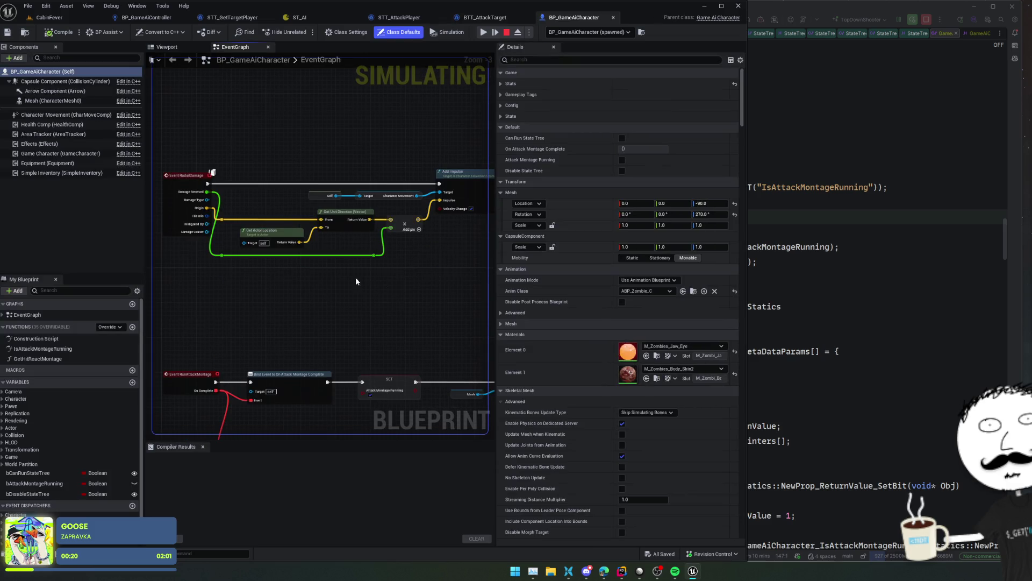
{"action": "double_click", "coordinate": [66, 349]}
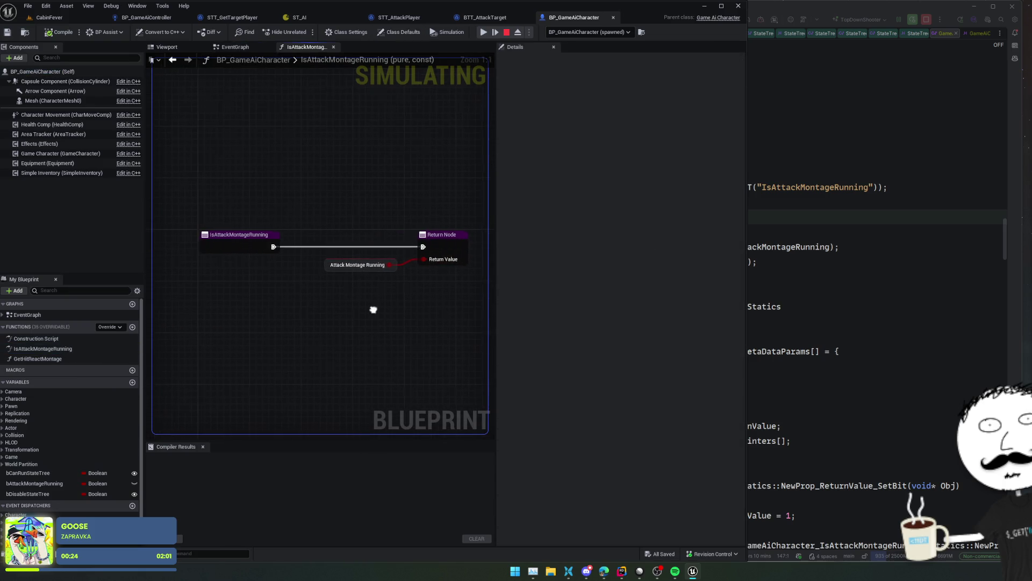
- Review BTT_AttackTarget's montage-check Branch, close it, and show STT_AttackPlayer's event graph
{"action": "left_click", "coordinate": [484, 17]}
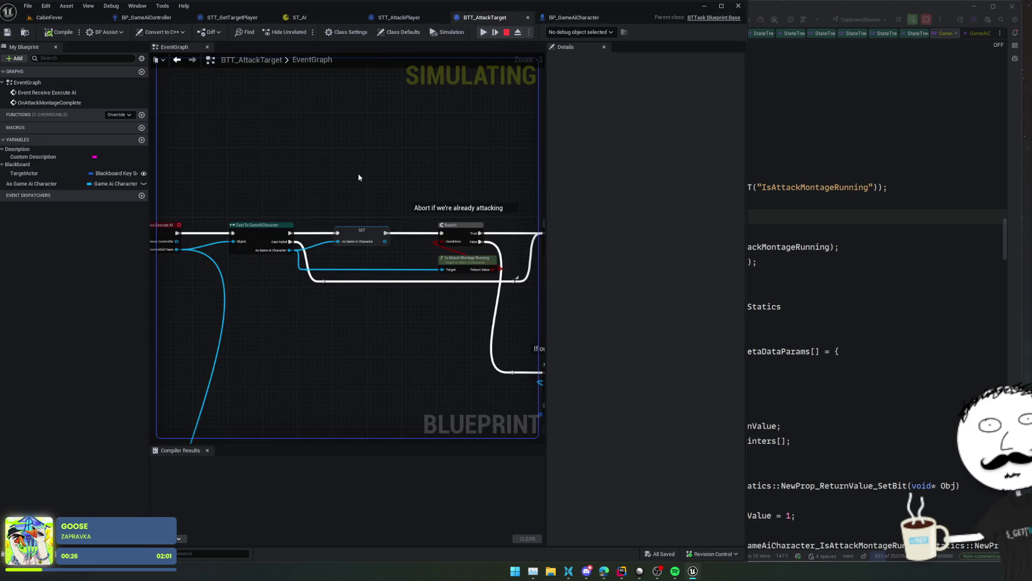
{"action": "mouse_move", "coordinate": [343, 296]}
{"action": "left_mouse_down"}
{"action": "mouse_move", "coordinate": [313, 233]}
{"action": "mouse_move", "coordinate": [260, 232]}
{"action": "left_mouse_up"}
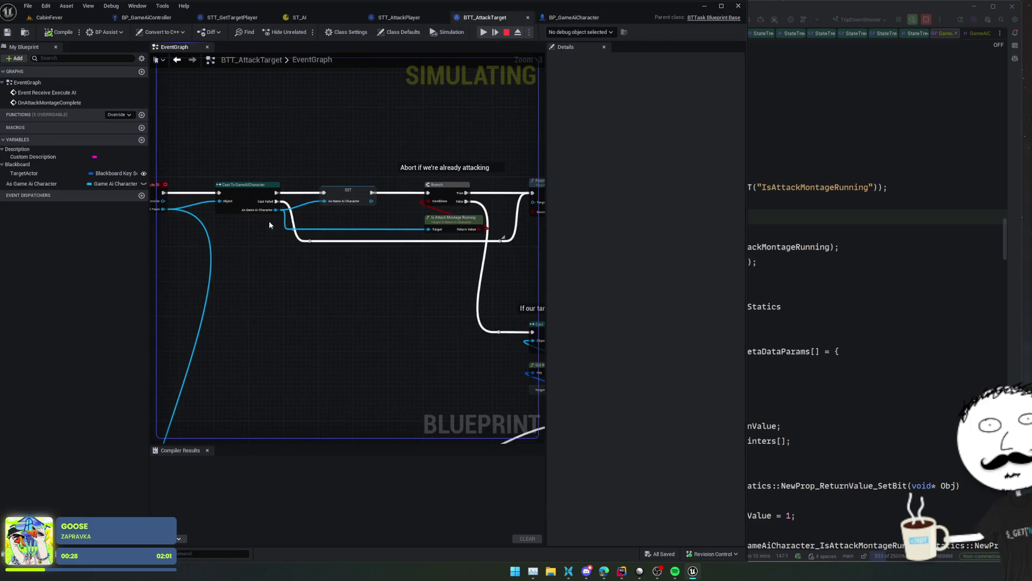
{"action": "left_click", "coordinate": [408, 17]}
{"action": "left_click", "coordinate": [241, 17]}
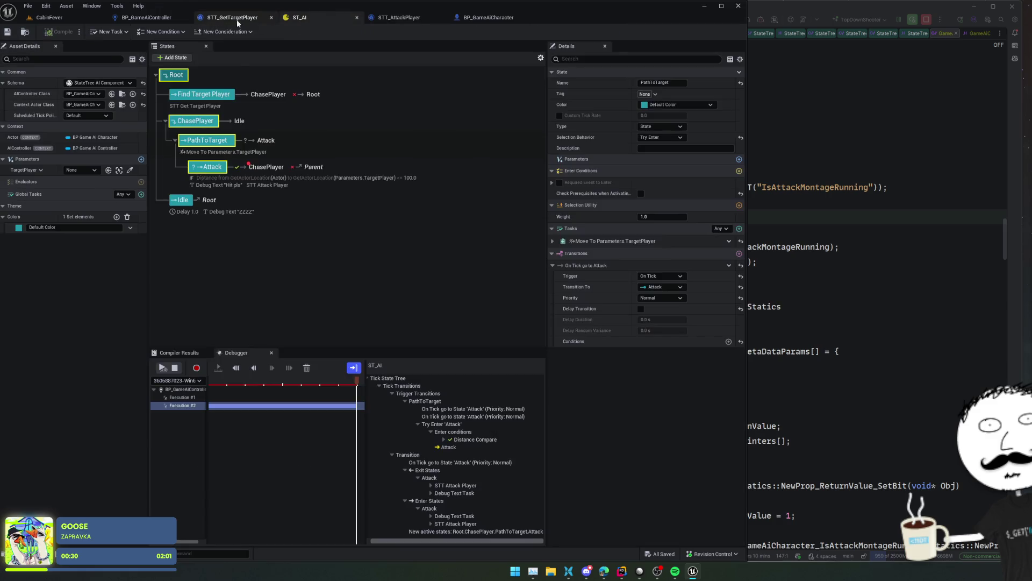
{"action": "left_click", "coordinate": [399, 17]}
{"action": "mouse_move", "coordinate": [258, 270]}
{"action": "left_mouse_down"}
{"action": "mouse_move", "coordinate": [283, 252]}
{"action": "mouse_move", "coordinate": [317, 263]}
{"action": "mouse_move", "coordinate": [272, 228]}
{"action": "mouse_move", "coordinate": [251, 237]}
{"action": "mouse_move", "coordinate": [268, 244]}
{"action": "mouse_move", "coordinate": [228, 245]}
{"action": "mouse_move", "coordinate": [254, 232]}
{"action": "mouse_move", "coordinate": [242, 251]}
{"action": "mouse_move", "coordinate": [329, 265]}
{"action": "mouse_move", "coordinate": [376, 303]}
{"action": "left_mouse_up"}
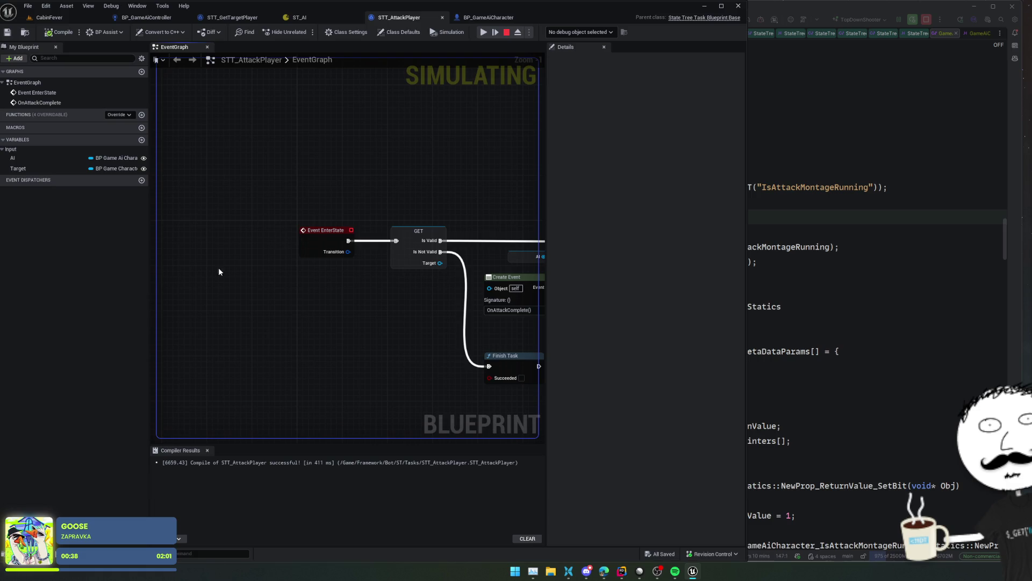
- Route Event EnterState into a Branch conditioned on the AI's Is Attack Montage Running
{"action": "mouse_move", "coordinate": [22, 158]}
{"action": "left_mouse_down"}
{"action": "mouse_move", "coordinate": [120, 200]}
{"action": "mouse_move", "coordinate": [375, 152]}
{"action": "left_mouse_up"}
{"action": "type", "text": "is attac"}
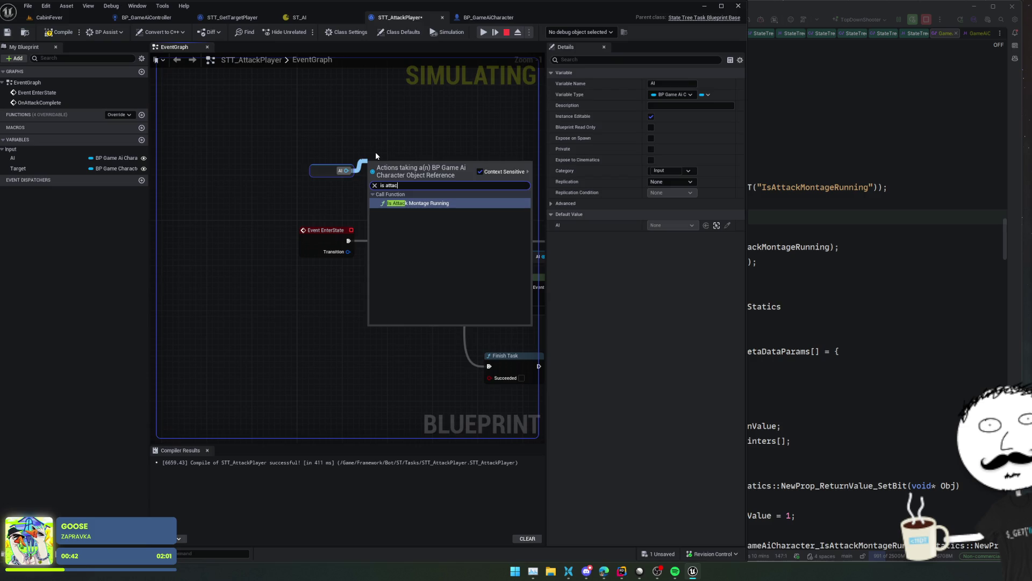
{"action": "key", "text": "Return"}
{"action": "left_click", "coordinate": [478, 177]}
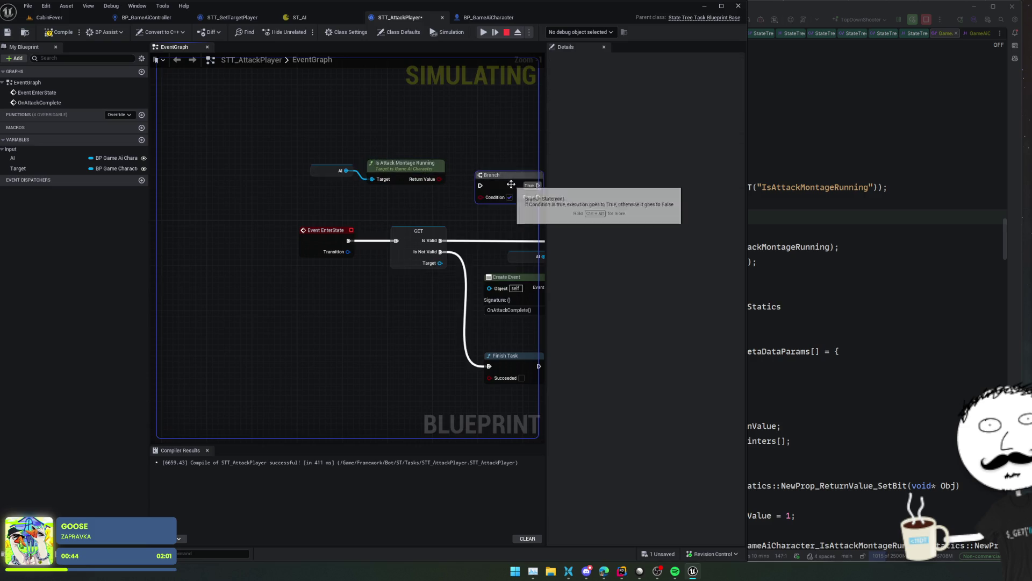
{"action": "left_click_drag", "start_coordinate": [511, 184], "coordinate": [499, 167]}
{"action": "mouse_move", "coordinate": [439, 179]}
{"action": "left_mouse_down"}
{"action": "mouse_move", "coordinate": [468, 179]}
{"action": "mouse_move", "coordinate": [349, 241]}
{"action": "left_mouse_up"}
{"action": "mouse_move", "coordinate": [517, 167]}
{"action": "left_mouse_down"}
{"action": "mouse_move", "coordinate": [534, 180]}
{"action": "mouse_move", "coordinate": [393, 242]}
{"action": "mouse_move", "coordinate": [417, 216]}
{"action": "mouse_move", "coordinate": [517, 178]}
{"action": "mouse_move", "coordinate": [397, 241]}
{"action": "left_mouse_up"}
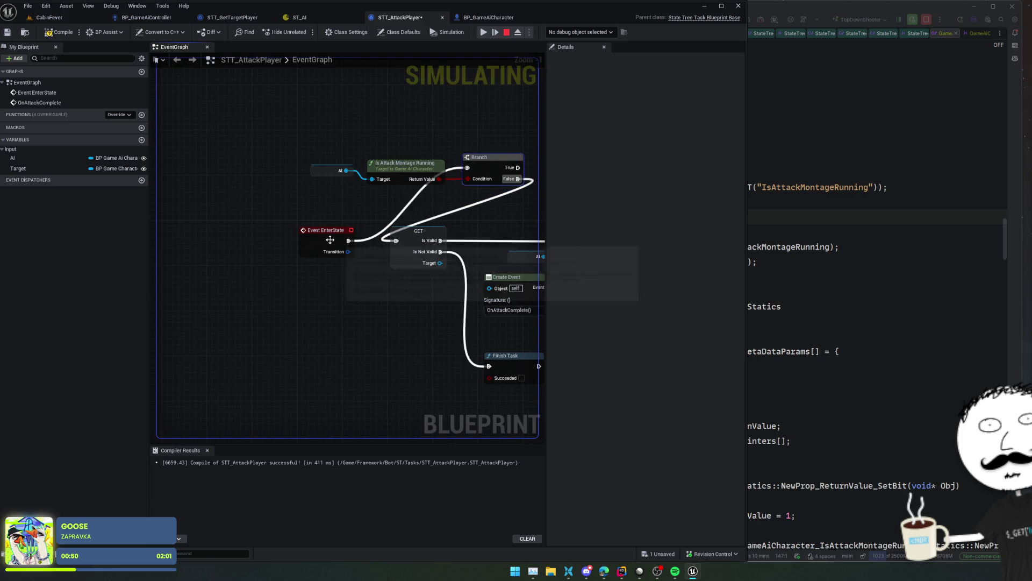
{"action": "key", "text": "f"}
- Add a Finish Task on the Branch's True output and save STT_AttackPlayer
{"action": "scroll", "coordinate": [357, 242], "scroll_direction": "down", "scroll_amount": 1}
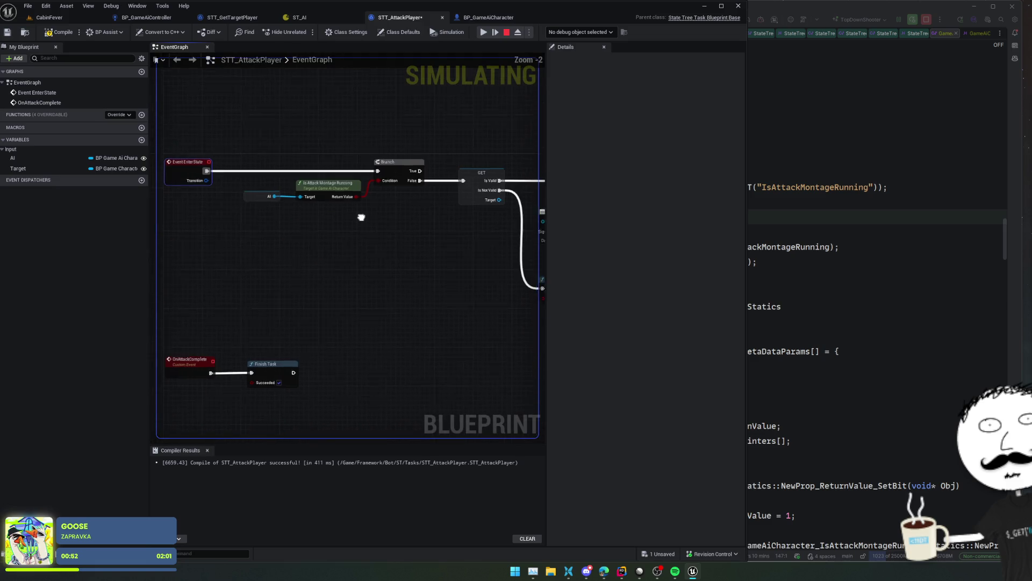
{"action": "mouse_move", "coordinate": [247, 373]}
{"action": "left_mouse_down"}
{"action": "mouse_move", "coordinate": [399, 293]}
{"action": "mouse_move", "coordinate": [397, 218]}
{"action": "mouse_move", "coordinate": [368, 268]}
{"action": "left_mouse_up"}
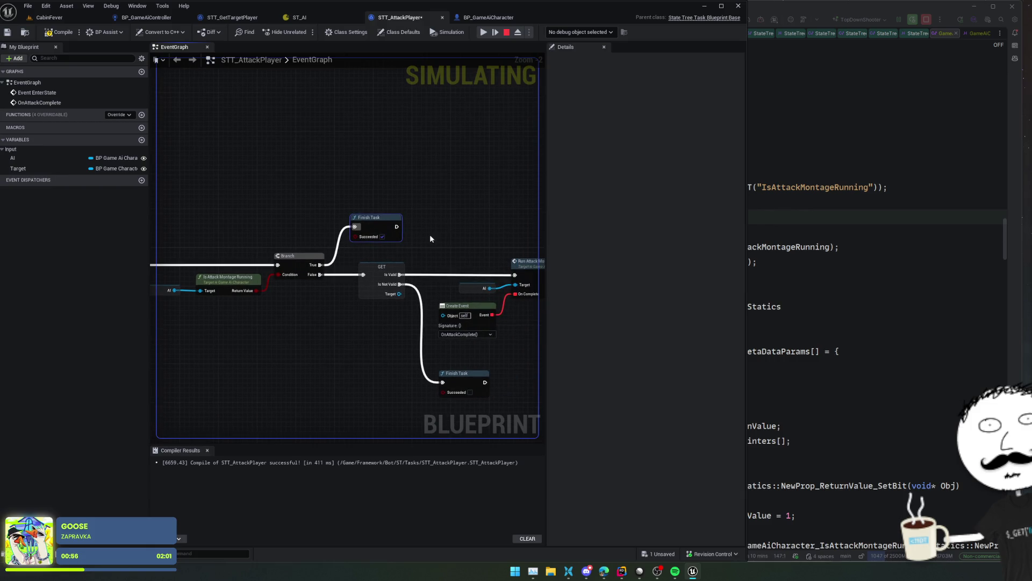
{"action": "key", "text": "f"}
{"action": "scroll", "coordinate": [285, 293], "scroll_direction": "down", "scroll_amount": 1}
{"action": "key", "text": "ctrl+s"}
- Stop the simulation, close Unreal Insights, and return to STT_AttackPlayer's graph
{"action": "mouse_move", "coordinate": [244, 313]}
{"action": "left_mouse_down"}
{"action": "mouse_move", "coordinate": [370, 301]}
{"action": "mouse_move", "coordinate": [456, 270]}
{"action": "left_mouse_up"}
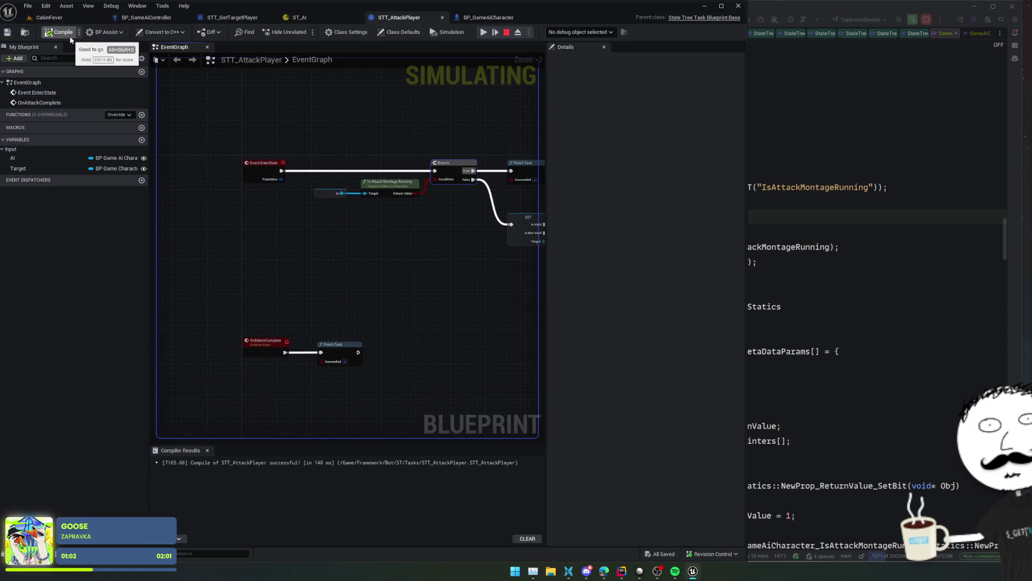
{"action": "key", "text": "Escape"}
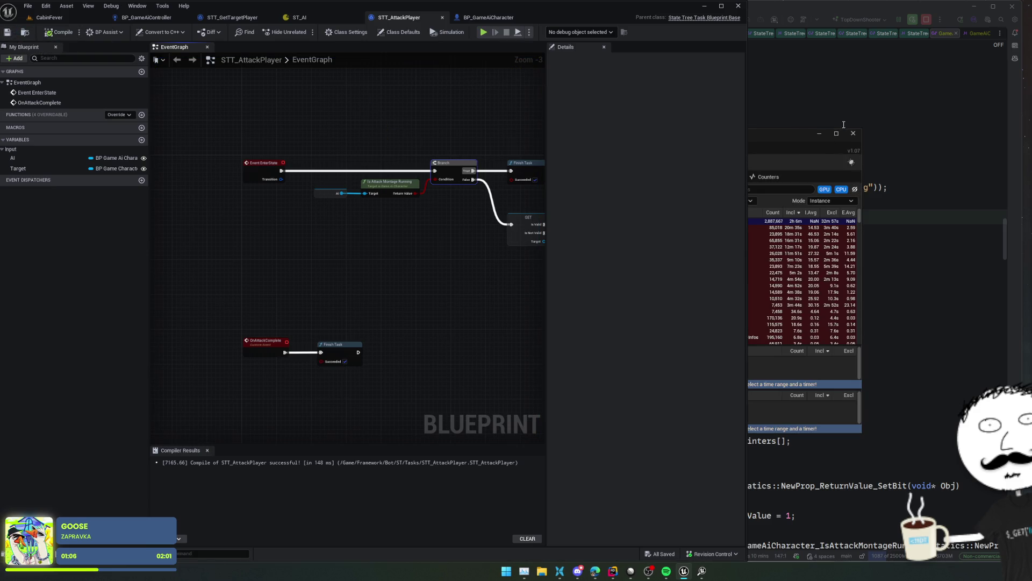
{"action": "left_click", "coordinate": [851, 134]}
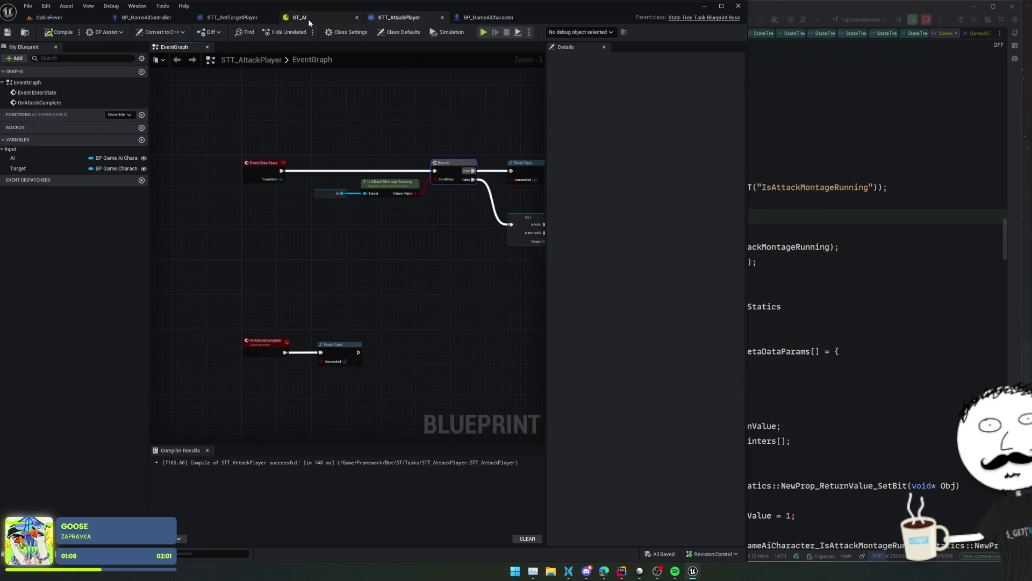
{"action": "left_click", "coordinate": [308, 18]}
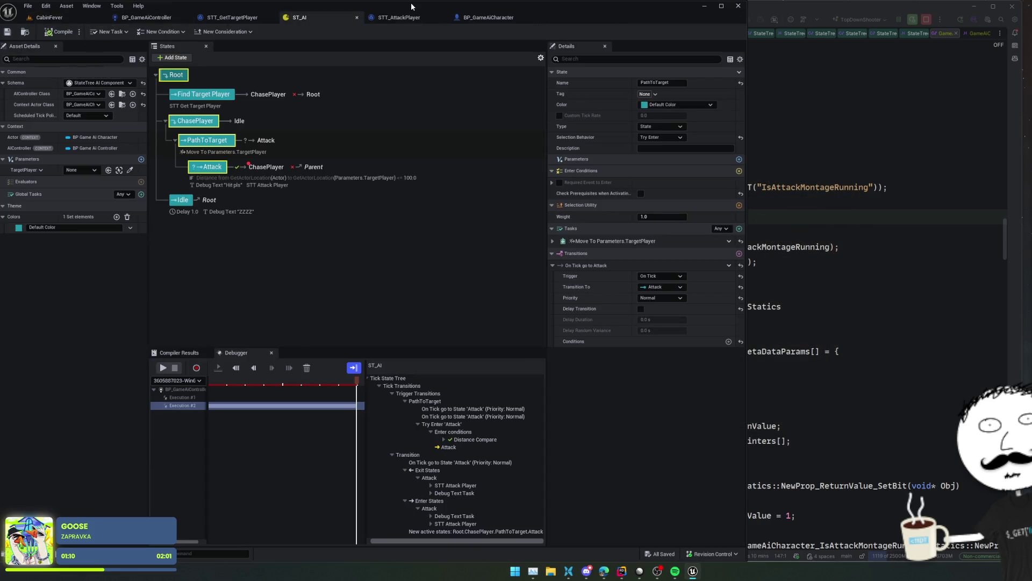
{"action": "left_click", "coordinate": [401, 18]}
- Paste a Finish Task and wire it directly after Run Attack Montage
{"action": "left_click_drag", "start_coordinate": [472, 149], "coordinate": [307, 168]}
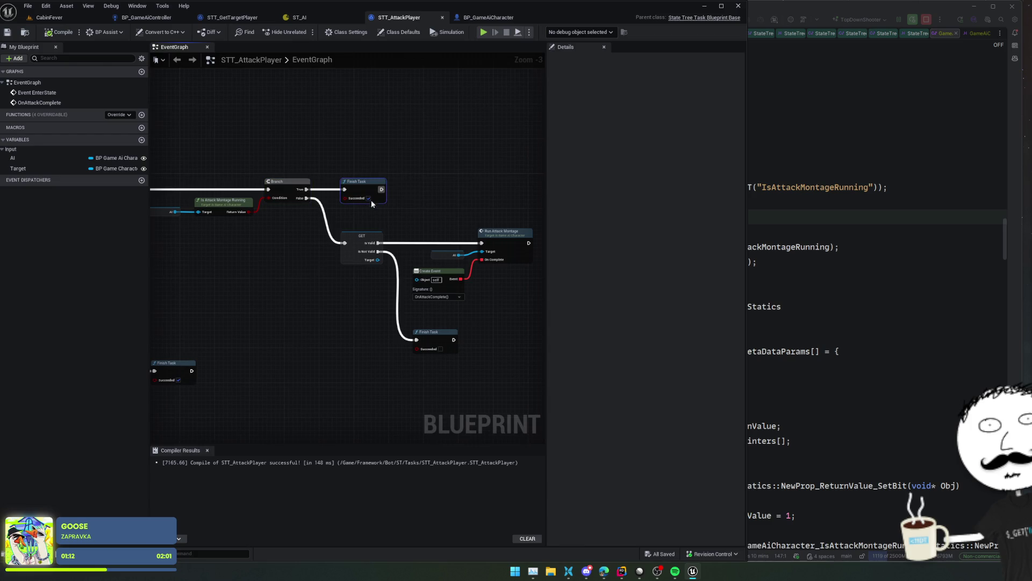
{"action": "mouse_move", "coordinate": [450, 207]}
{"action": "left_mouse_down"}
{"action": "mouse_move", "coordinate": [436, 173]}
{"action": "mouse_move", "coordinate": [367, 277]}
{"action": "mouse_move", "coordinate": [272, 276]}
{"action": "mouse_move", "coordinate": [514, 274]}
{"action": "mouse_move", "coordinate": [482, 245]}
{"action": "mouse_move", "coordinate": [500, 197]}
{"action": "left_mouse_up"}
{"action": "key", "text": "ctrl+v"}
{"action": "left_click_drag", "start_coordinate": [454, 219], "coordinate": [485, 205]}
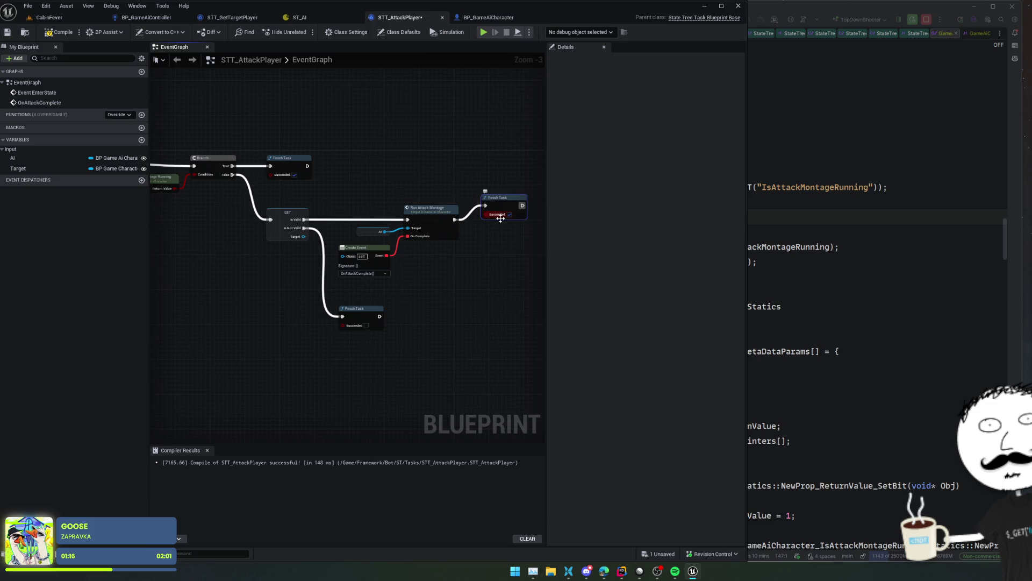
{"action": "mouse_move", "coordinate": [458, 290]}
{"action": "left_mouse_down"}
{"action": "mouse_move", "coordinate": [474, 265]}
{"action": "mouse_move", "coordinate": [338, 279]}
{"action": "mouse_move", "coordinate": [414, 270]}
{"action": "left_mouse_up"}
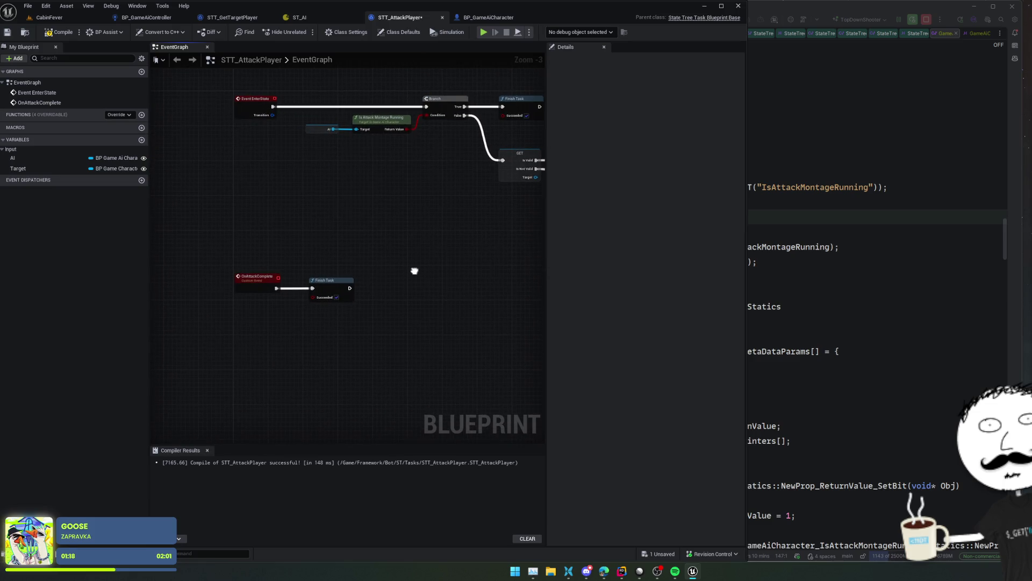
- Delete the OnAttackComplete event with its Finish Task and the Create Event node
{"action": "left_click_drag", "start_coordinate": [218, 261], "coordinate": [354, 310]}
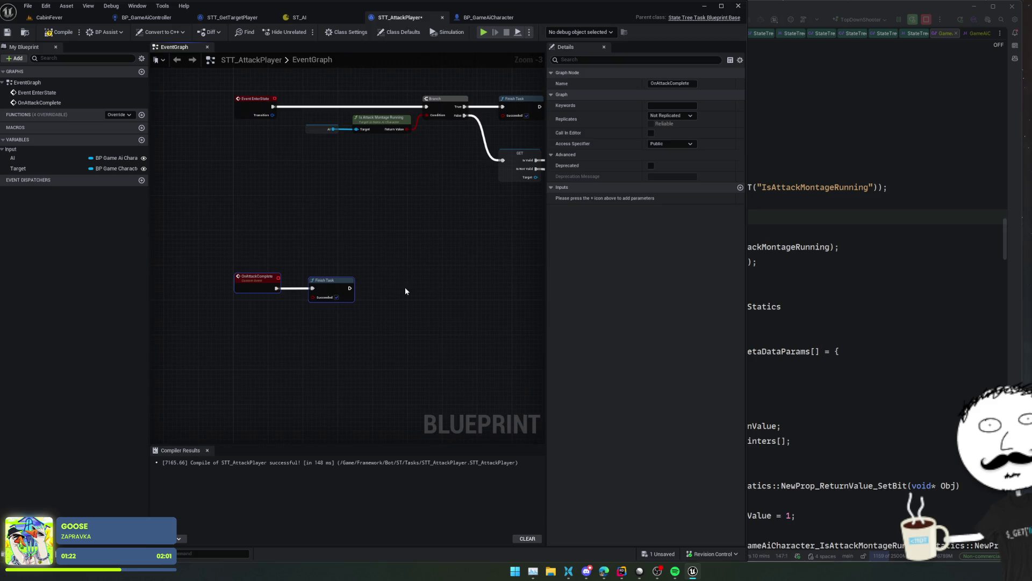
{"action": "key", "text": "Delete"}
{"action": "mouse_move", "coordinate": [412, 287]}
{"action": "left_mouse_down"}
{"action": "mouse_move", "coordinate": [284, 338]}
{"action": "mouse_move", "coordinate": [411, 292]}
{"action": "left_mouse_up"}
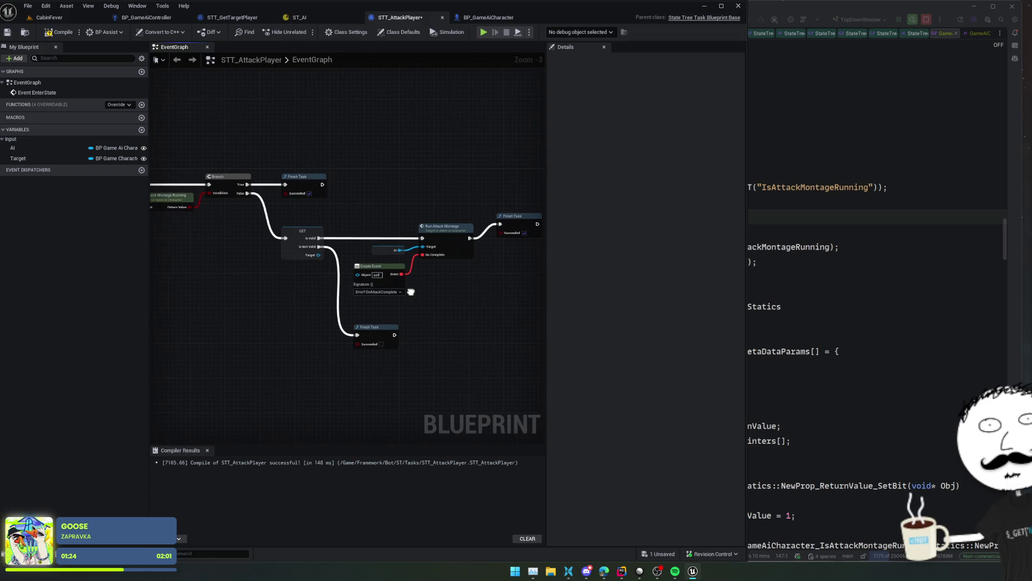
{"action": "left_click", "coordinate": [402, 284]}
{"action": "key", "text": "Delete"}
{"action": "scroll", "coordinate": [398, 277], "scroll_direction": "up", "scroll_amount": 1}
{"action": "scroll", "coordinate": [391, 269], "scroll_direction": "down", "scroll_amount": 2}
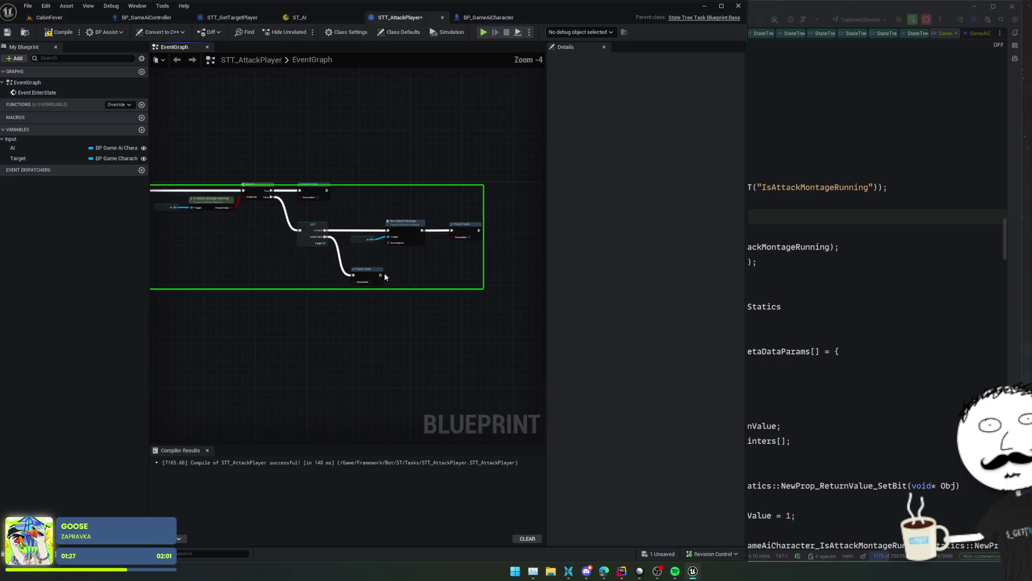
- Attach a Custom Event to Run Attack Montage's On Complete pin and recompile successfully
{"action": "left_click", "coordinate": [71, 37]}
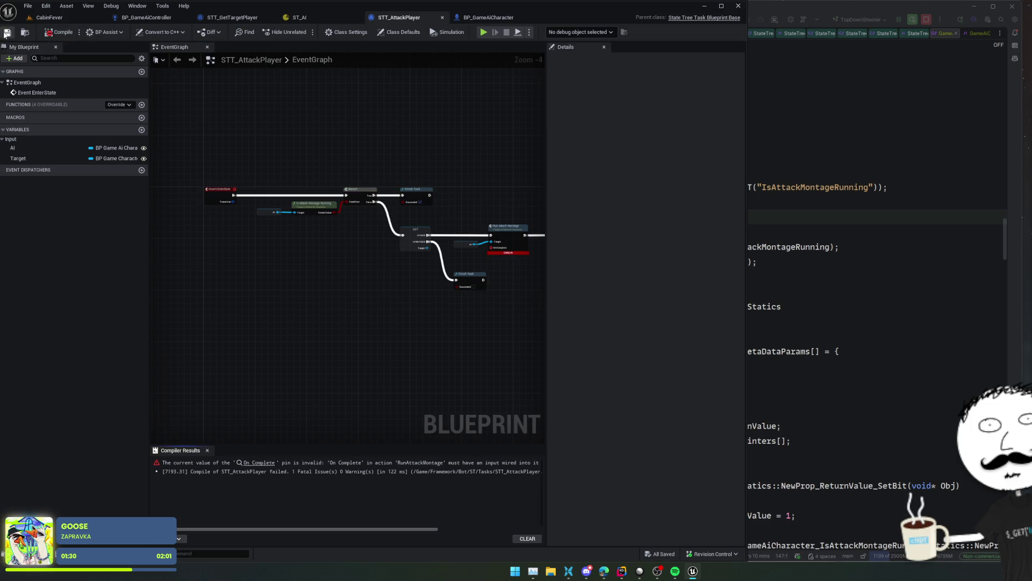
{"action": "scroll", "coordinate": [387, 279], "scroll_direction": "up", "scroll_amount": 3}
{"action": "mouse_move", "coordinate": [389, 276]}
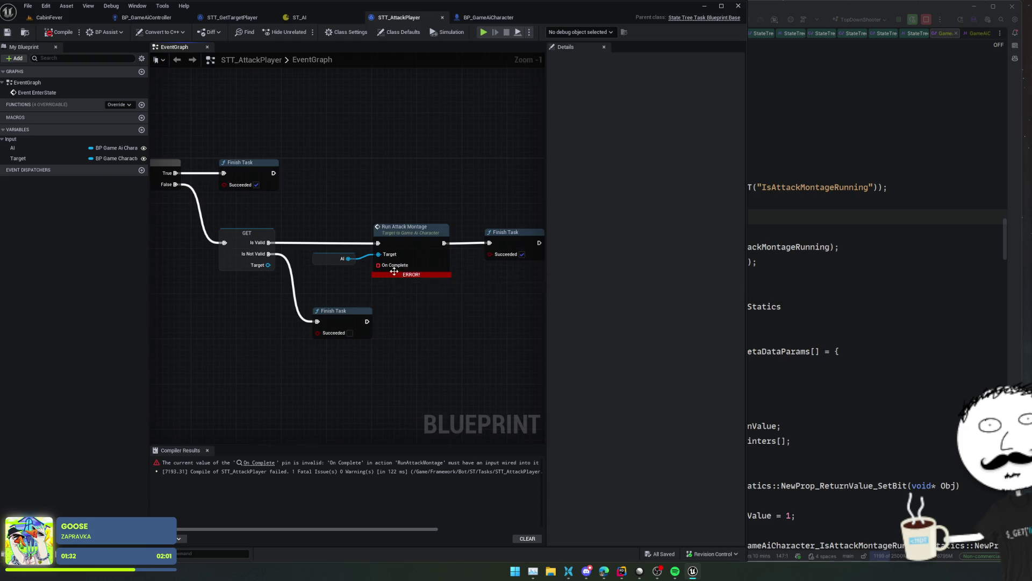
{"action": "left_click_drag", "start_coordinate": [378, 265], "coordinate": [409, 315]}
{"action": "left_click", "coordinate": [445, 361]}
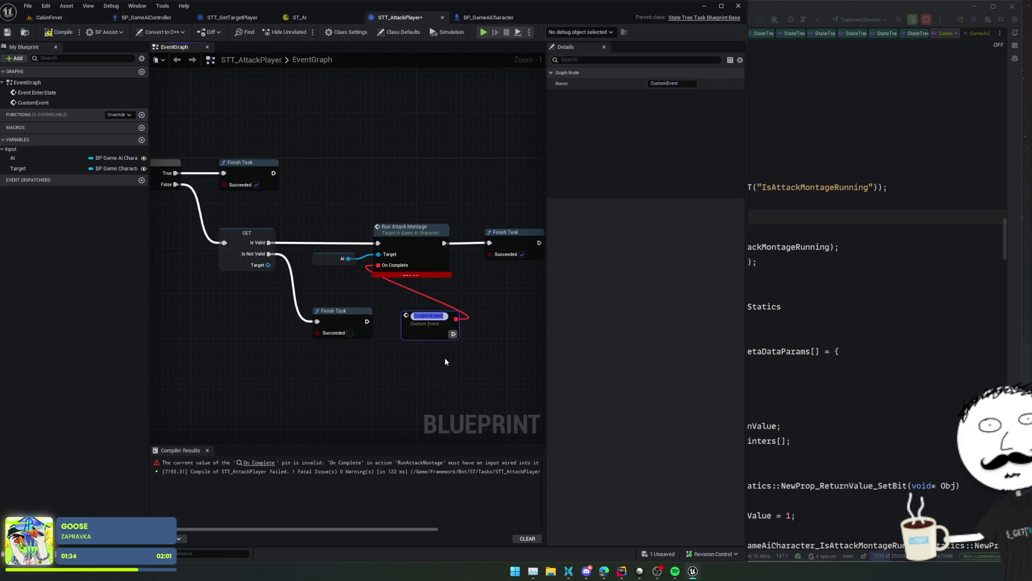
{"action": "left_click", "coordinate": [59, 34]}
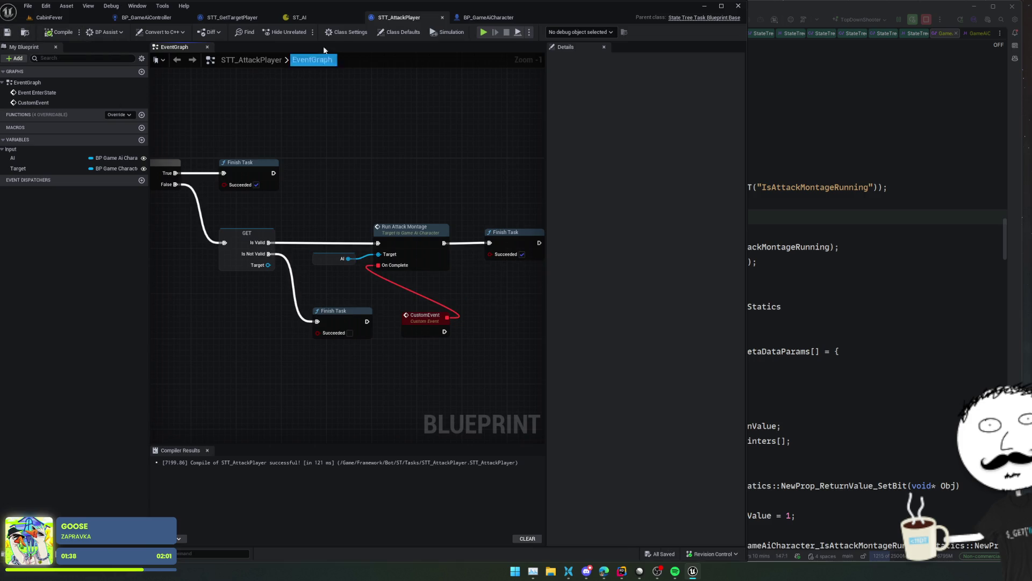
- Check the Attack state's tasks in ST_AI, then return to CabinFever
{"action": "left_click", "coordinate": [305, 19]}
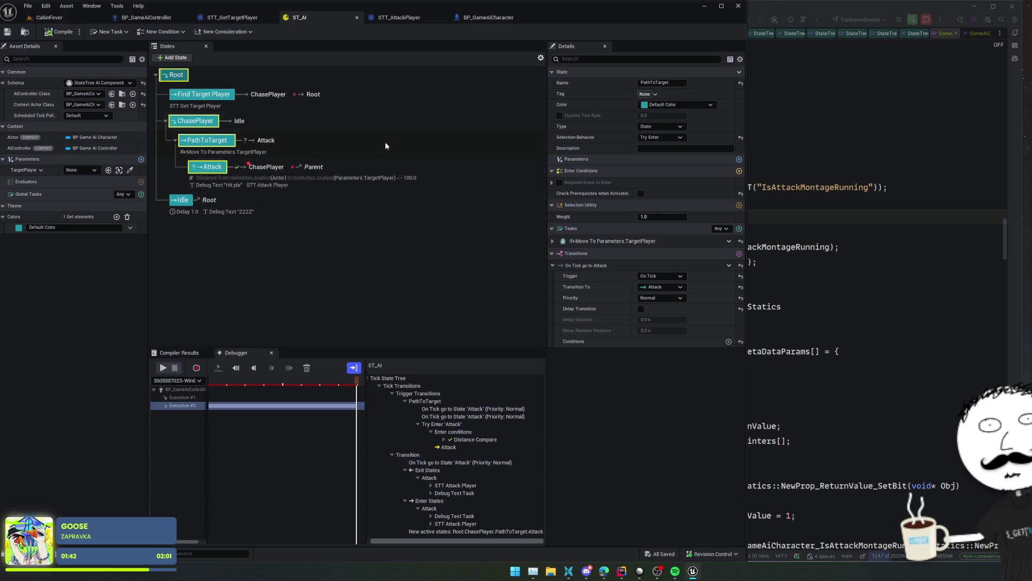
{"action": "left_click", "coordinate": [198, 169]}
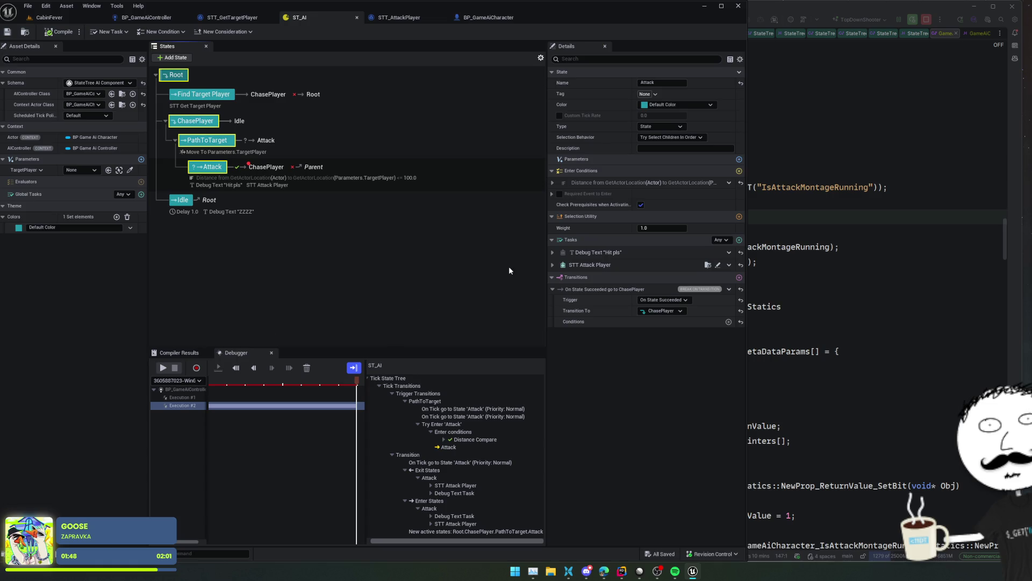
{"action": "left_click", "coordinate": [60, 19]}
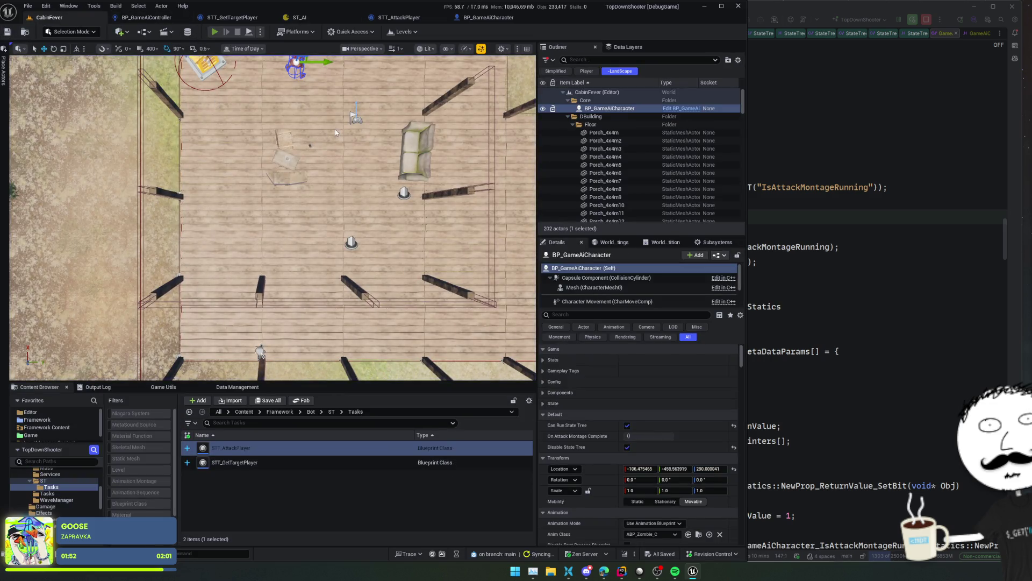
- Start a CabinFever play session and walk the player around the cabin
{"action": "key", "text": "alt+p"}
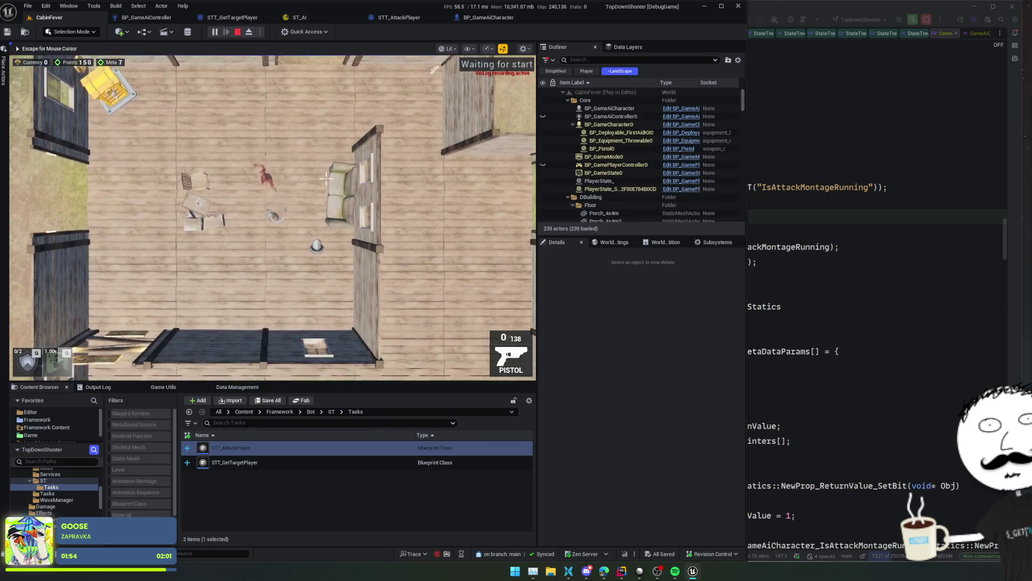
{"action": "key", "text": "a"}
{"action": "key", "text": "w"}
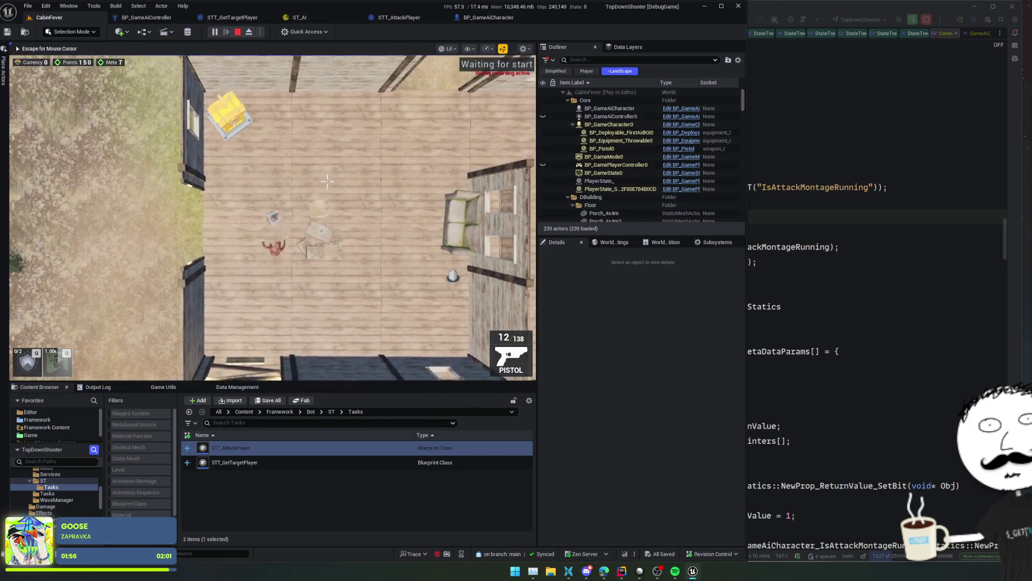
{"action": "key", "text": "d"}
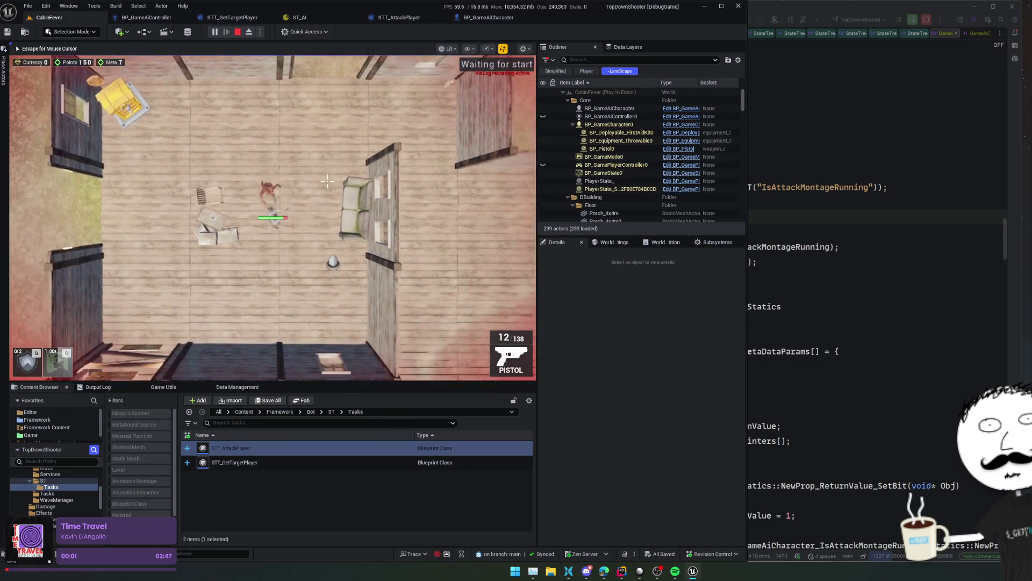
{"action": "key", "text": "a"}
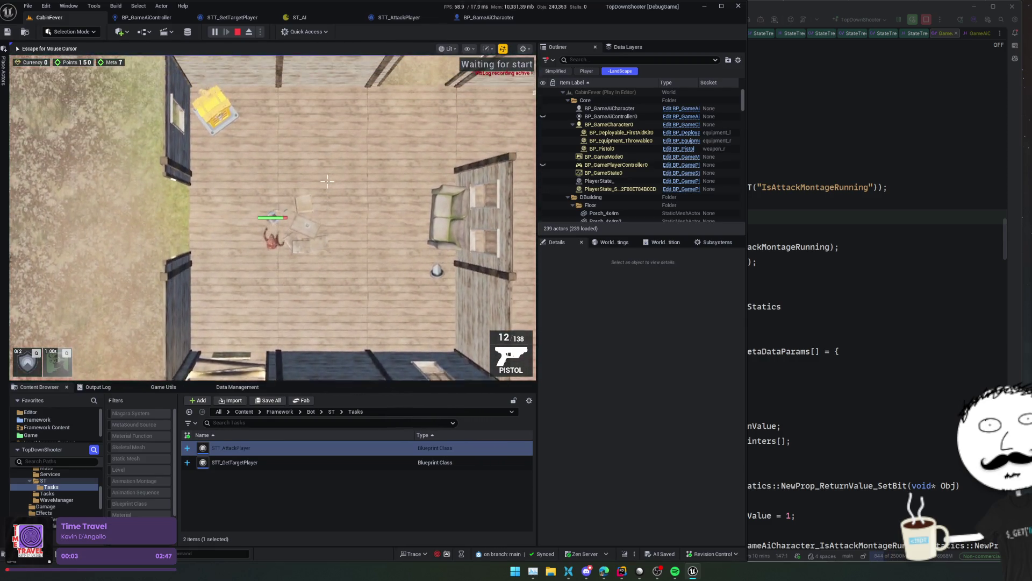
{"action": "key", "text": "w"}
{"action": "key", "text": "d"}
{"action": "key", "text": "s"}
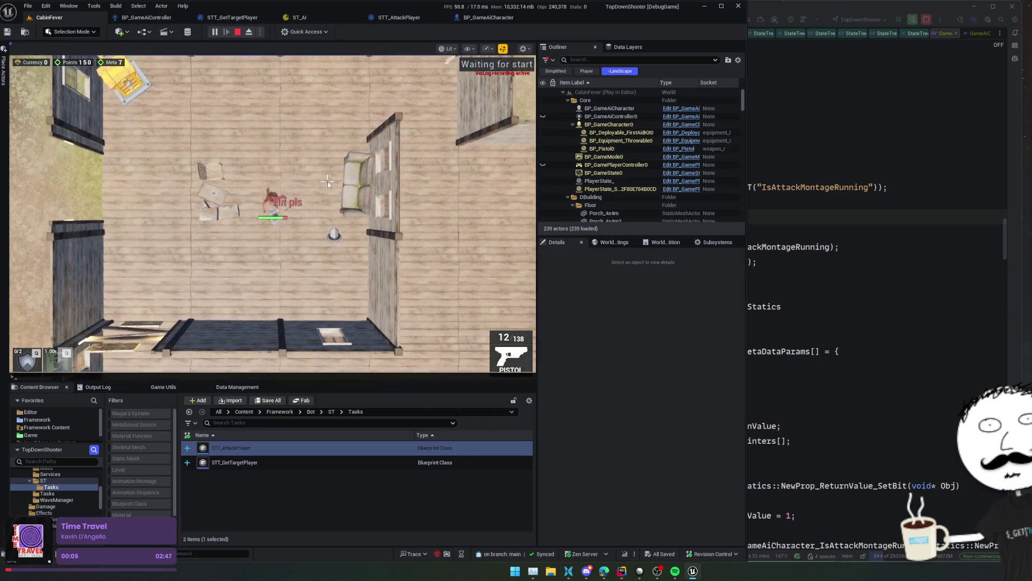
- Close BP_GameAiCharacter and float STT_AttackPlayer's graph in a resized window beside the game
{"action": "left_click", "coordinate": [494, 19]}
{"action": "left_click", "coordinate": [418, 16]}
{"action": "left_click", "coordinate": [498, 20]}
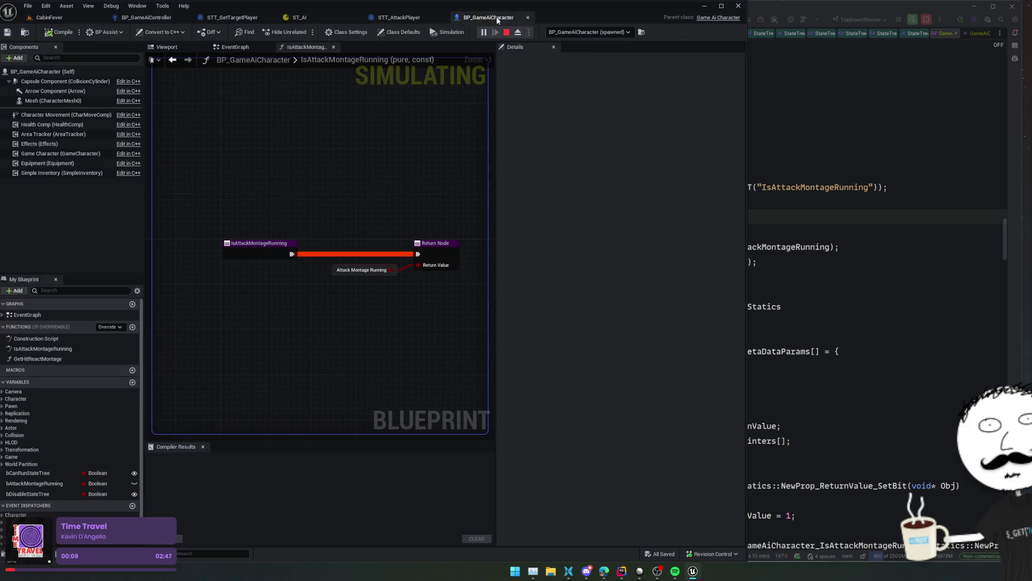
{"action": "left_click", "coordinate": [527, 17]}
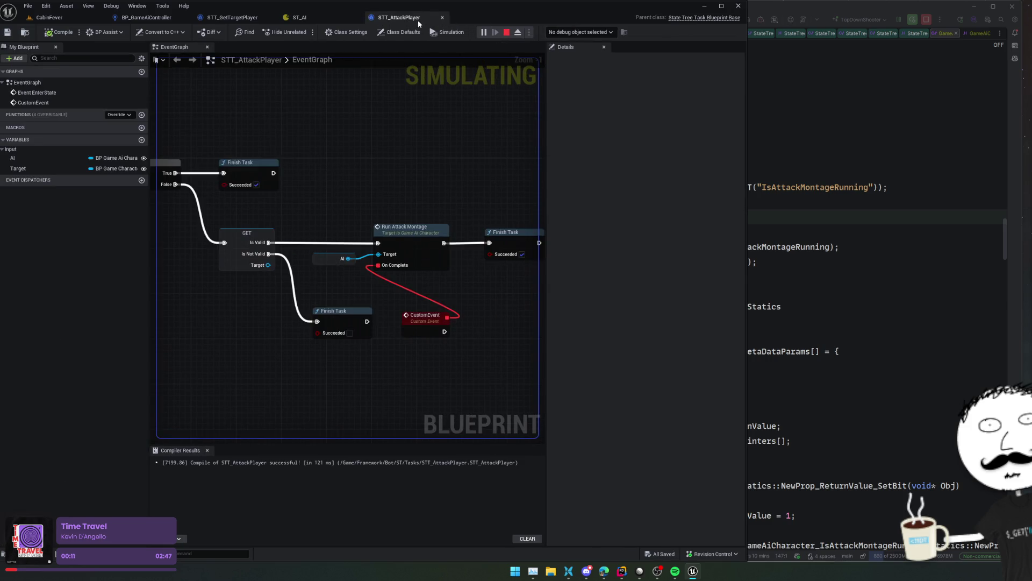
{"action": "mouse_move", "coordinate": [417, 23]}
{"action": "left_mouse_down"}
{"action": "mouse_move", "coordinate": [746, 251]}
{"action": "mouse_move", "coordinate": [800, 266]}
{"action": "left_mouse_up"}
{"action": "left_click", "coordinate": [82, 19]}
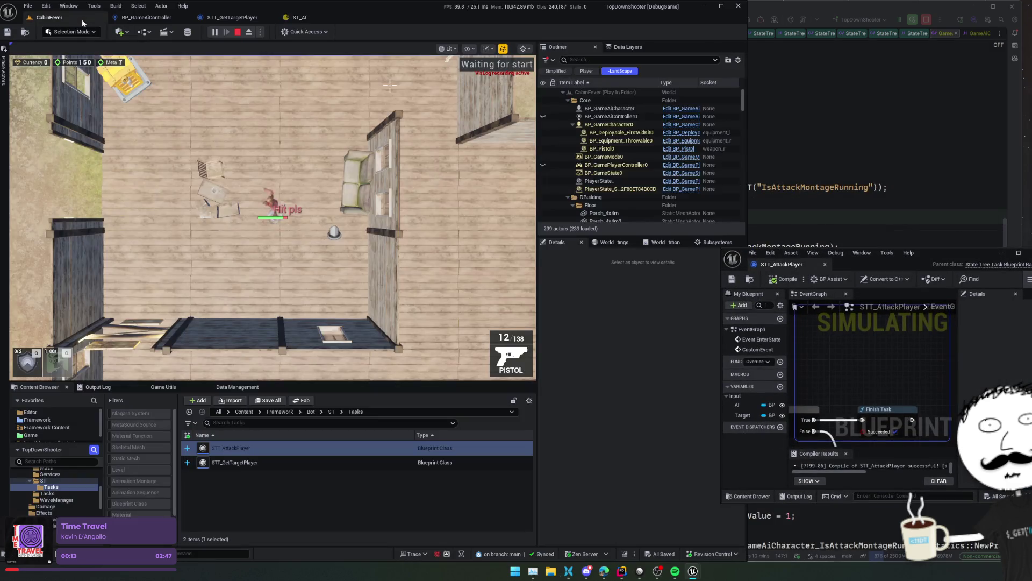
{"action": "left_click_drag", "start_coordinate": [722, 247], "coordinate": [483, 43]}
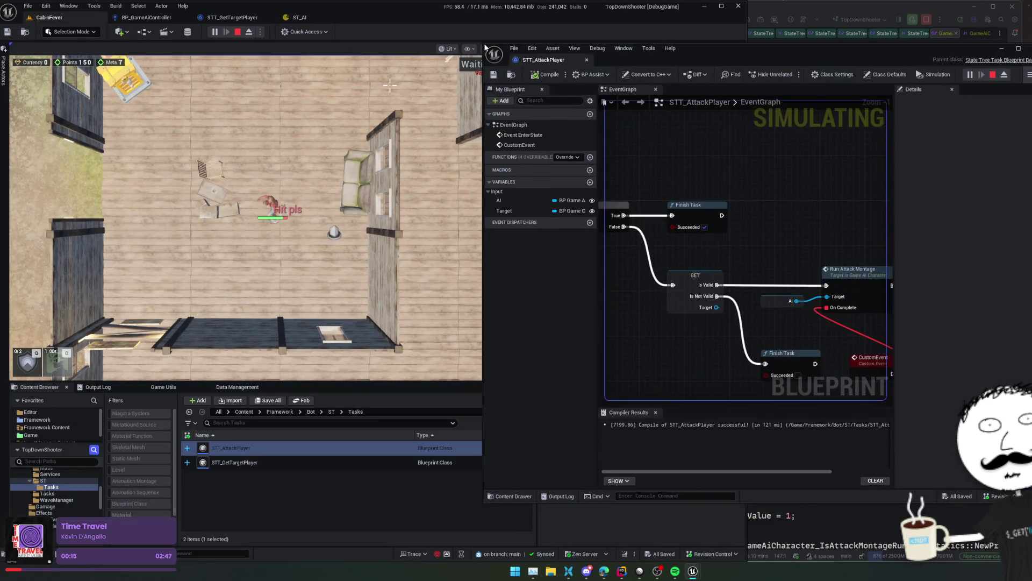
{"action": "scroll", "coordinate": [866, 175], "scroll_direction": "down", "scroll_amount": 3}
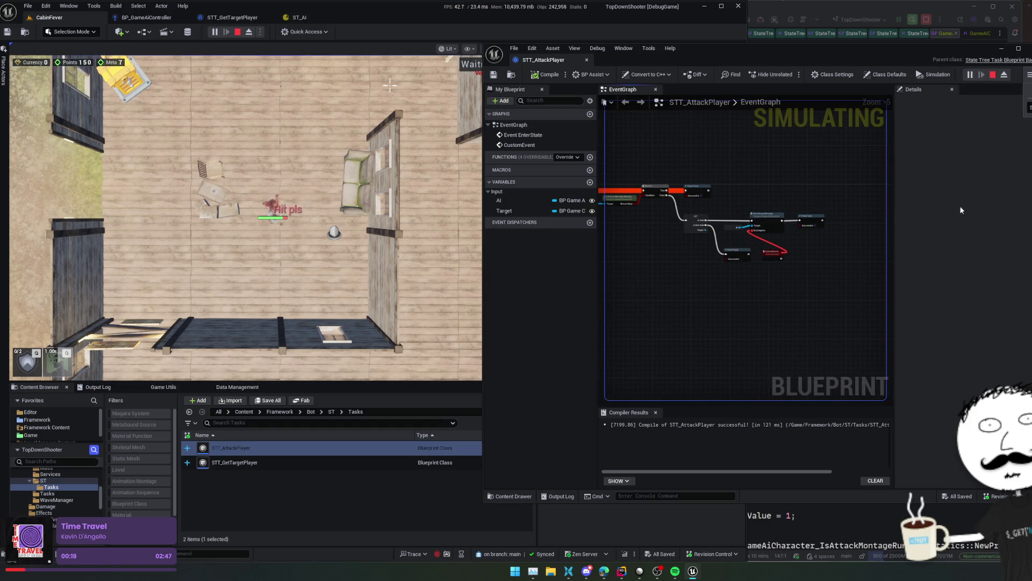
{"action": "scroll", "coordinate": [728, 300], "scroll_direction": "up", "scroll_amount": 1}
{"action": "left_click_drag", "start_coordinate": [740, 269], "coordinate": [753, 265]}
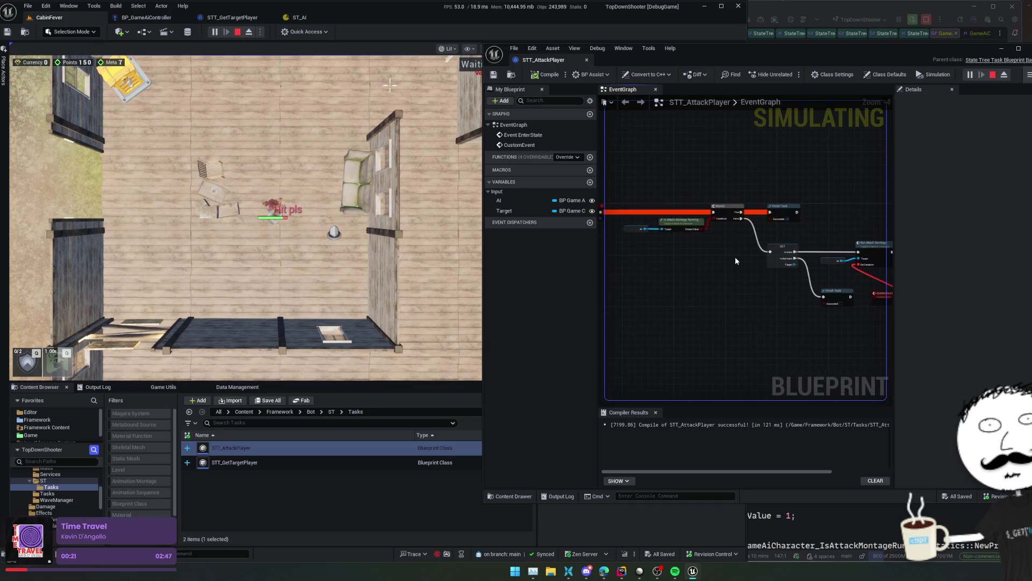
- Walk the player through the rooms toward the AI to trigger its attack
{"action": "left_click", "coordinate": [357, 270]}
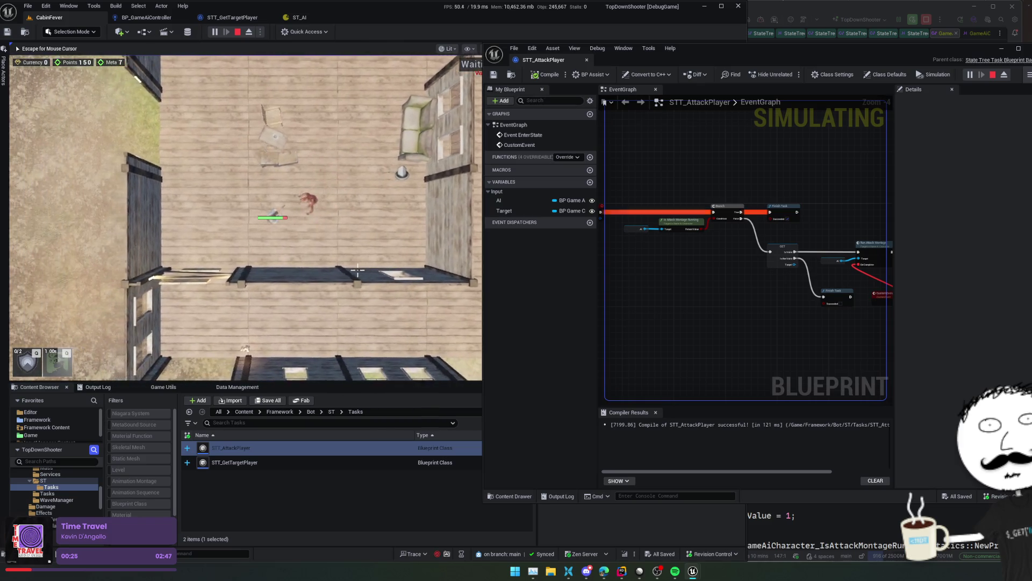
{"action": "key", "text": "w"}
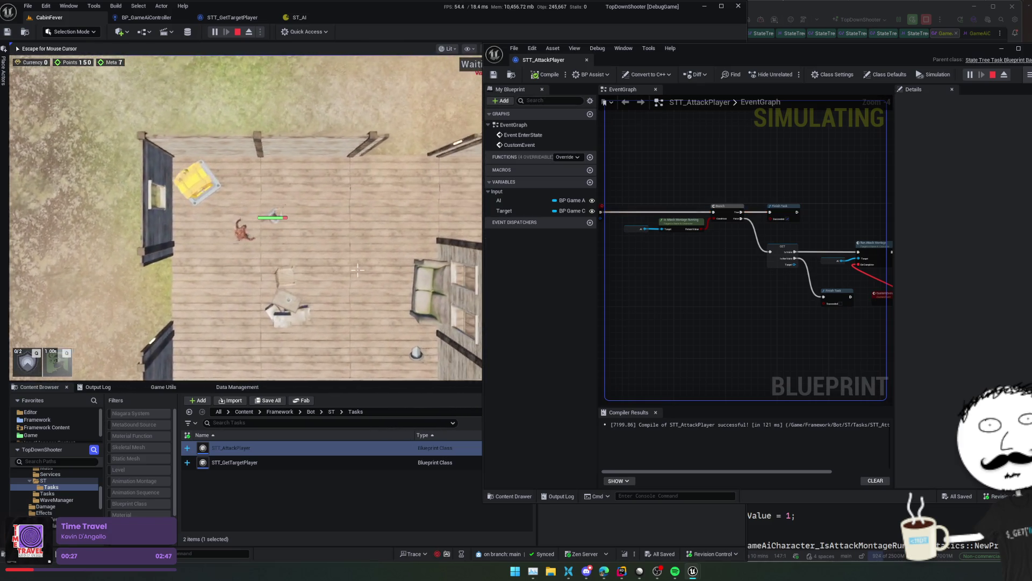
{"action": "key", "text": "s"}
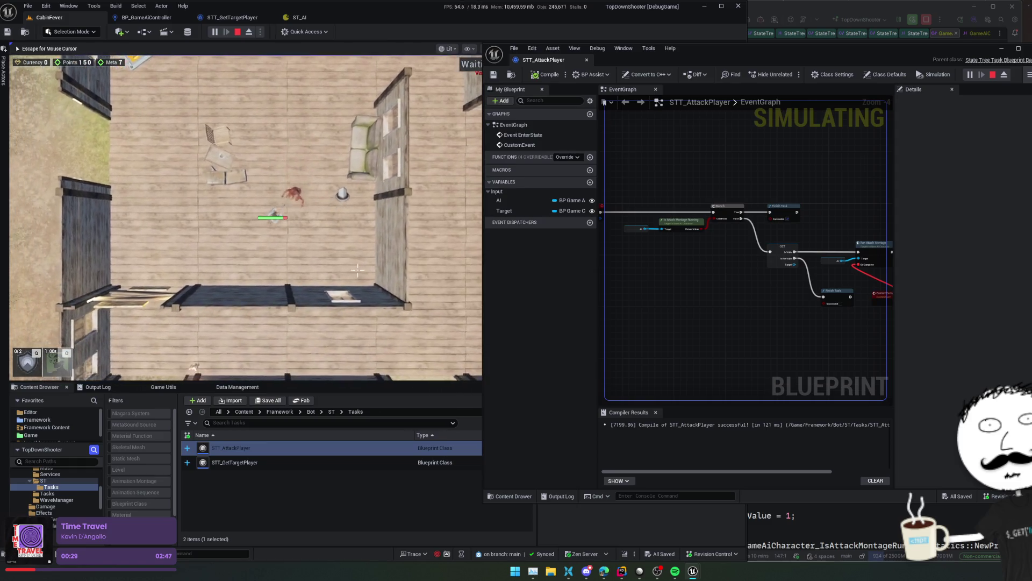
{"action": "key", "text": "w"}
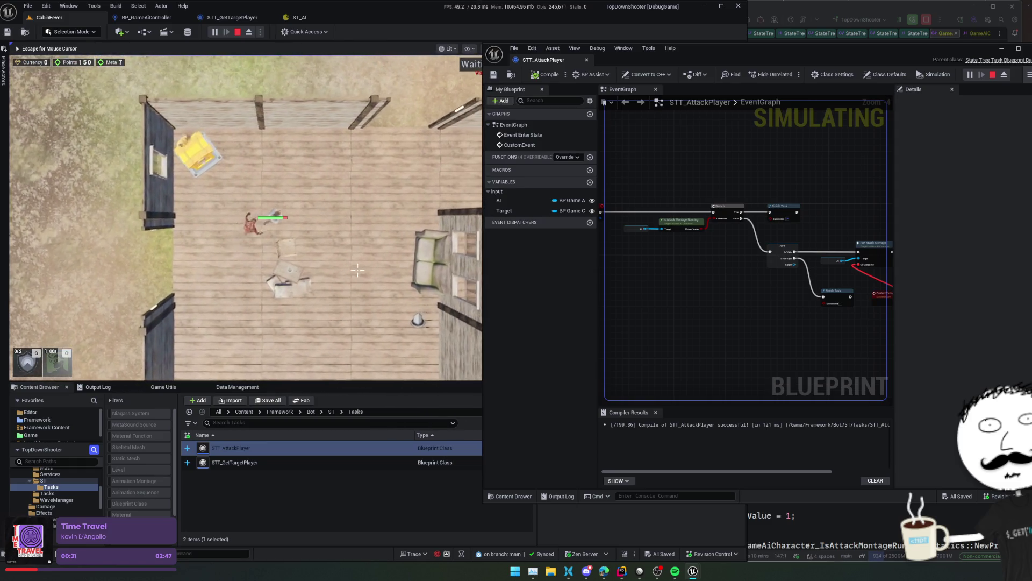
{"action": "key", "text": "d"}
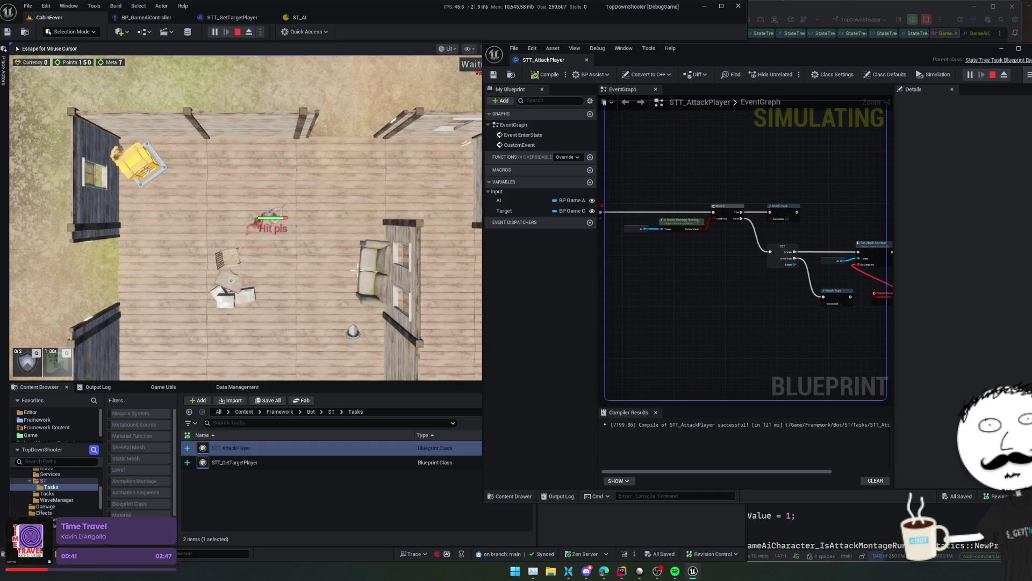
- Stop the running simulation, open ST_AI, and move the floating blueprint window aside
{"action": "left_click", "coordinate": [238, 32]}
{"action": "left_click", "coordinate": [300, 18]}
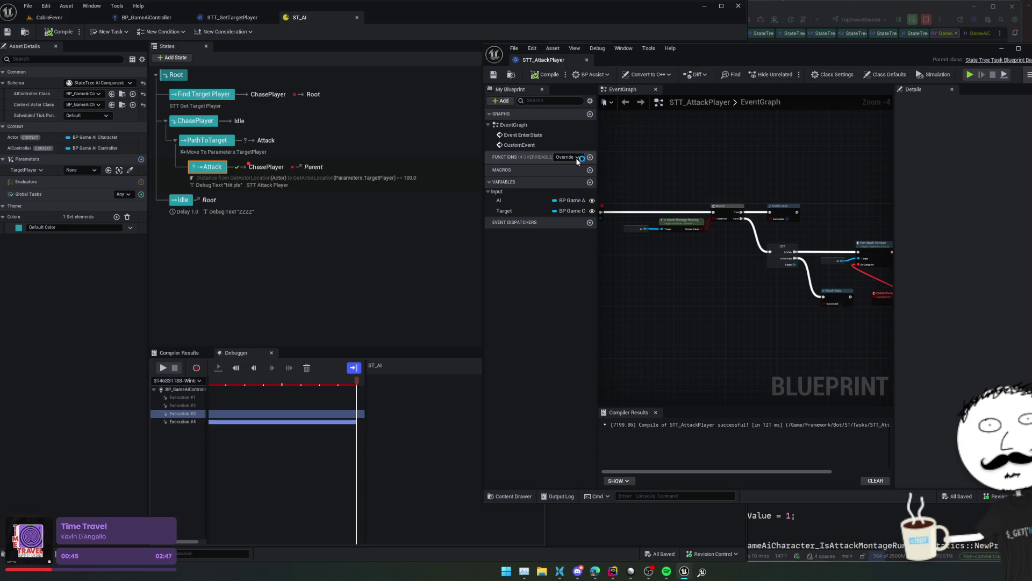
{"action": "left_click_drag", "start_coordinate": [731, 58], "coordinate": [842, 51]}
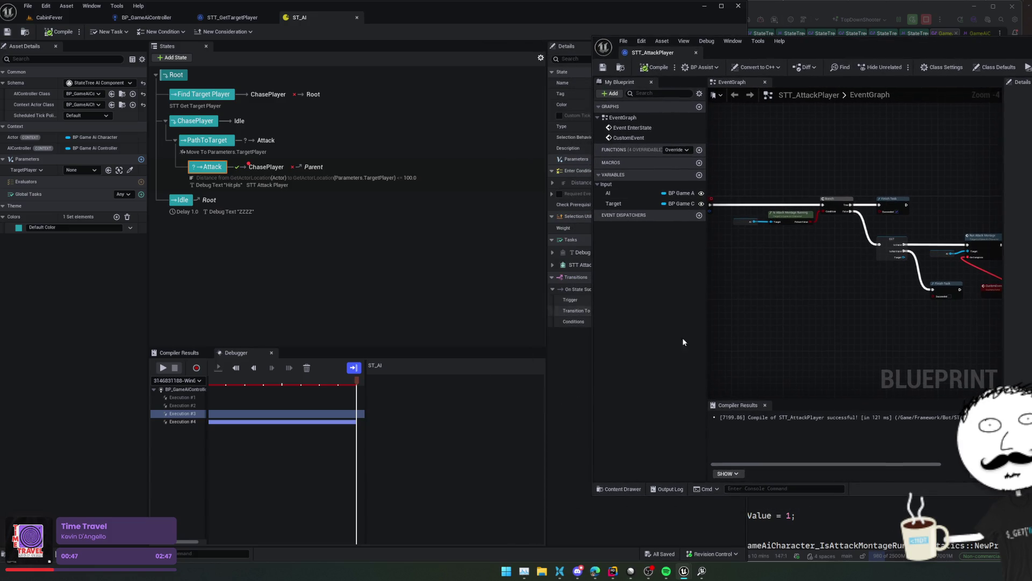
{"action": "right_click", "coordinate": [701, 571]}
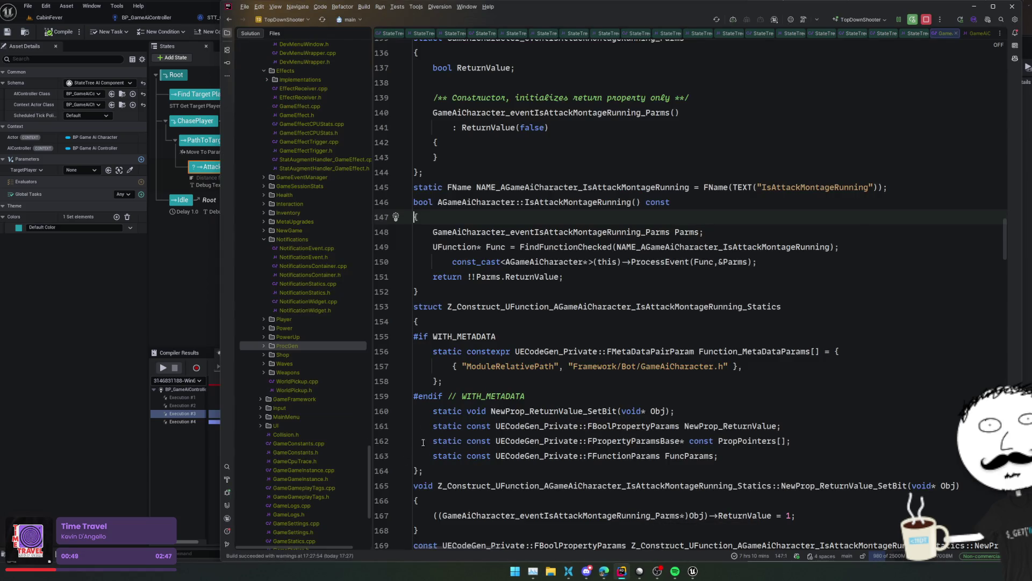
{"action": "left_click", "coordinate": [105, 453]}
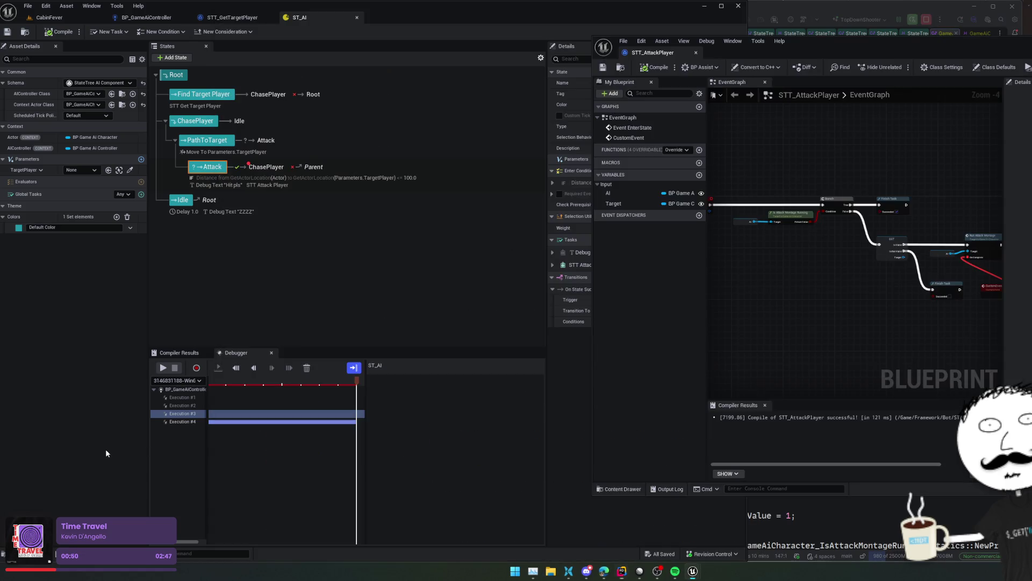
{"action": "right_click", "coordinate": [361, 271]}
{"action": "left_click_drag", "start_coordinate": [590, 307], "coordinate": [736, 308]}
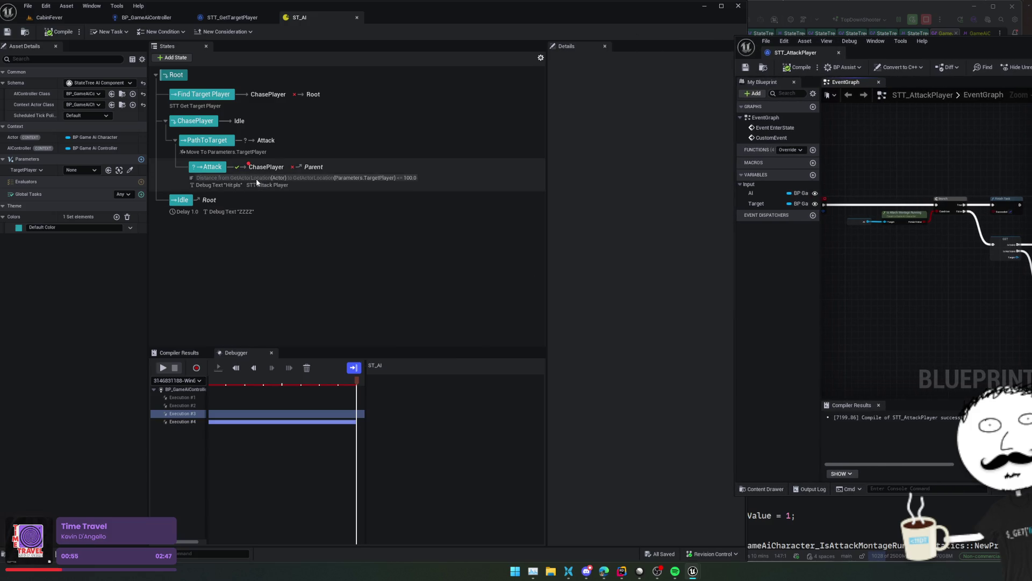
- Select the Attack state and toggle breaking on its ChasePlayer transition
{"action": "left_click", "coordinate": [354, 166]}
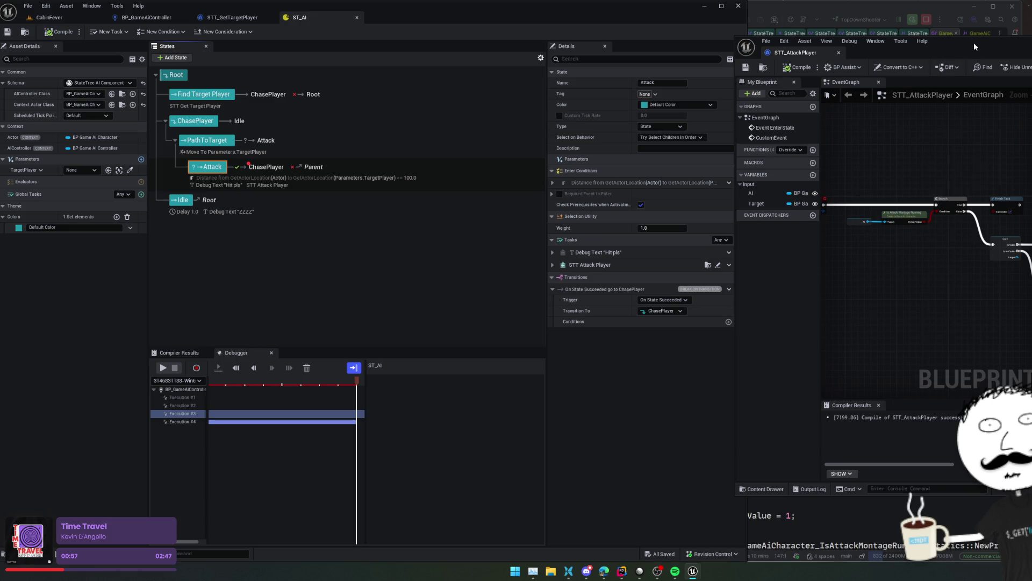
{"action": "left_click_drag", "start_coordinate": [973, 43], "coordinate": [985, 43]}
{"action": "right_click", "coordinate": [685, 290]}
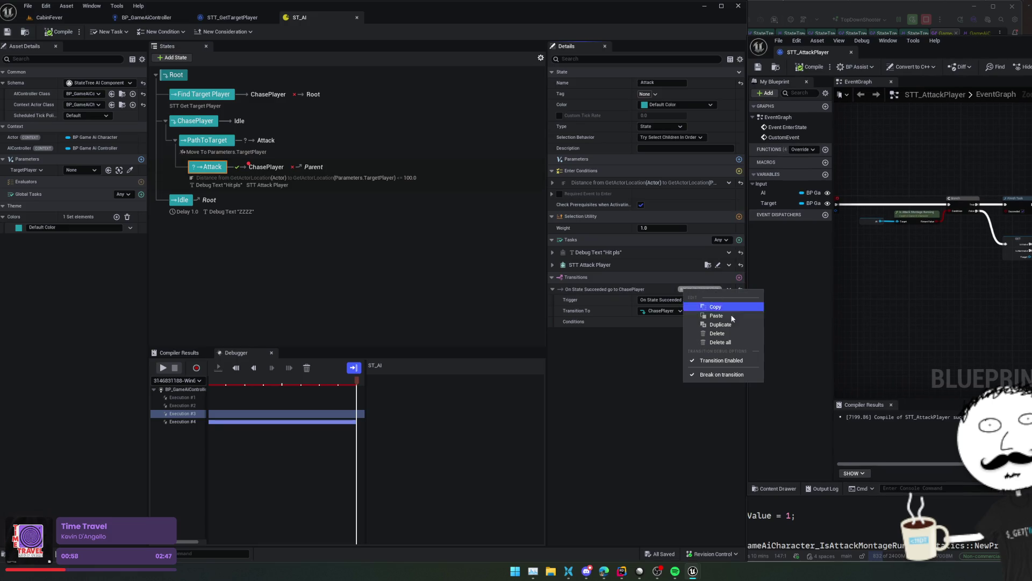
{"action": "left_click", "coordinate": [738, 375]}
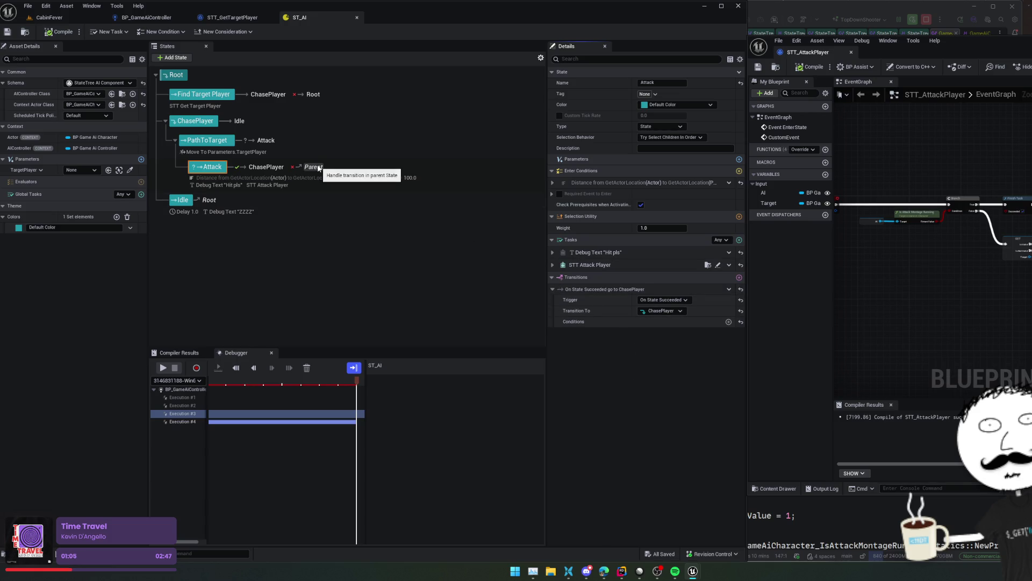
- Reselect Attack, expand its distance enter condition, and promote Distance to a tree parameter
{"action": "left_click", "coordinate": [319, 244]}
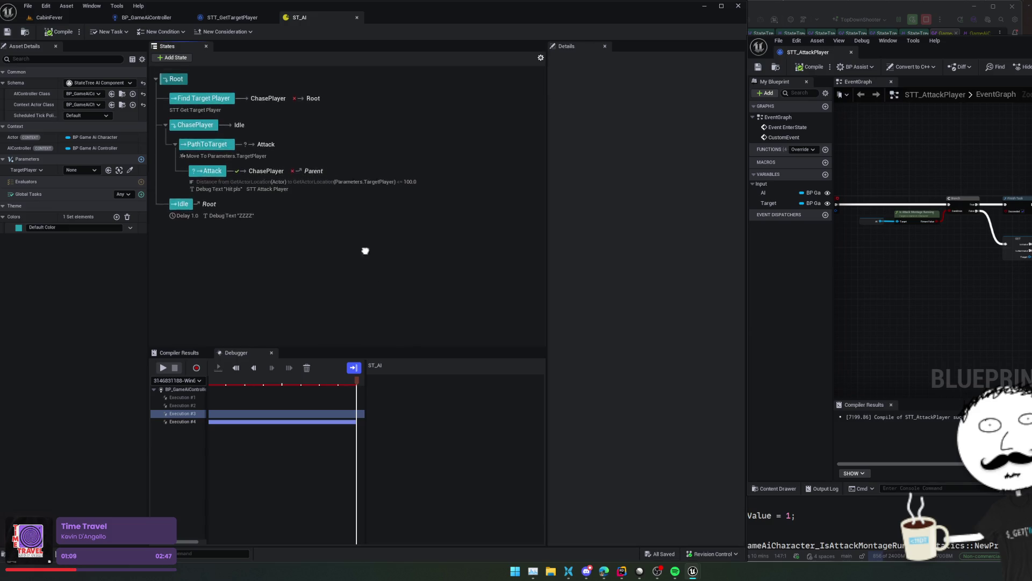
{"action": "mouse_move", "coordinate": [419, 279]}
{"action": "left_mouse_down"}
{"action": "mouse_move", "coordinate": [479, 315]}
{"action": "mouse_move", "coordinate": [466, 288]}
{"action": "mouse_move", "coordinate": [479, 306]}
{"action": "left_mouse_up"}
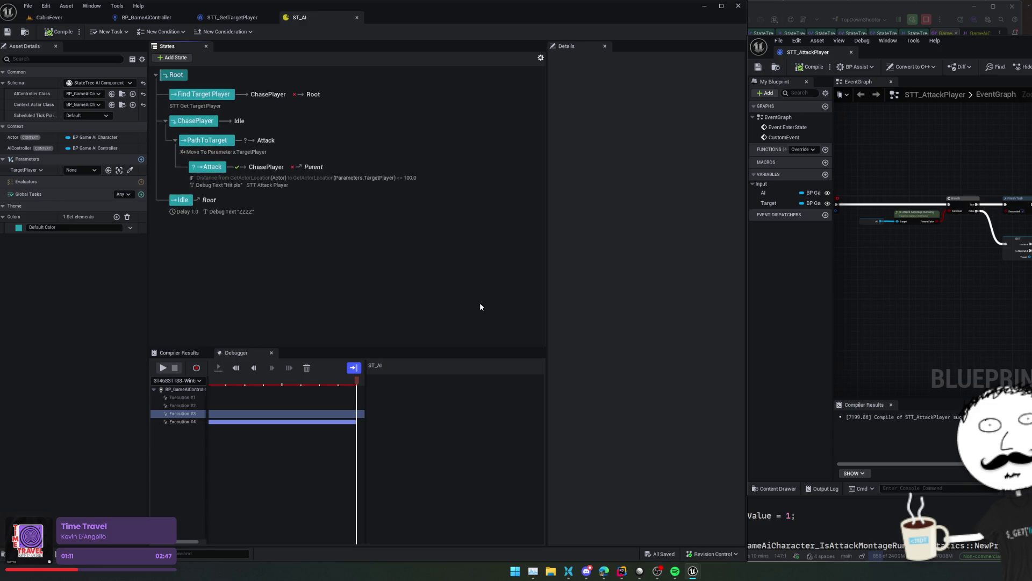
{"action": "left_click", "coordinate": [392, 184]}
{"action": "left_click", "coordinate": [555, 184]}
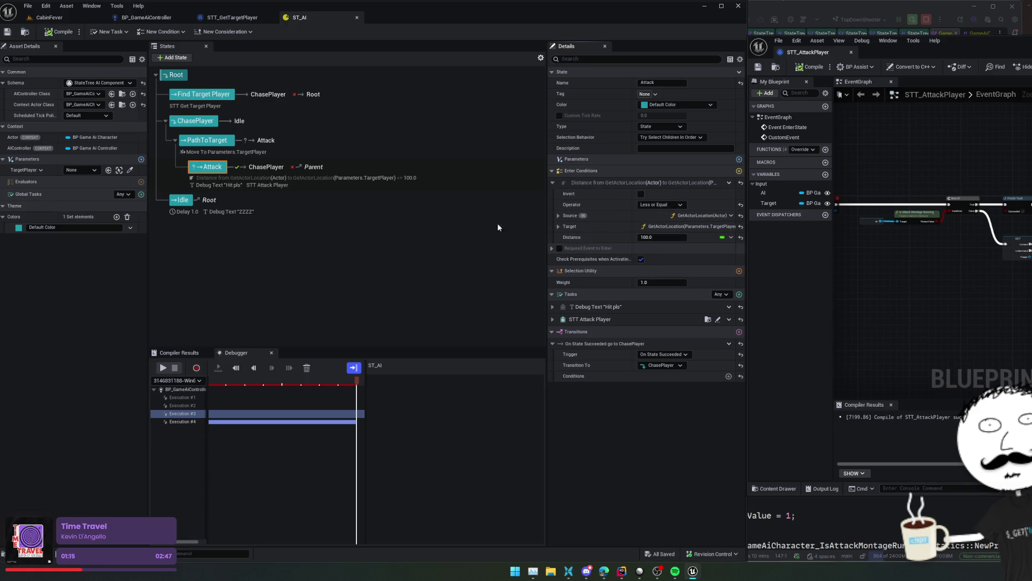
{"action": "left_click", "coordinate": [731, 237]}
{"action": "mouse_move", "coordinate": [755, 262]}
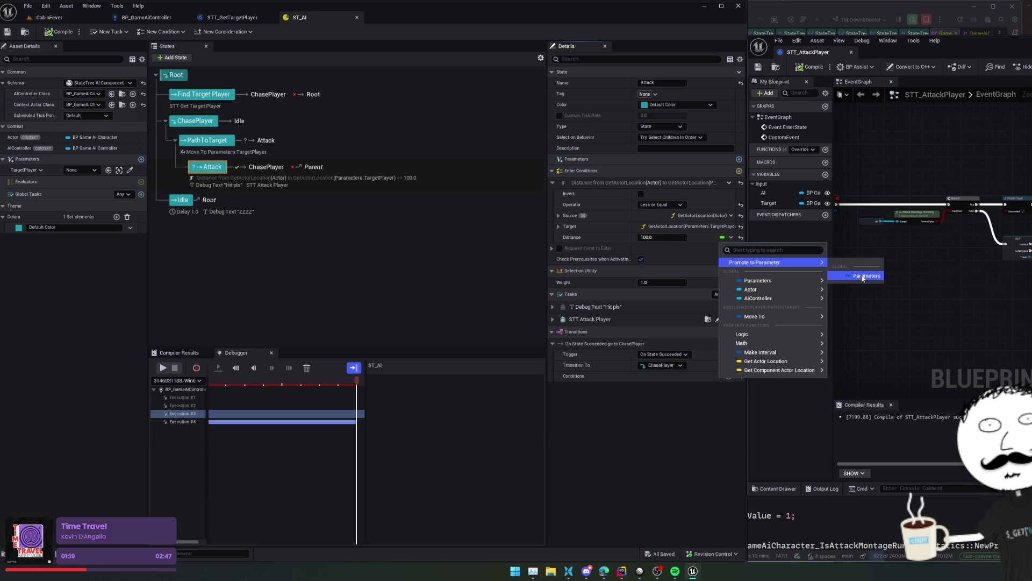
{"action": "mouse_move", "coordinate": [803, 279]}
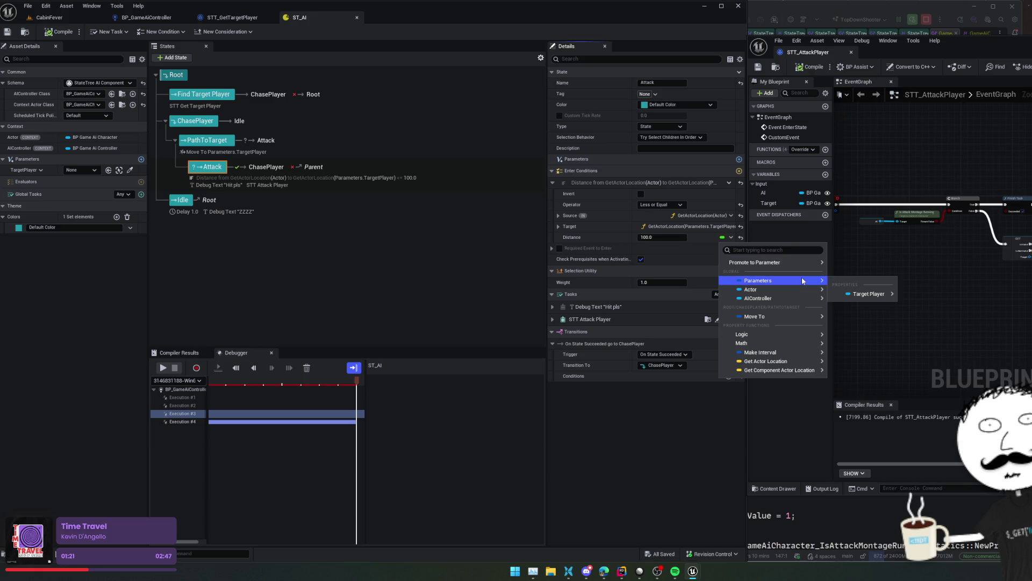
{"action": "mouse_move", "coordinate": [818, 262]}
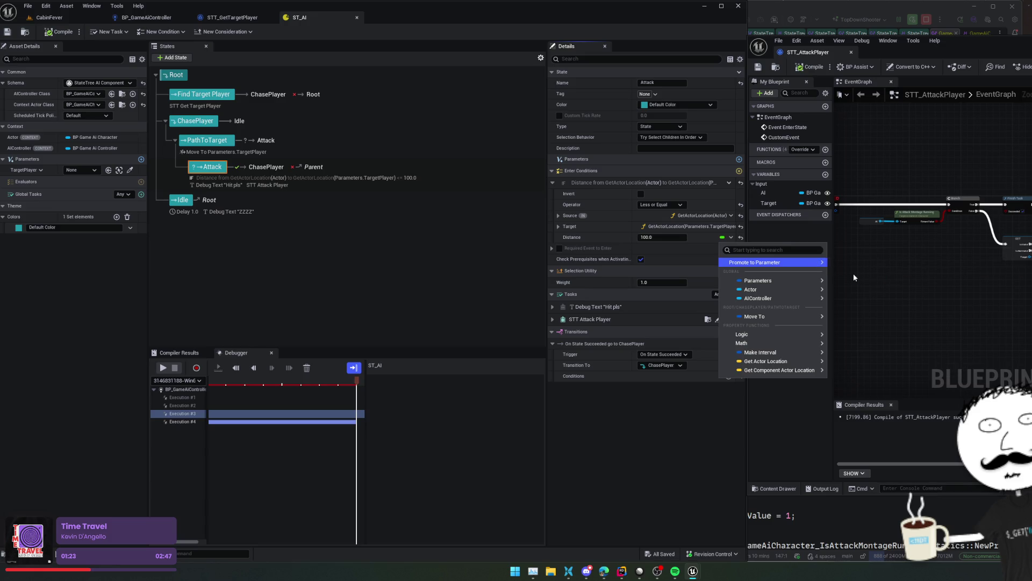
{"action": "left_click", "coordinate": [854, 277]}
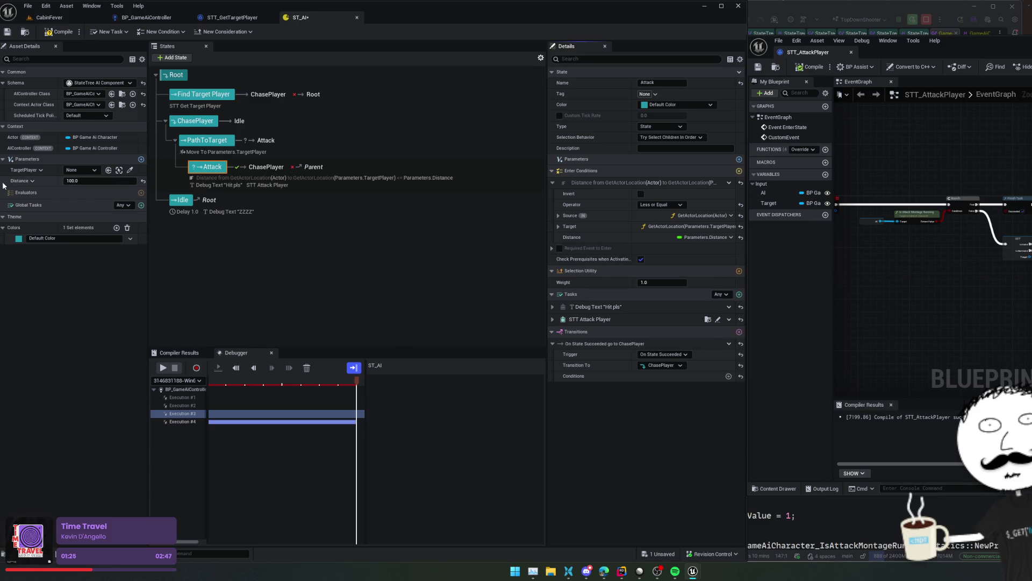
- Rename the promoted parameter to MinAttackRange and save ST_AI
{"action": "left_click", "coordinate": [31, 181]}
{"action": "left_click", "coordinate": [36, 209]}
{"action": "type", "text": "MinAttac"}
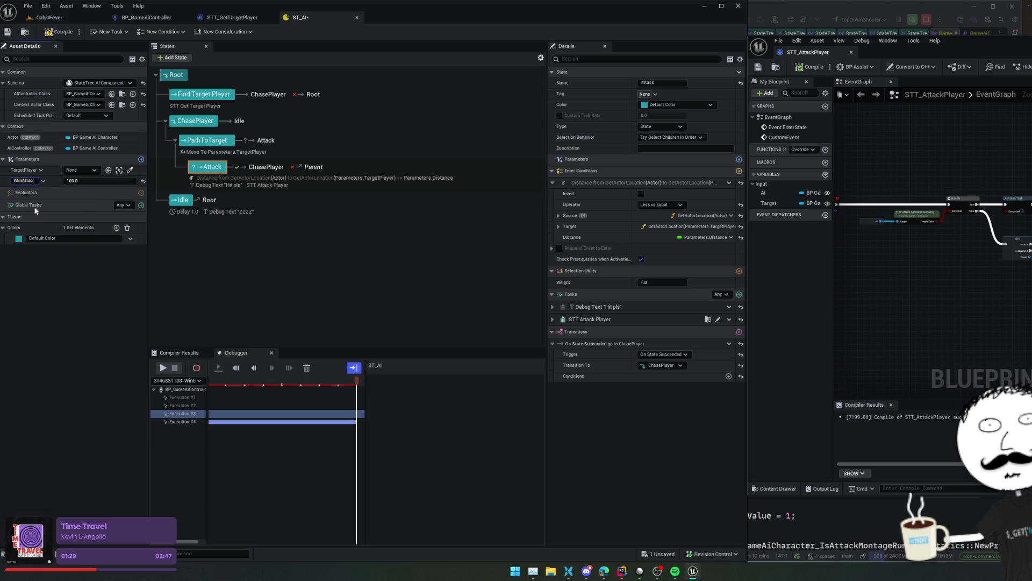
{"action": "type", "text": "kRange"}
{"action": "key", "text": "Return"}
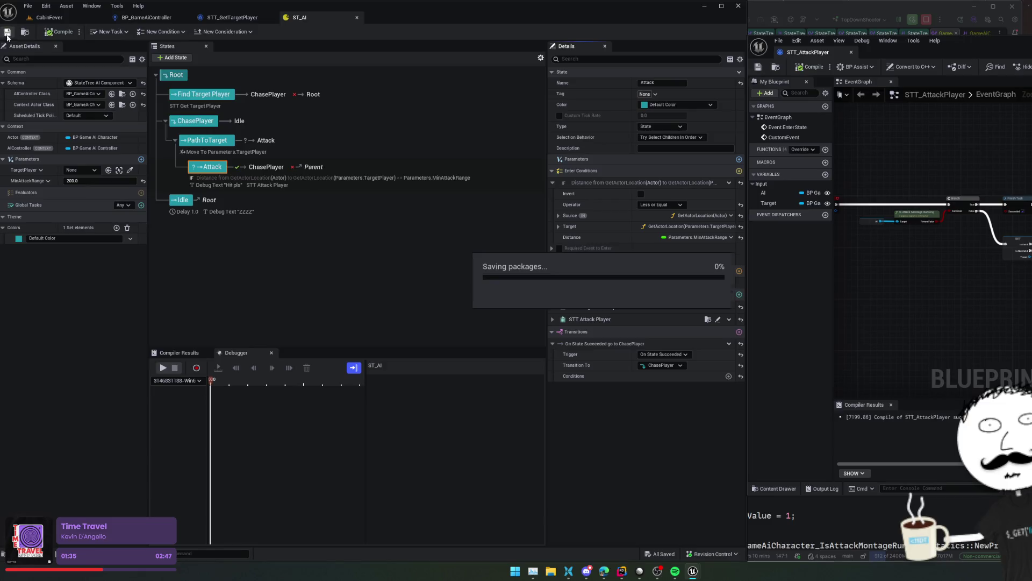
{"action": "left_click", "coordinate": [53, 18]}
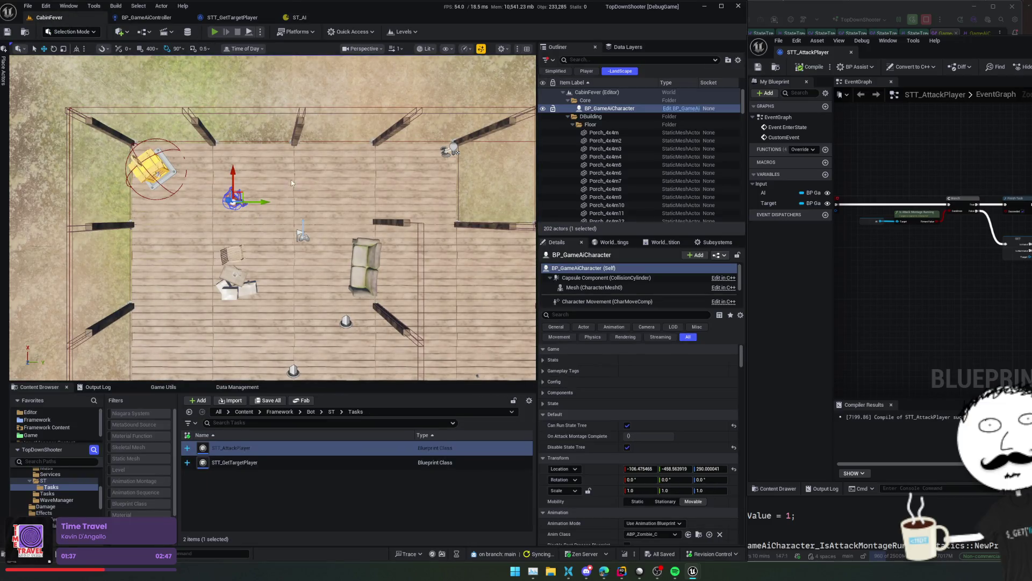
- Start a play session, walk through the cabin with WASD, and shoot the Hit pls dummy
{"action": "key", "text": "alt+p"}
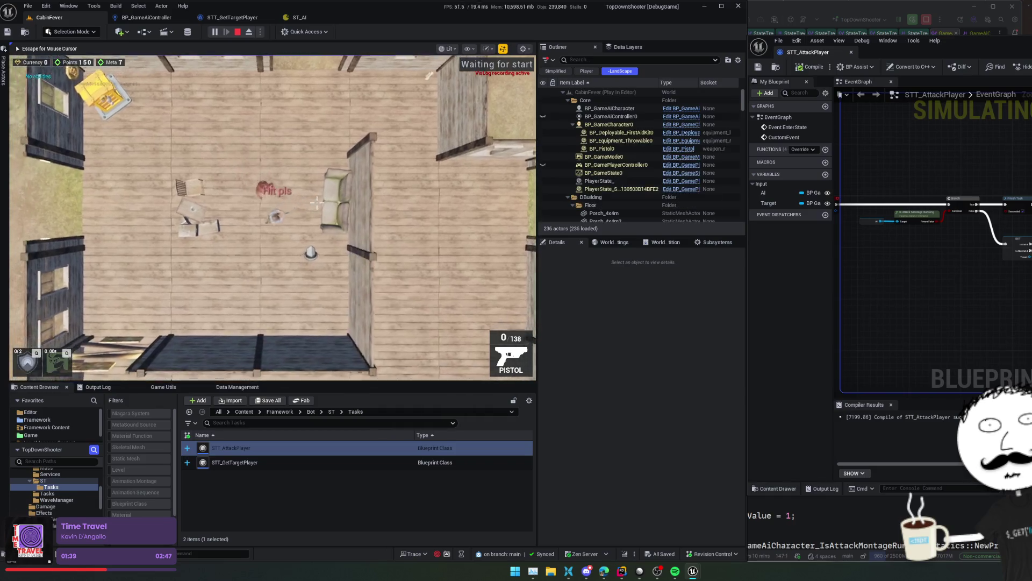
{"action": "key", "text": "a"}
{"action": "key", "text": "r"}
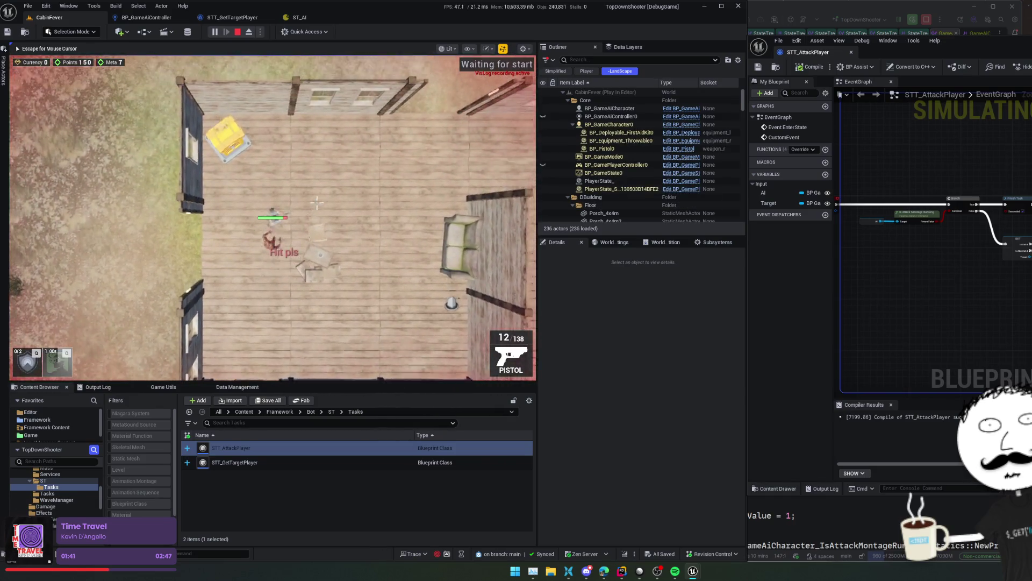
{"action": "key", "text": "d"}
{"action": "key", "text": "s"}
{"action": "key", "text": "d"}
{"action": "key", "text": "s"}
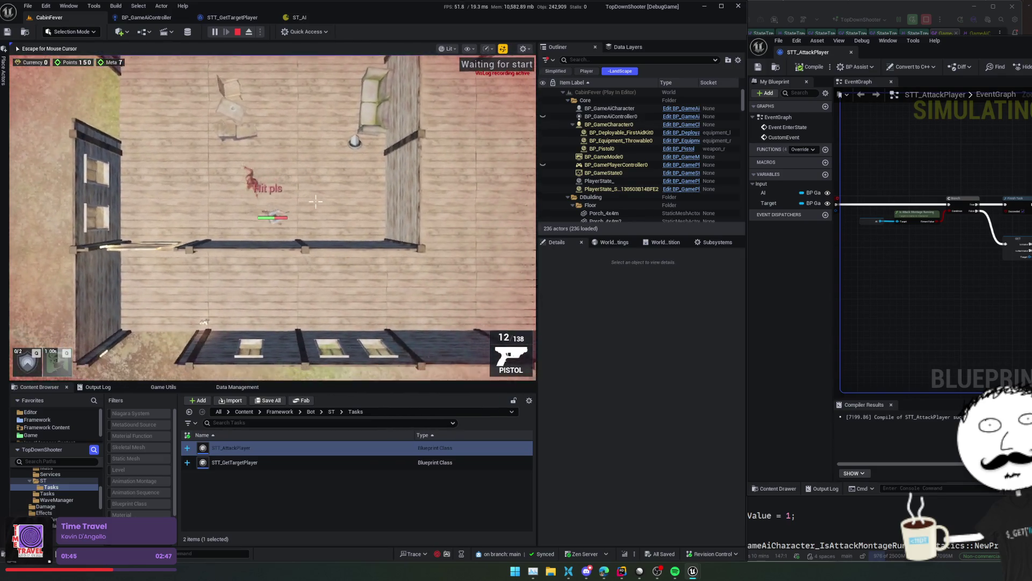
{"action": "key", "text": "w"}
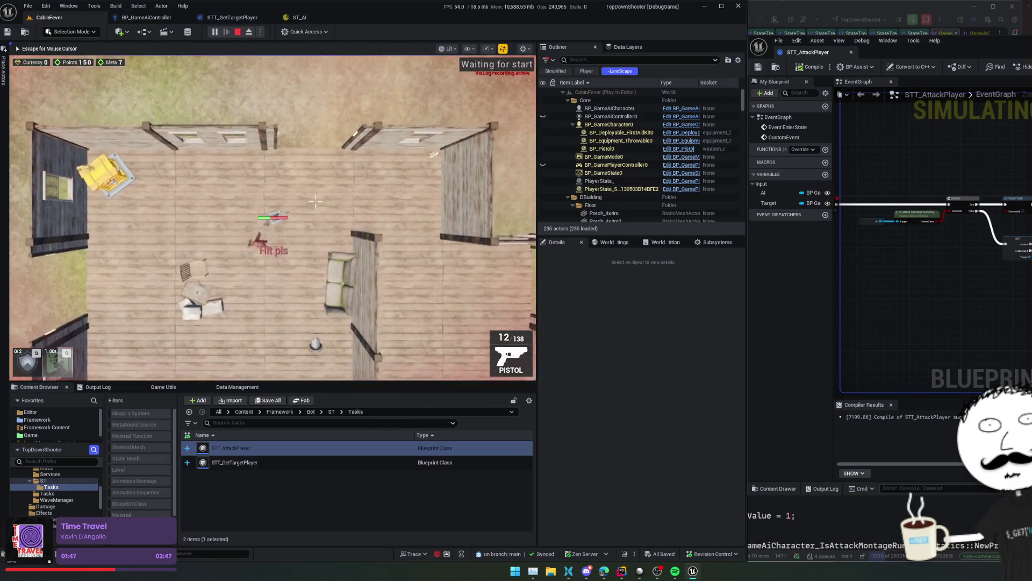
{"action": "key", "text": "d"}
{"action": "key", "text": "s"}
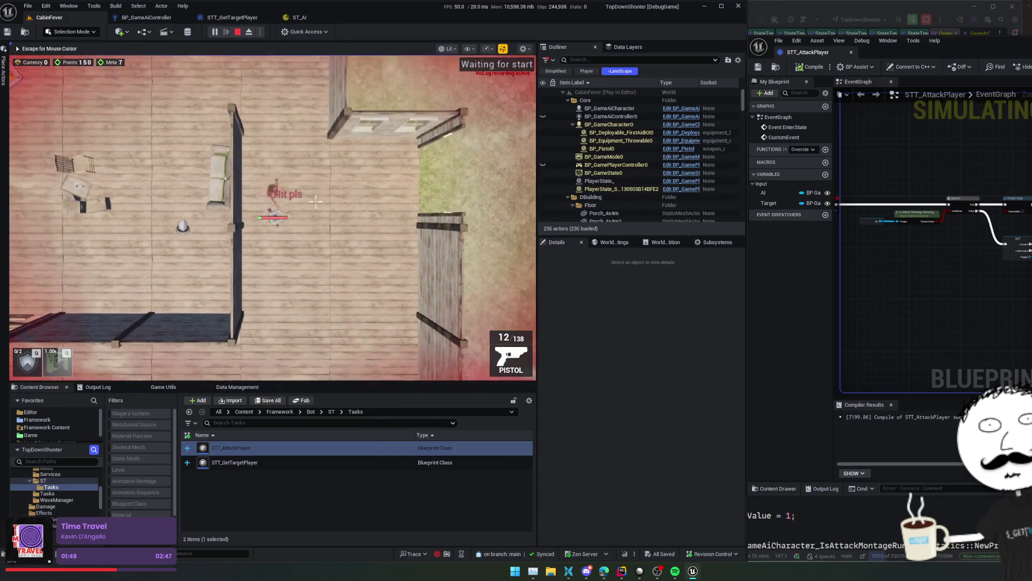
{"action": "key", "text": "s"}
{"action": "left_click", "coordinate": [316, 201]}
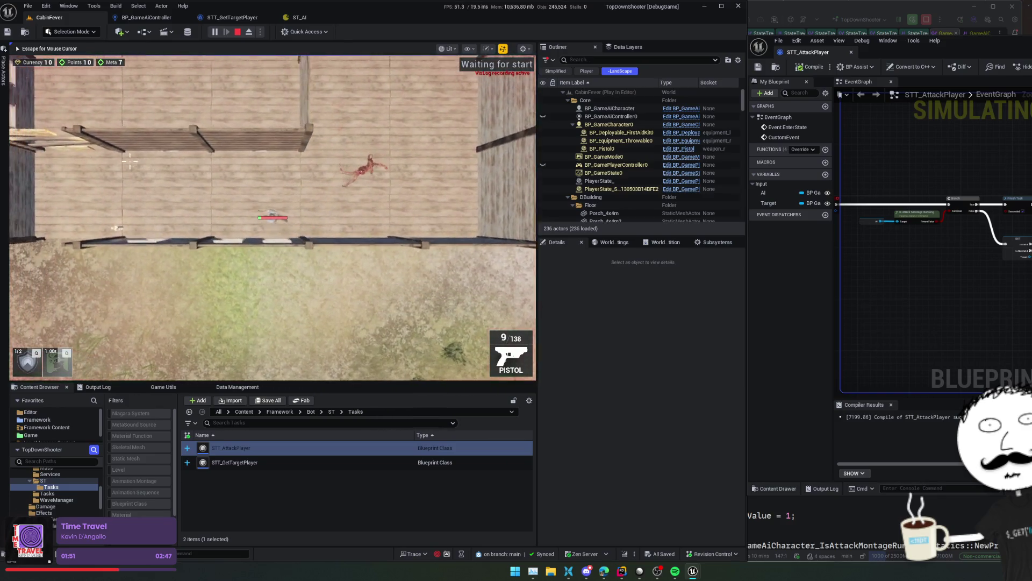
- Stop the play session and close the Unreal Insights window
{"action": "key", "text": "Escape"}
{"action": "left_click", "coordinate": [238, 32]}
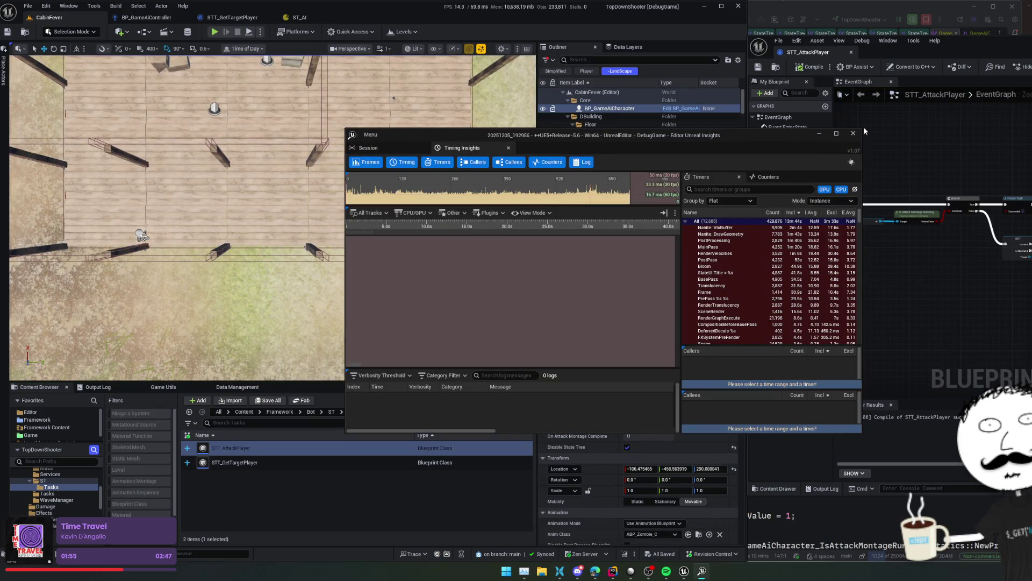
{"action": "left_click", "coordinate": [854, 133]}
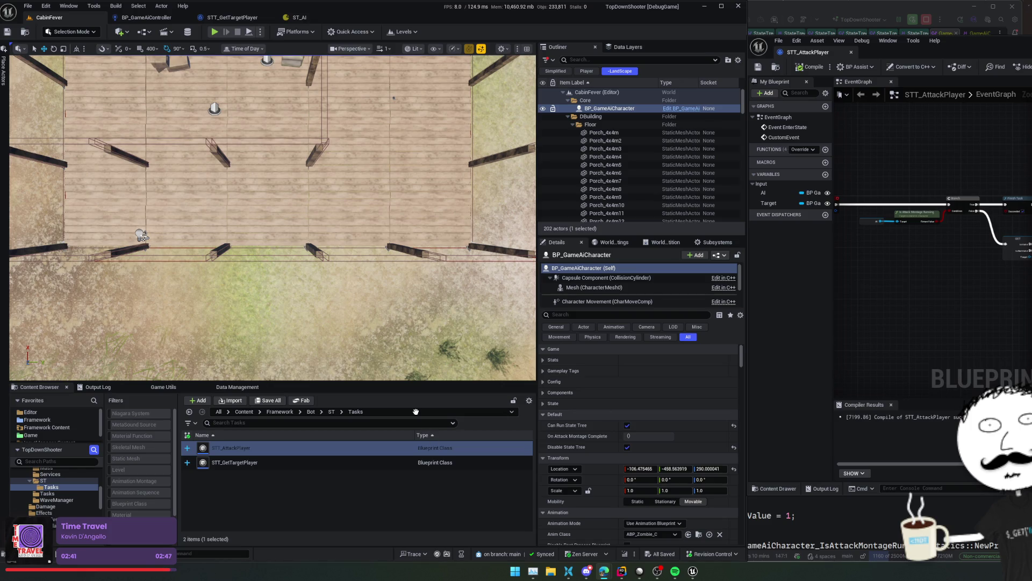
- Bring the main Unreal editor with CabinFever back in front of Unreal Insights
{"action": "left_click", "coordinate": [232, 447]}
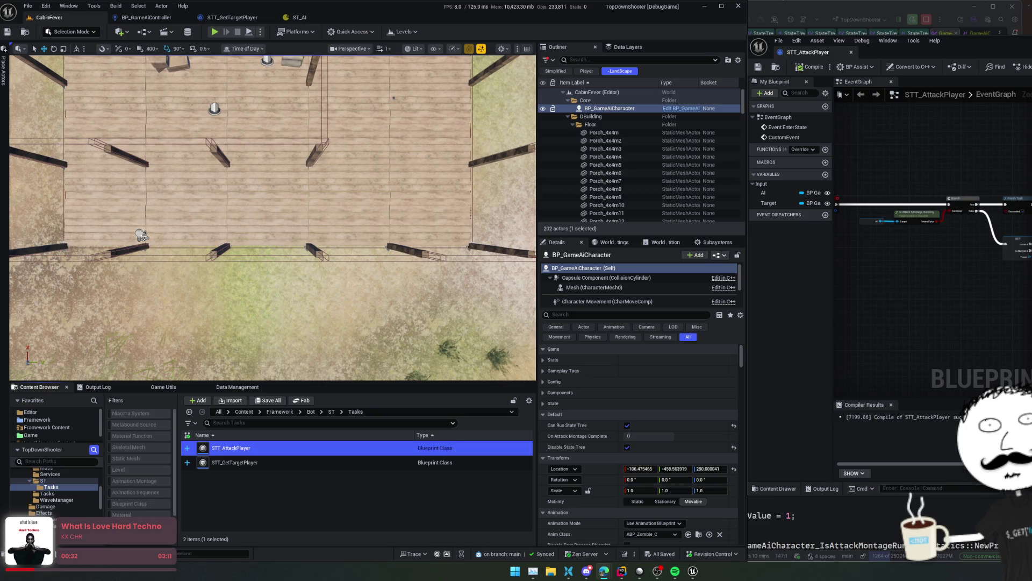
- Dock STT_AttackPlayer into the main editor's tab bar and switch to BP_GameAiController's event graph
{"action": "left_click", "coordinate": [237, 20]}
{"action": "mouse_move", "coordinate": [809, 52]}
{"action": "left_mouse_down"}
{"action": "mouse_move", "coordinate": [452, 9]}
{"action": "mouse_move", "coordinate": [450, 17]}
{"action": "left_mouse_up"}
{"action": "left_click", "coordinate": [142, 18]}
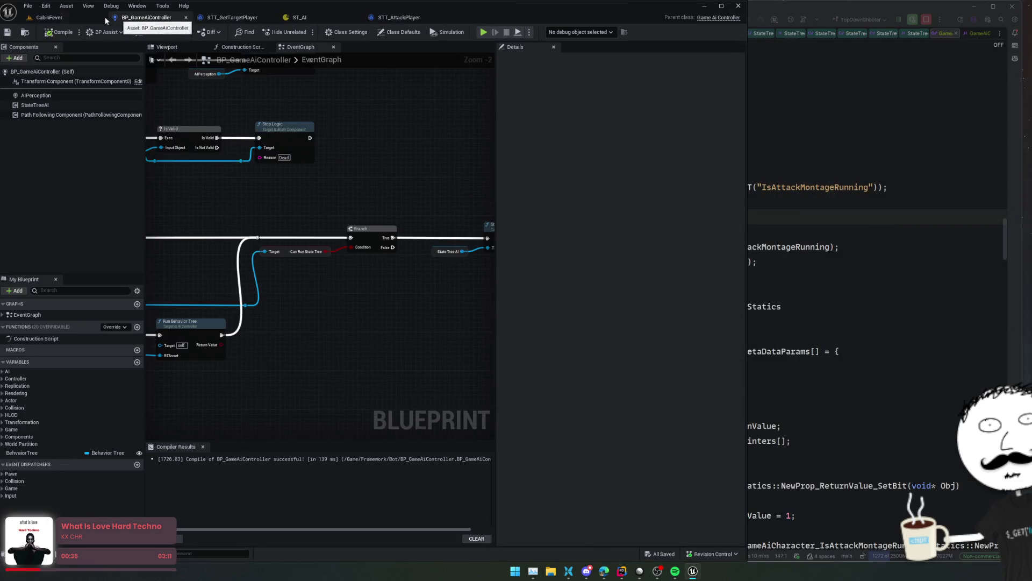
- From the CabinFever level, search 'att' in quick search and open the BT_Bot behavior tree
{"action": "left_click", "coordinate": [50, 17]}
{"action": "key", "text": "ctrl+shift+p"}
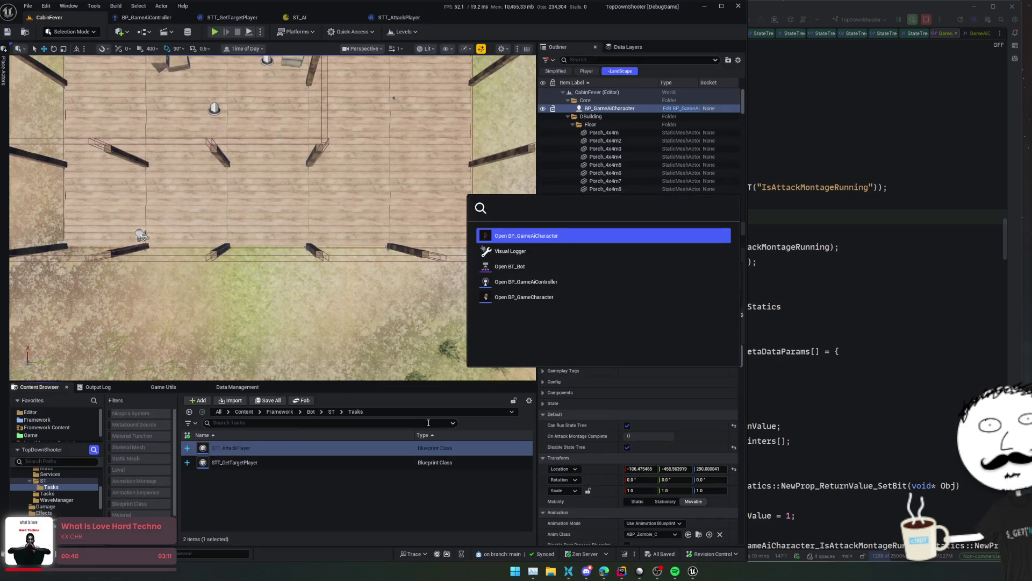
{"action": "type", "text": "att"}
{"action": "key", "text": "Return"}
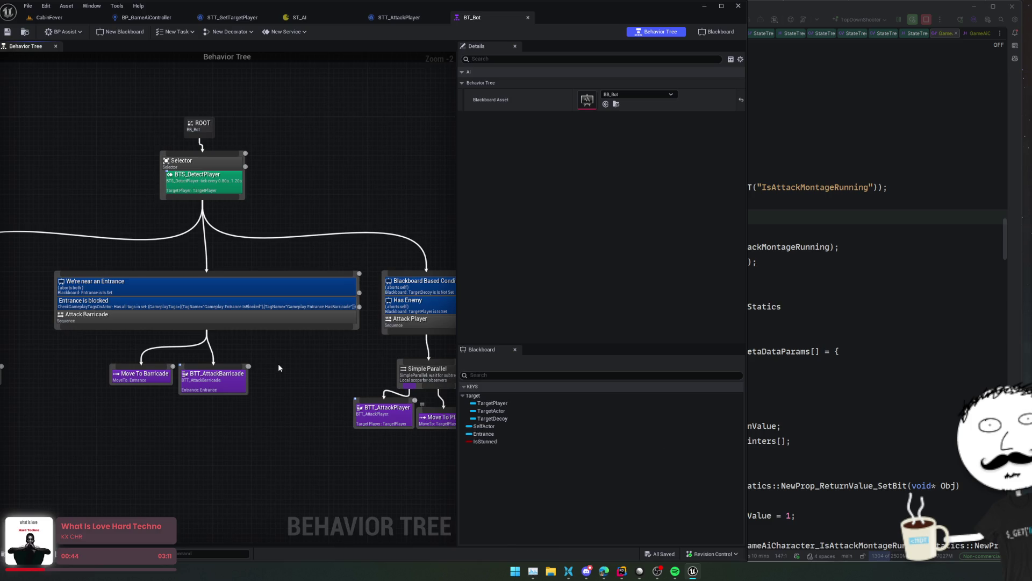
- Pan across BT_Bot's barricade and attack branches, then switch to Rider
{"action": "mouse_move", "coordinate": [96, 349]}
{"action": "left_mouse_down"}
{"action": "mouse_move", "coordinate": [152, 371]}
{"action": "mouse_move", "coordinate": [237, 364]}
{"action": "mouse_move", "coordinate": [280, 377]}
{"action": "mouse_move", "coordinate": [345, 353]}
{"action": "left_mouse_up"}
{"action": "left_click_drag", "start_coordinate": [92, 350], "coordinate": [92, 354]}
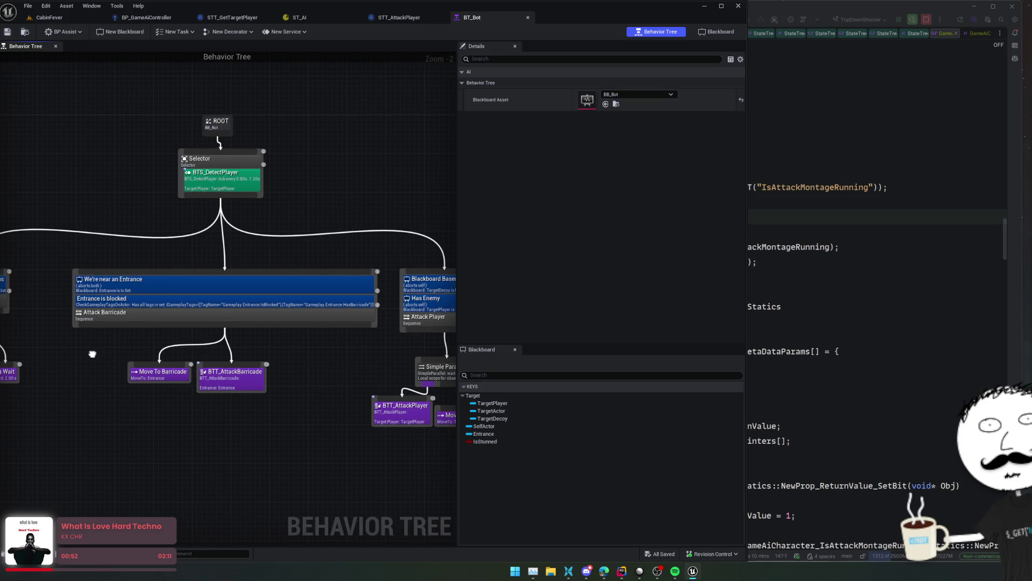
{"action": "mouse_move", "coordinate": [135, 292]}
{"action": "left_mouse_down"}
{"action": "mouse_move", "coordinate": [349, 376]}
{"action": "mouse_move", "coordinate": [307, 353]}
{"action": "mouse_move", "coordinate": [290, 369]}
{"action": "mouse_move", "coordinate": [306, 345]}
{"action": "left_mouse_up"}
{"action": "key", "text": "alt+Tab"}
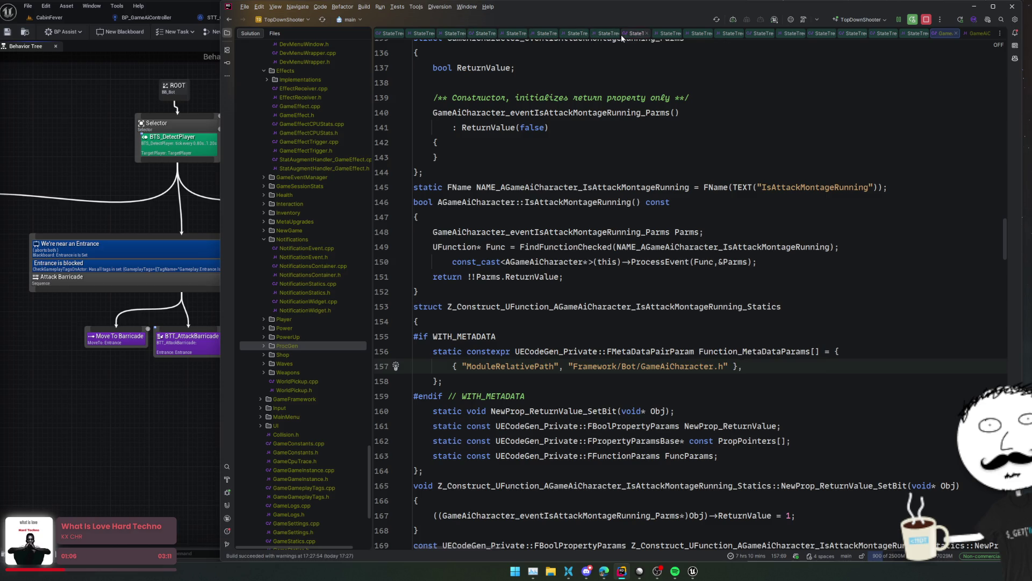
- Open StateTreeMoveToTask.h from the Solution explorer to read the FStateTreeMoveToTask declaration
{"action": "scroll", "coordinate": [312, 184], "scroll_direction": "down", "scroll_amount": 15}
{"action": "scroll", "coordinate": [315, 182], "scroll_direction": "down", "scroll_amount": 4}
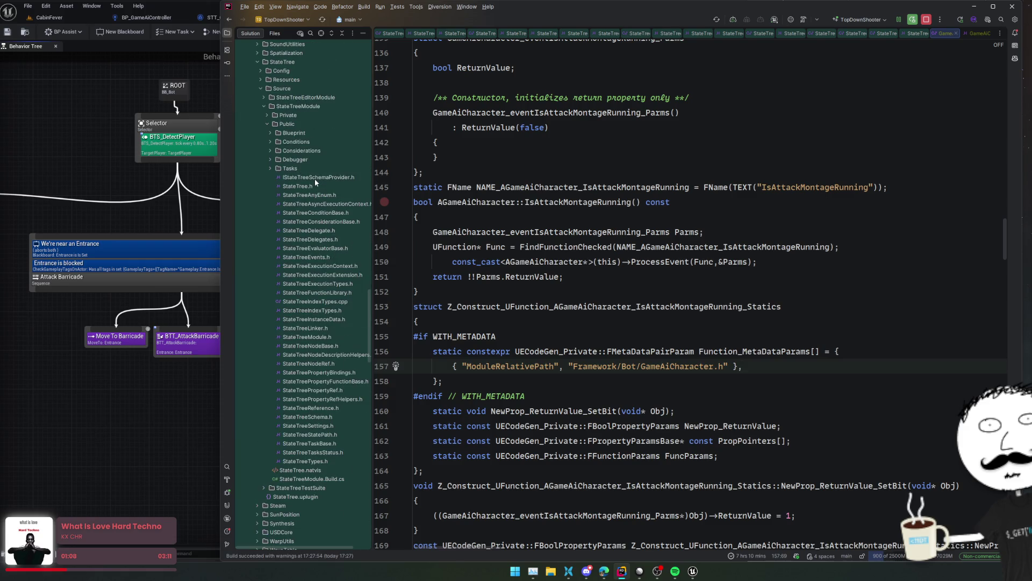
{"action": "scroll", "coordinate": [315, 181], "scroll_direction": "up", "scroll_amount": 20}
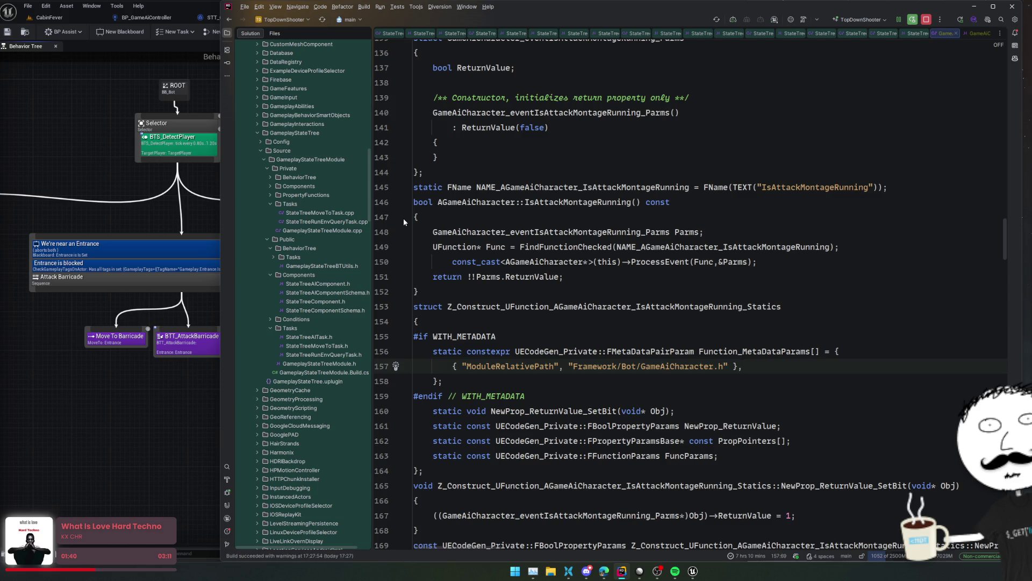
{"action": "left_click", "coordinate": [546, 295]}
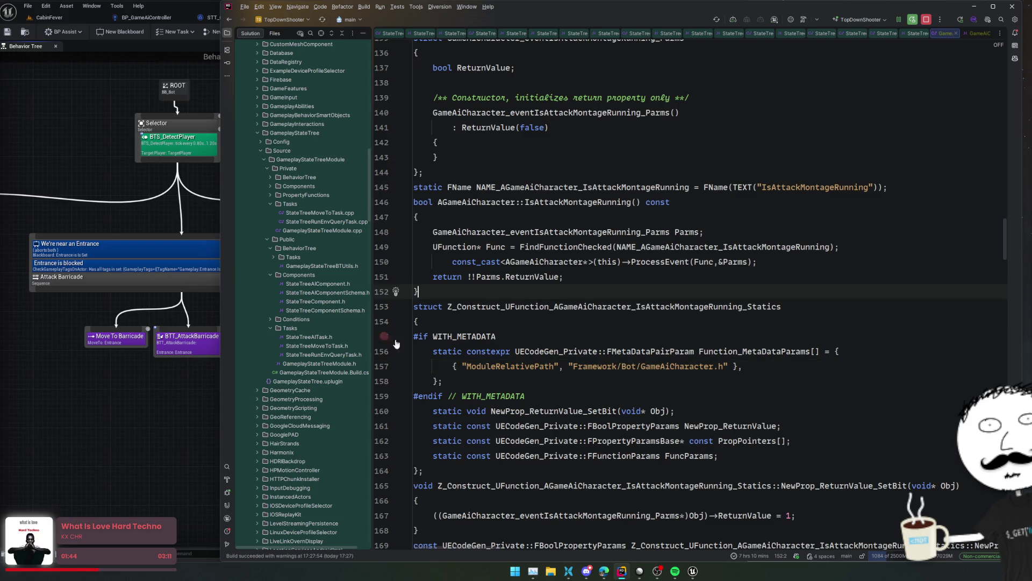
{"action": "left_click", "coordinate": [383, 351]}
{"action": "double_click", "coordinate": [295, 348]}
{"action": "left_click", "coordinate": [548, 316]}
{"action": "scroll", "coordinate": [686, 252], "scroll_direction": "up", "scroll_amount": 3}
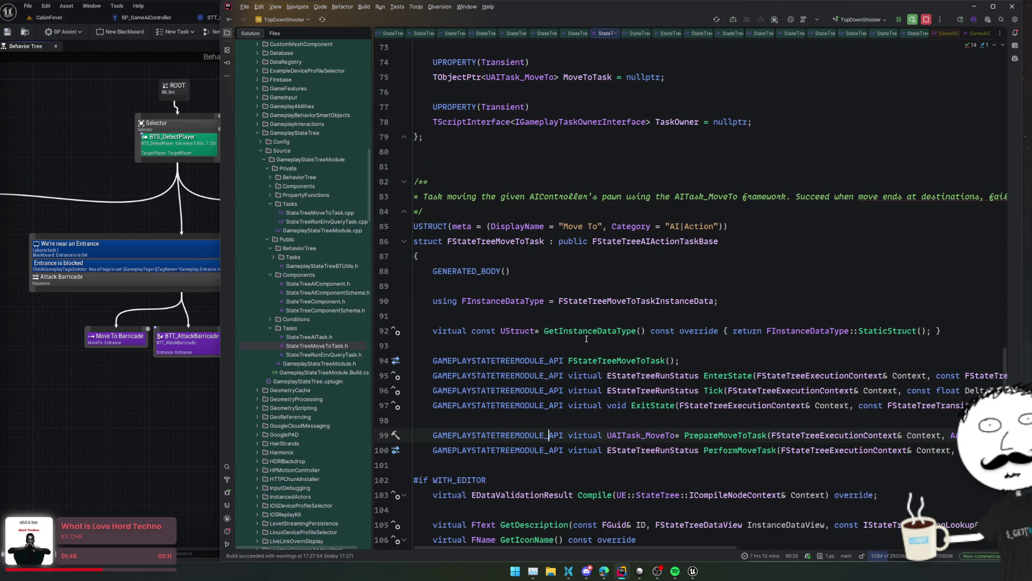
- Open StateTreeMoveToTask.cpp and read through the MoveToTask request setup lines
{"action": "left_click", "coordinate": [662, 359], "text": "ctrl"}
{"action": "key", "text": "Page_Down"}
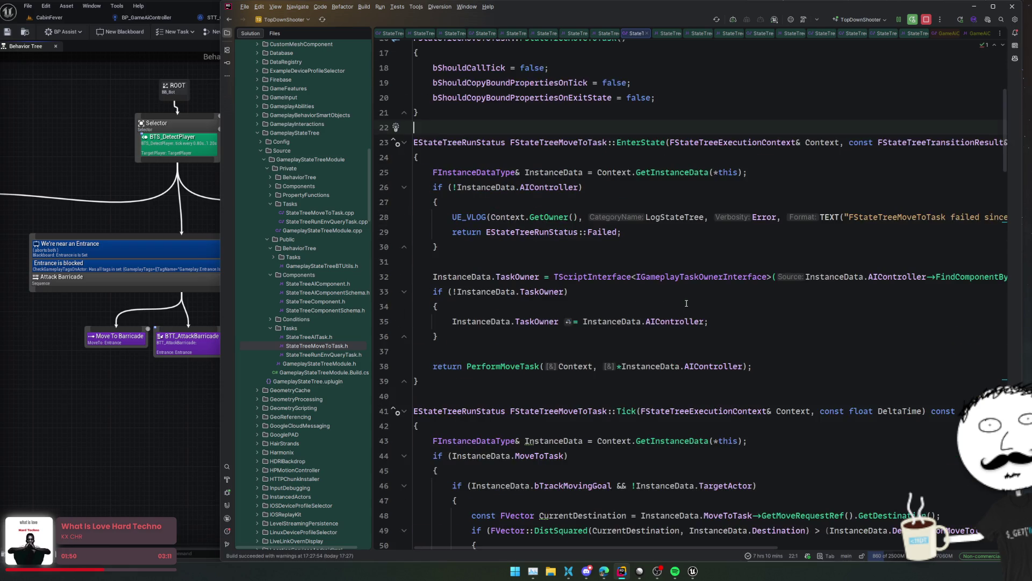
{"action": "scroll", "coordinate": [704, 281], "scroll_direction": "down", "scroll_amount": 1}
{"action": "left_click", "coordinate": [705, 281]}
{"action": "scroll", "coordinate": [704, 281], "scroll_direction": "down", "scroll_amount": 10}
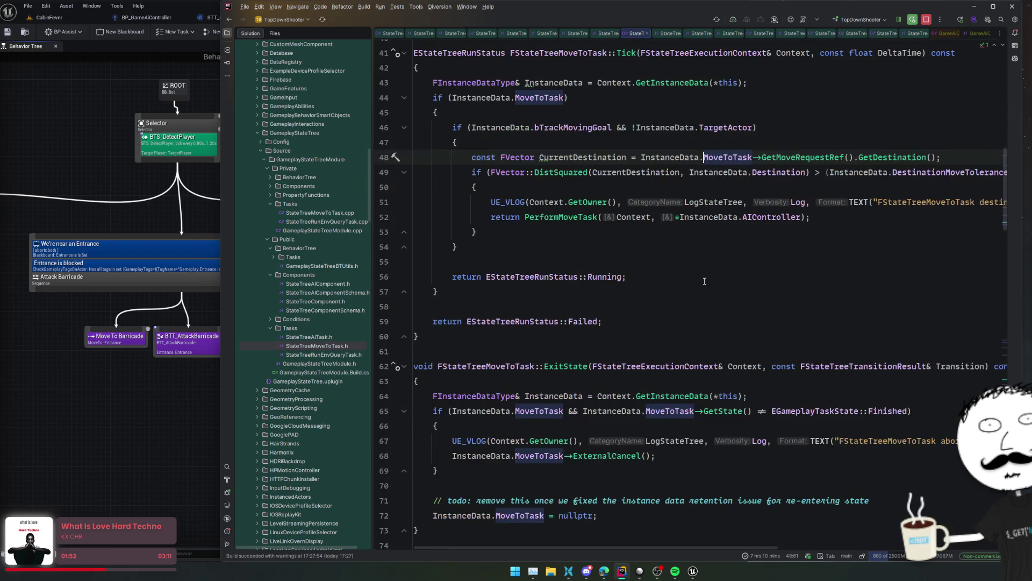
{"action": "scroll", "coordinate": [705, 281], "scroll_direction": "down", "scroll_amount": 4}
{"action": "left_click", "coordinate": [855, 280]}
{"action": "left_click", "coordinate": [839, 322]}
{"action": "left_click", "coordinate": [827, 367]}
- Inspect the bTrackMovingGoal branch and the SetGoalLocation destination handling further down
{"action": "scroll", "coordinate": [817, 350], "scroll_direction": "down", "scroll_amount": 3}
{"action": "left_click", "coordinate": [808, 335]}
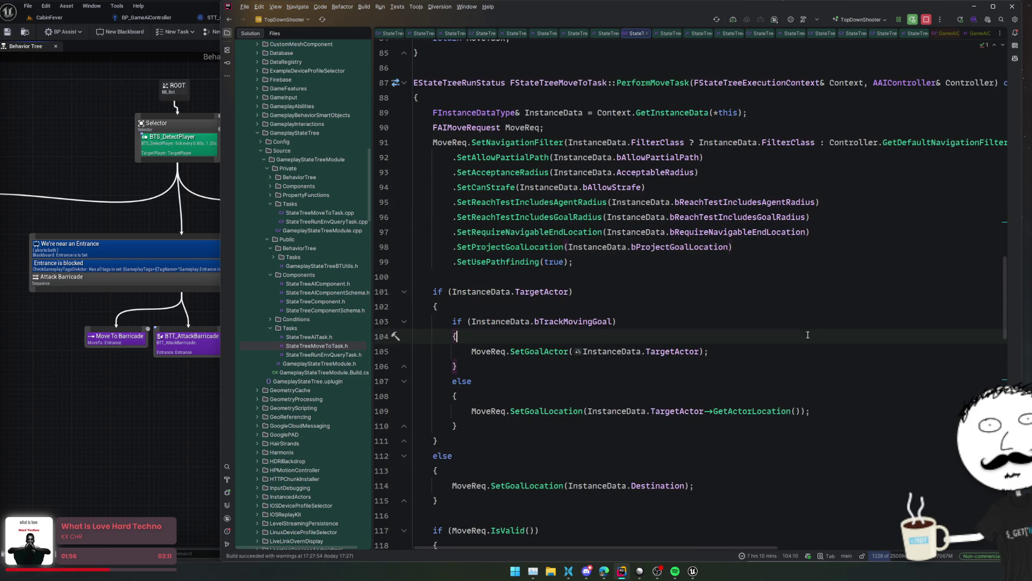
{"action": "scroll", "coordinate": [808, 335], "scroll_direction": "down", "scroll_amount": 3}
{"action": "left_click", "coordinate": [799, 275]}
{"action": "scroll", "coordinate": [799, 275], "scroll_direction": "down", "scroll_amount": 2}
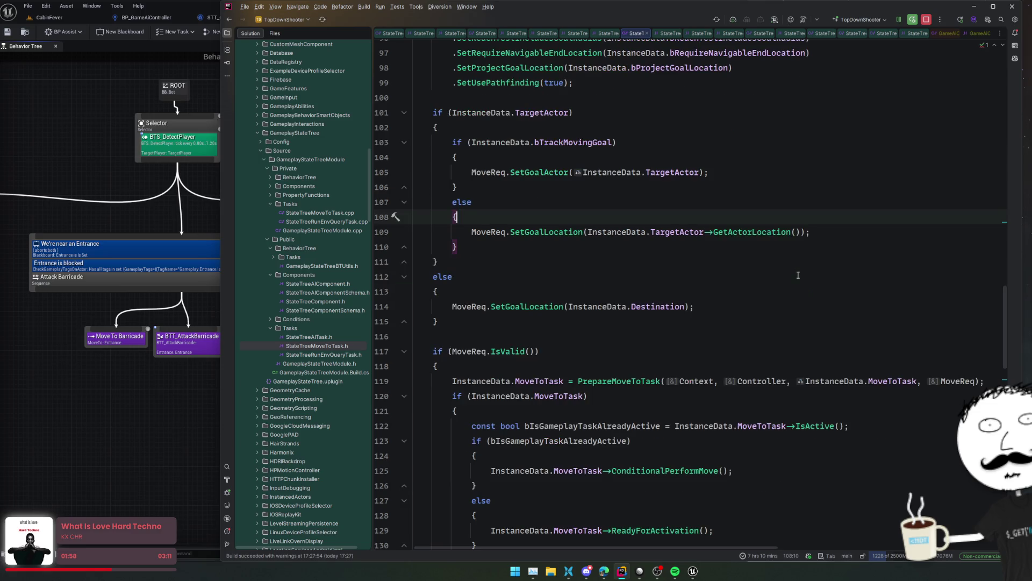
{"action": "left_click", "coordinate": [460, 310]}
{"action": "scroll", "coordinate": [460, 328], "scroll_direction": "down", "scroll_amount": 2}
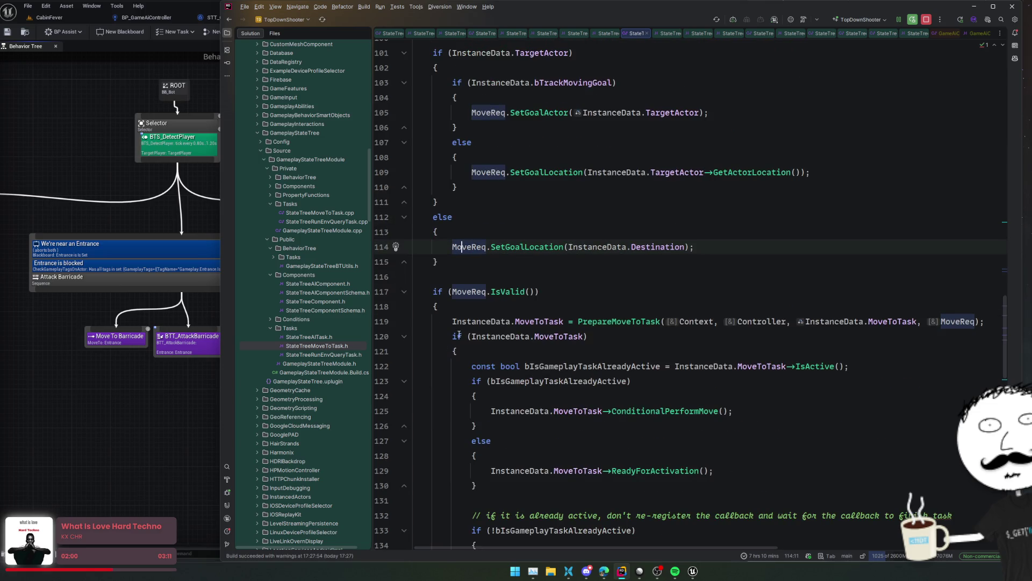
{"action": "left_click", "coordinate": [527, 320]}
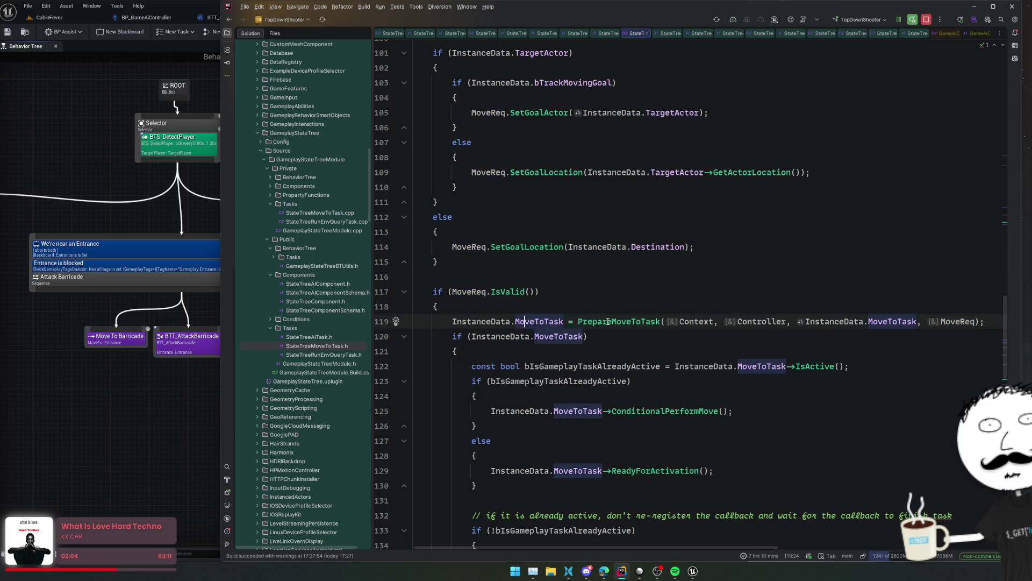
{"action": "scroll", "coordinate": [535, 328], "scroll_direction": "down", "scroll_amount": 5}
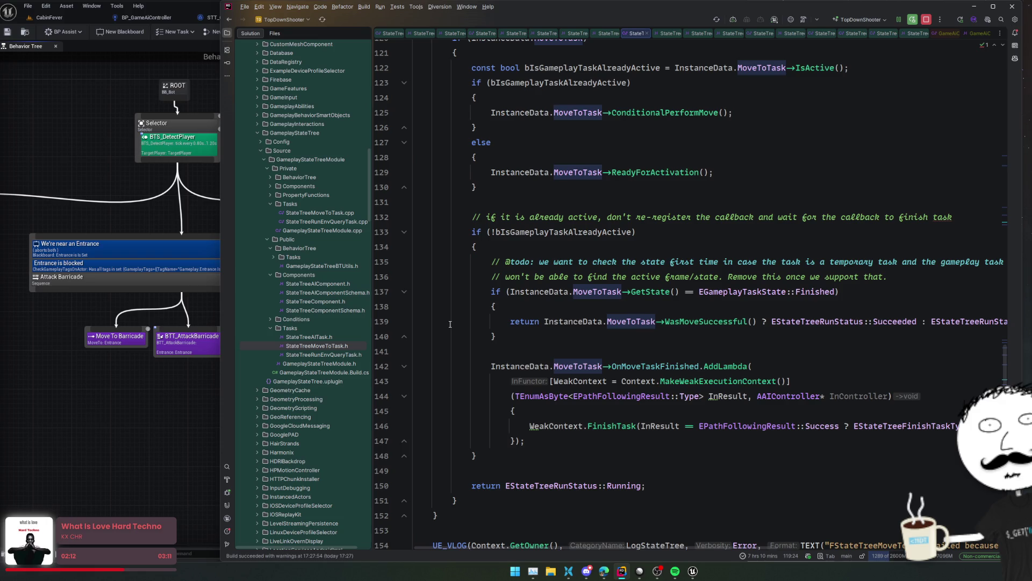
{"action": "scroll", "coordinate": [450, 324], "scroll_direction": "down", "scroll_amount": 2}
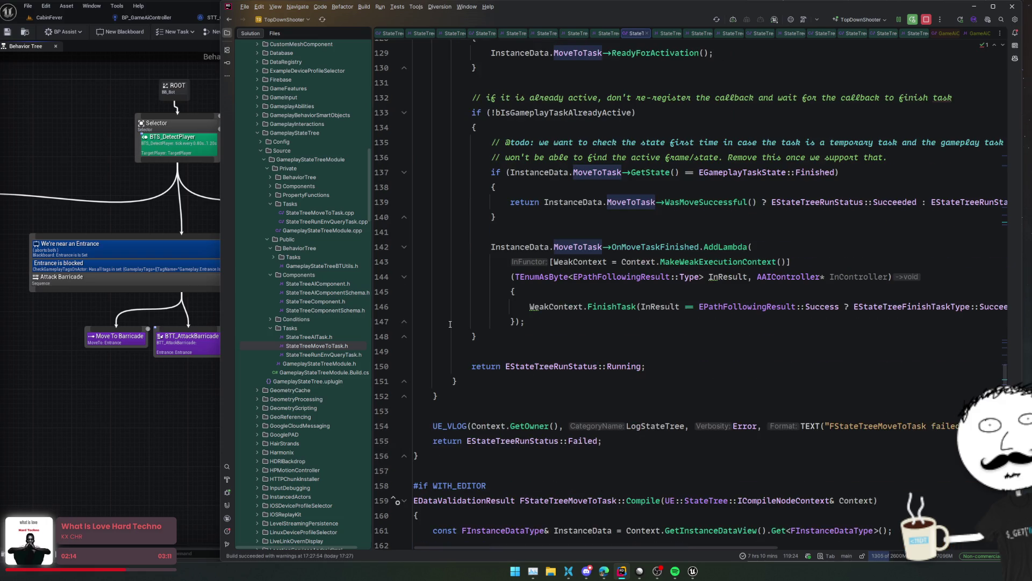
{"action": "scroll", "coordinate": [450, 324], "scroll_direction": "up", "scroll_amount": 3}
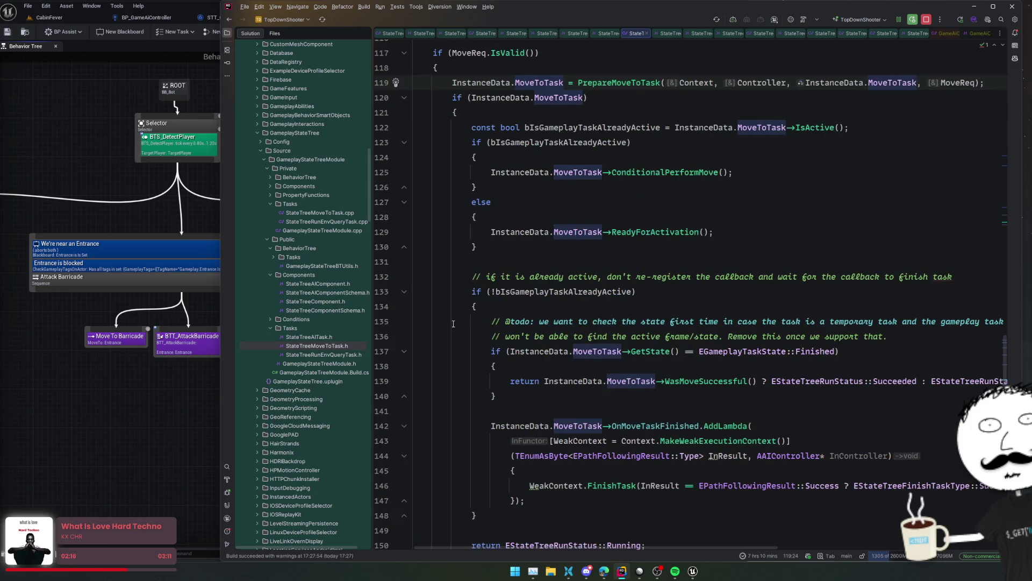
{"action": "scroll", "coordinate": [664, 272], "scroll_direction": "up", "scroll_amount": 2}
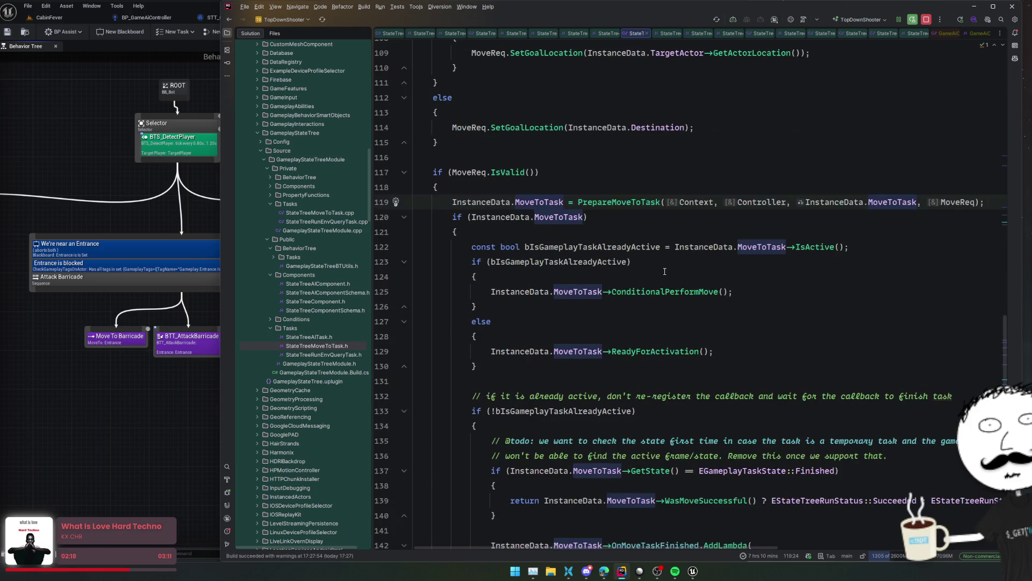
- Follow PrepareMoveToTask to its definition, then jump to UAITask_MoveTo::SetUp
{"action": "left_click", "coordinate": [604, 202], "text": "ctrl"}
{"action": "left_click", "coordinate": [705, 262]}
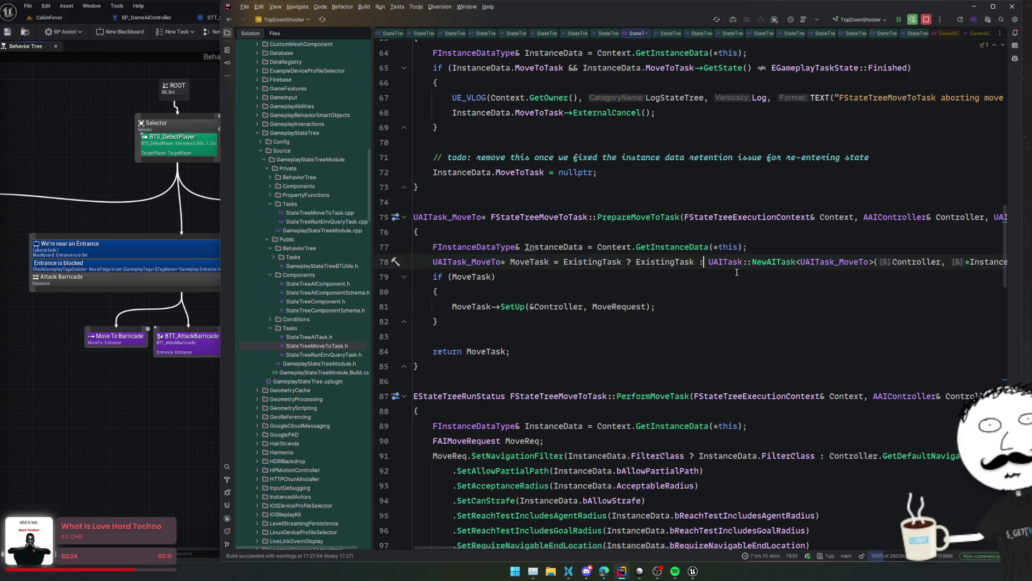
{"action": "key", "text": "Home"}
{"action": "key", "text": "Home"}
{"action": "left_click", "coordinate": [512, 306], "text": "ctrl"}
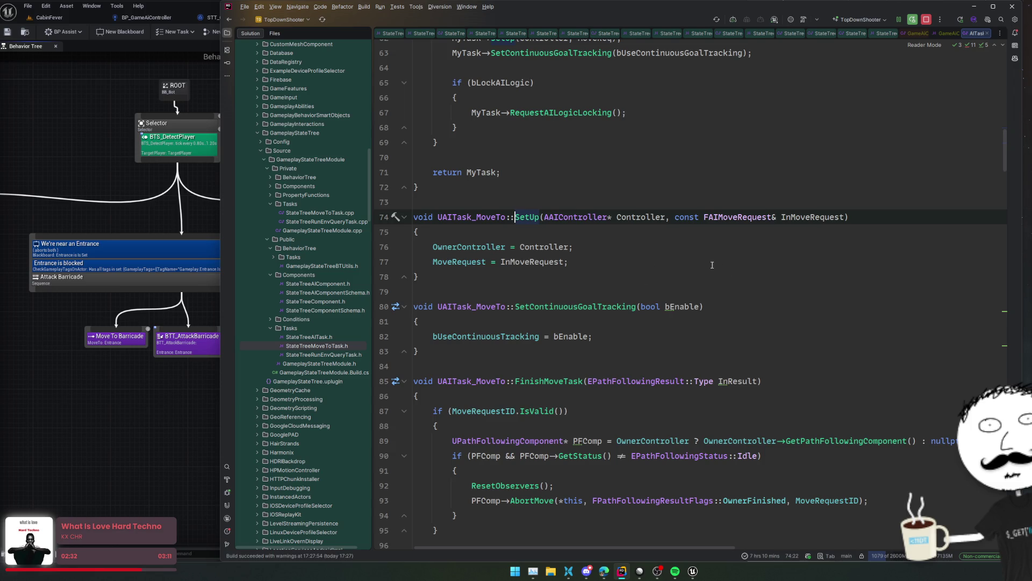
- Check the ResetObservers and AbortMove calls, then open the UPathFollowingComponent declaration
{"action": "scroll", "coordinate": [713, 270], "scroll_direction": "down", "scroll_amount": 3}
{"action": "left_click", "coordinate": [515, 366]}
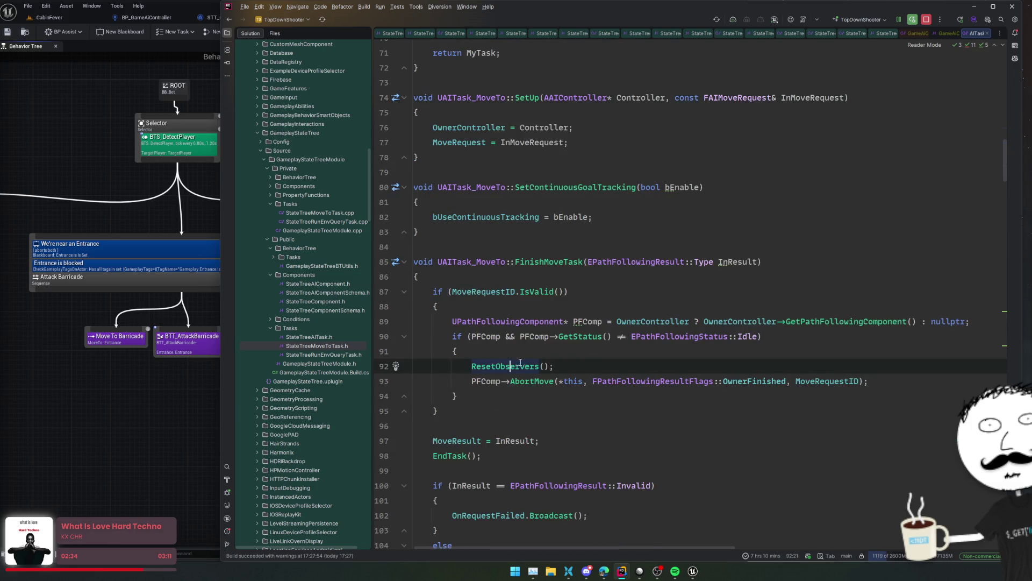
{"action": "left_click", "coordinate": [488, 380]}
{"action": "scroll", "coordinate": [526, 368], "scroll_direction": "down", "scroll_amount": 5}
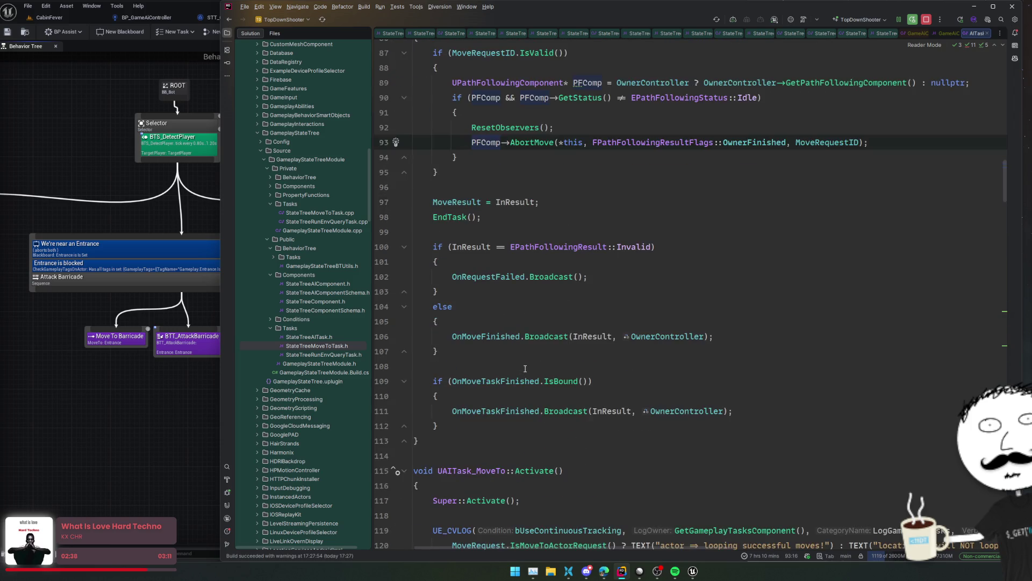
{"action": "scroll", "coordinate": [525, 369], "scroll_direction": "up", "scroll_amount": 5}
{"action": "left_click", "coordinate": [541, 321], "text": "ctrl"}
- Read down PathFollowingComponent.h past the move-completion delegate
{"action": "scroll", "coordinate": [734, 209], "scroll_direction": "down", "scroll_amount": 2}
{"action": "left_click", "coordinate": [734, 210]}
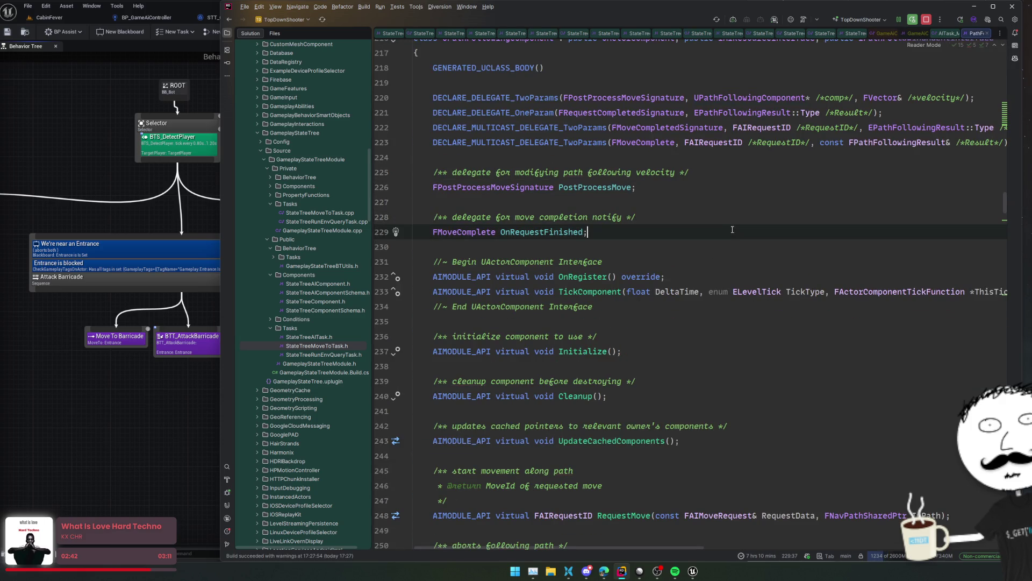
{"action": "left_click", "coordinate": [719, 196]}
{"action": "scroll", "coordinate": [806, 247], "scroll_direction": "down", "scroll_amount": 2}
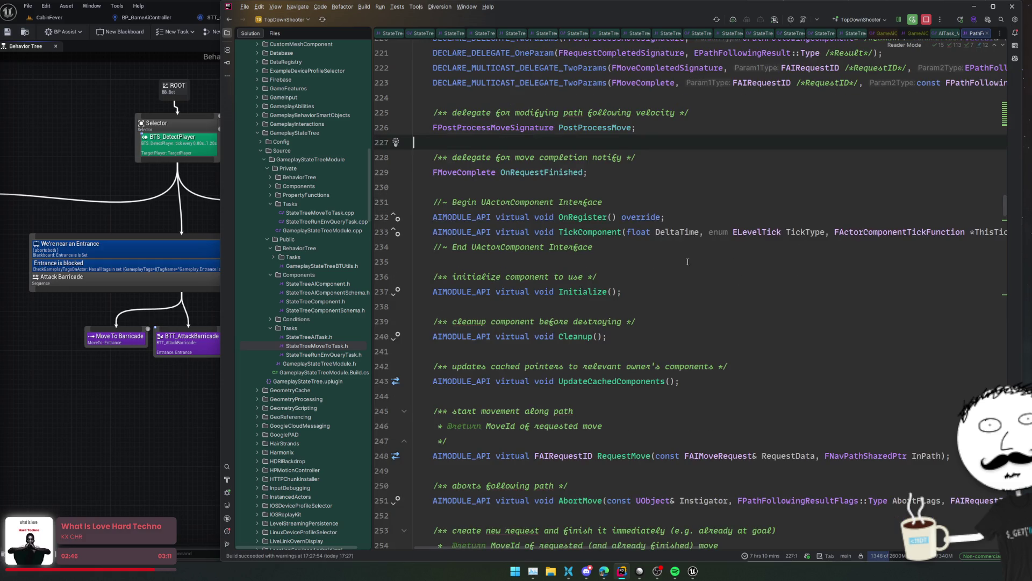
{"action": "scroll", "coordinate": [664, 265], "scroll_direction": "down", "scroll_amount": 2}
{"action": "scroll", "coordinate": [665, 265], "scroll_direction": "down", "scroll_amount": 4}
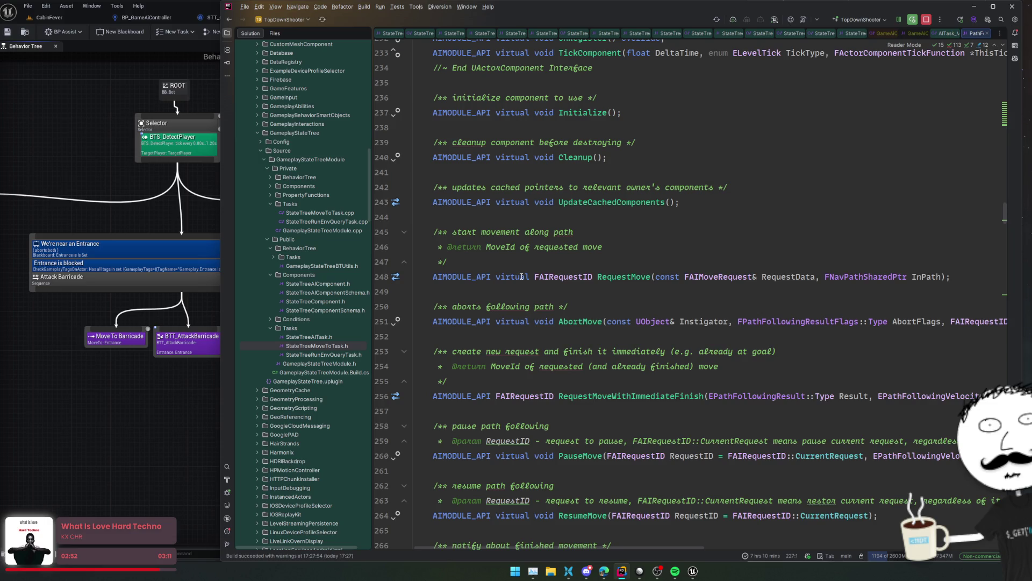
{"action": "scroll", "coordinate": [521, 276], "scroll_direction": "down", "scroll_amount": 6}
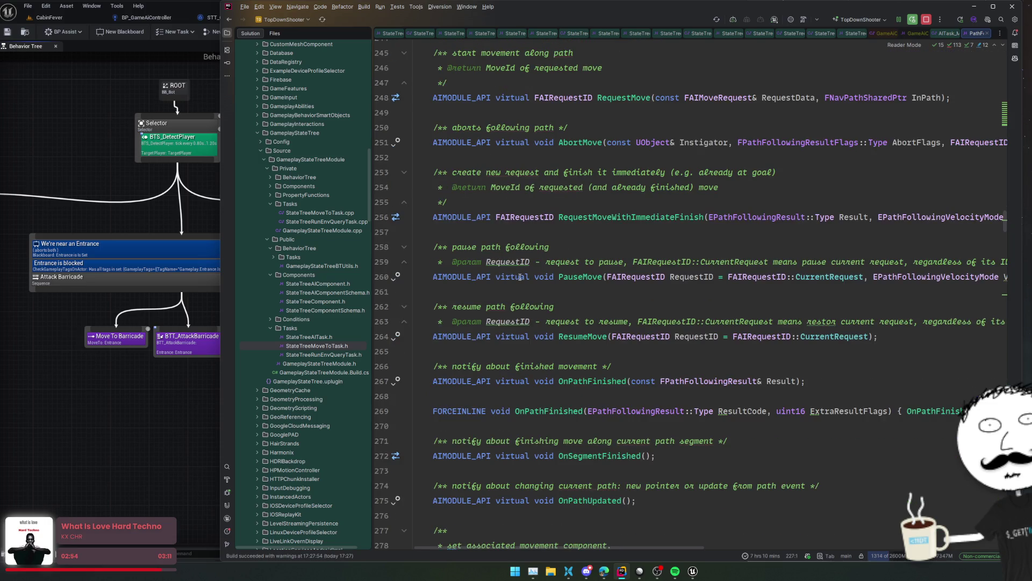
{"action": "scroll", "coordinate": [521, 276], "scroll_direction": "down", "scroll_amount": 2}
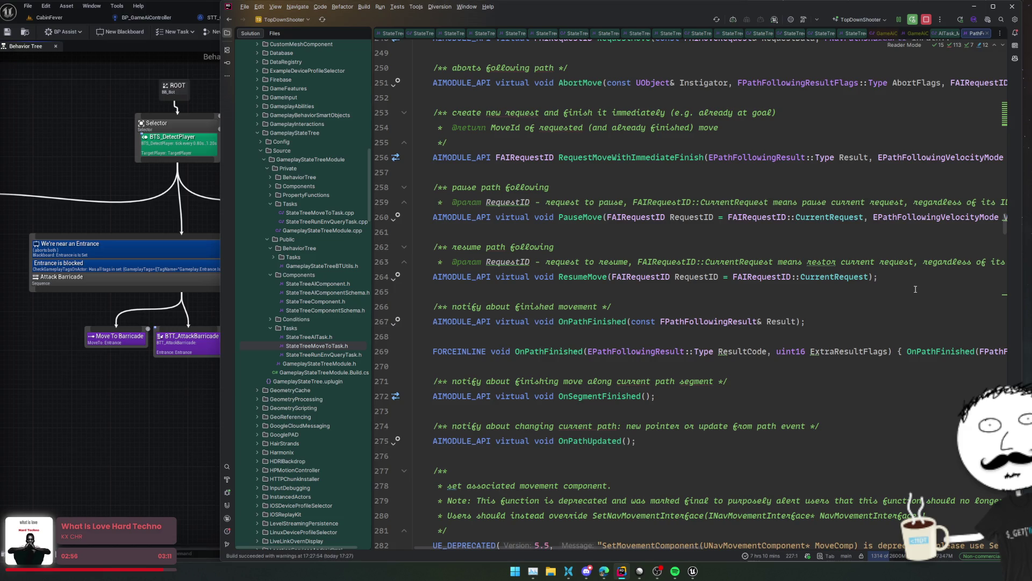
{"action": "scroll", "coordinate": [916, 290], "scroll_direction": "down", "scroll_amount": 4}
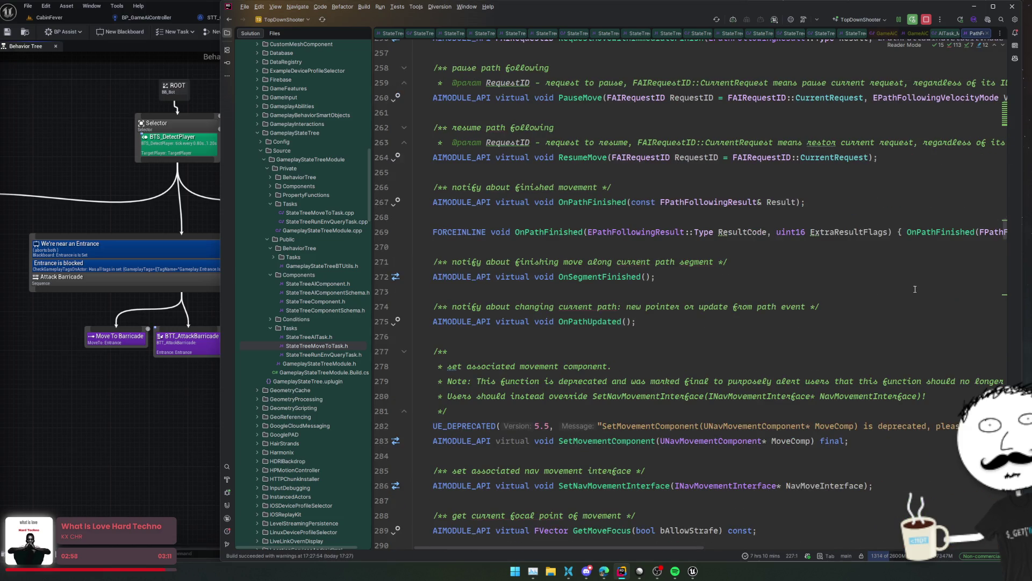
{"action": "scroll", "coordinate": [639, 297], "scroll_direction": "down", "scroll_amount": 10}
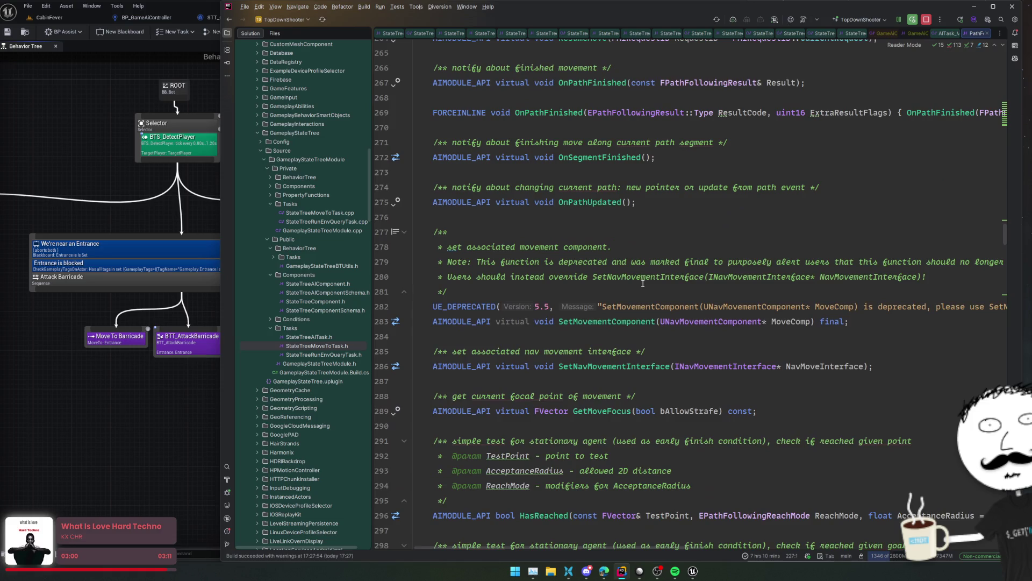
{"action": "scroll", "coordinate": [640, 282], "scroll_direction": "down", "scroll_amount": 4}
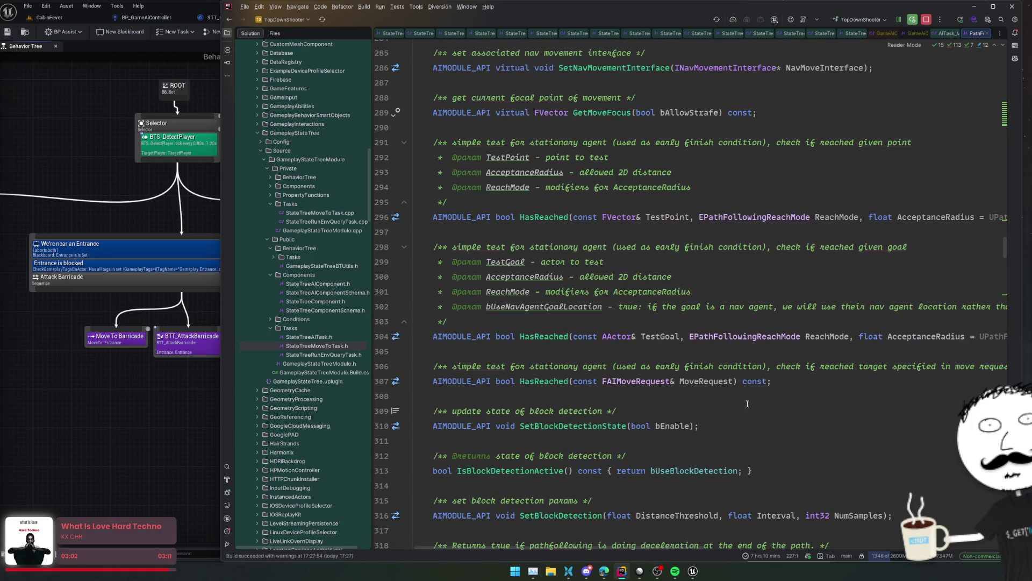
- Continue through the header past the block detection comment near line 309
{"action": "left_click", "coordinate": [726, 406]}
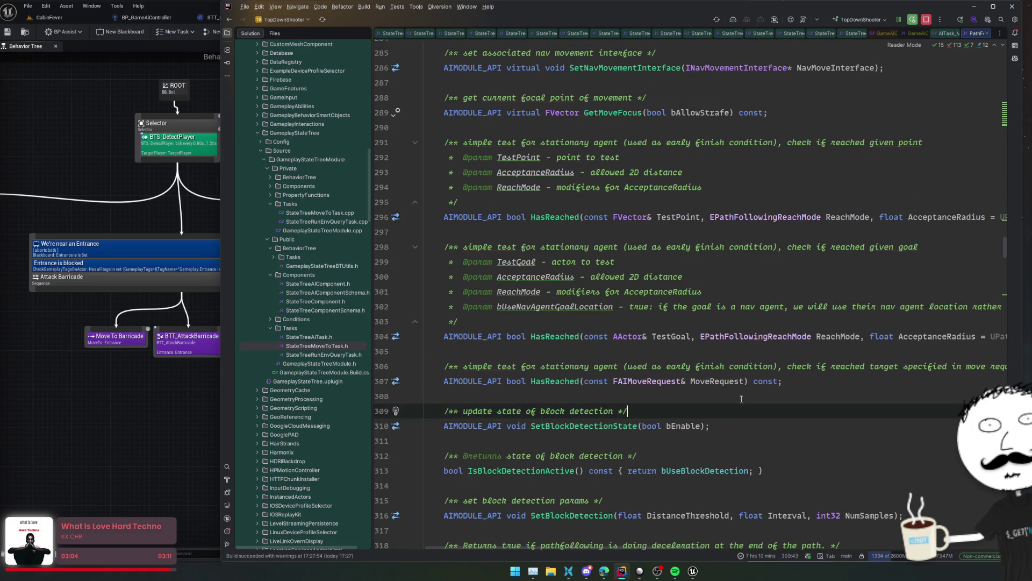
{"action": "scroll", "coordinate": [737, 397], "scroll_direction": "down", "scroll_amount": 2}
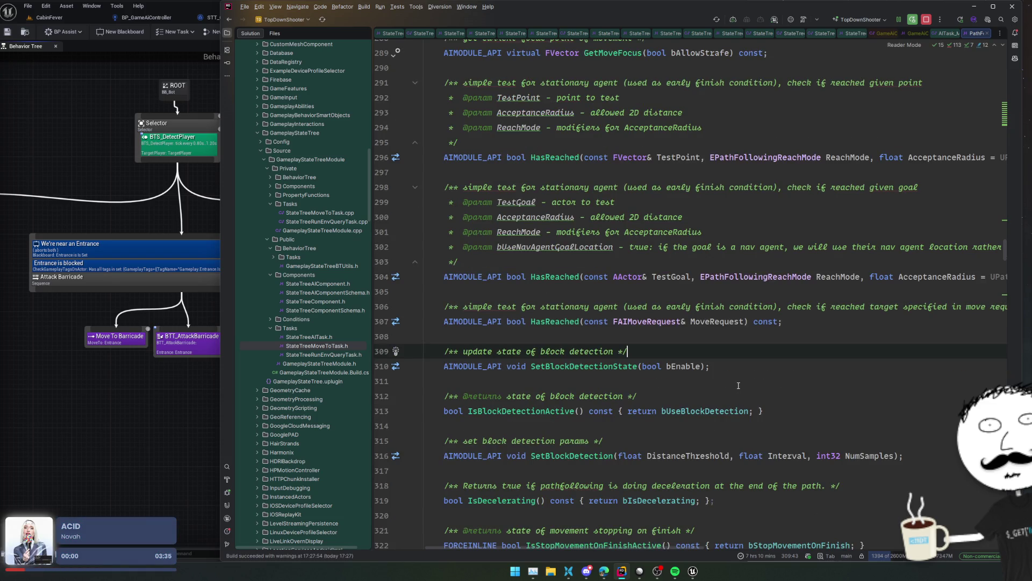
{"action": "scroll", "coordinate": [739, 387], "scroll_direction": "down", "scroll_amount": 2}
{"action": "scroll", "coordinate": [738, 385], "scroll_direction": "down", "scroll_amount": 2}
{"action": "left_click", "coordinate": [791, 352]}
{"action": "scroll", "coordinate": [791, 357], "scroll_direction": "down", "scroll_amount": 4}
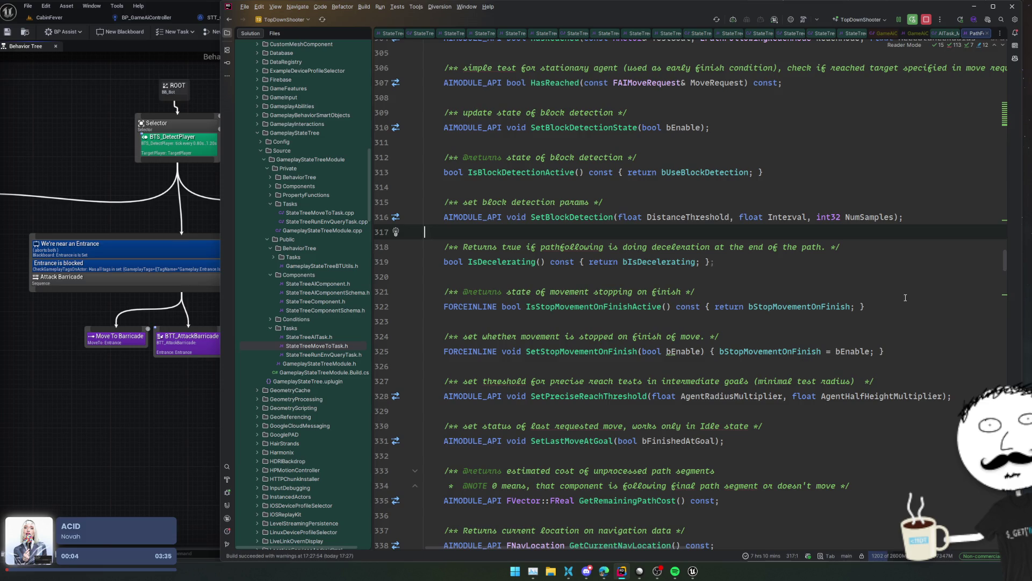
{"action": "scroll", "coordinate": [905, 297], "scroll_direction": "down", "scroll_amount": 5}
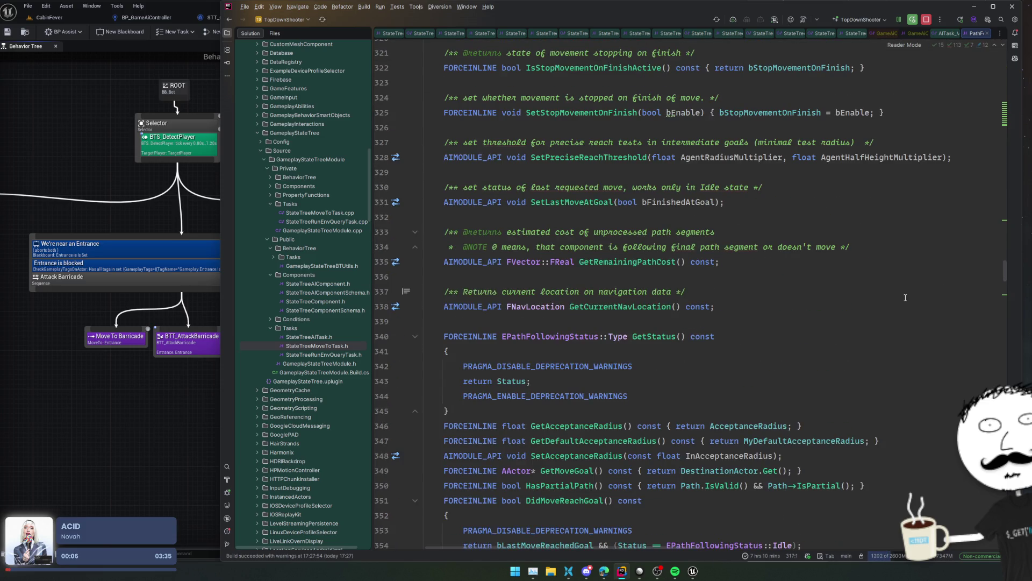
{"action": "left_click", "coordinate": [903, 281]}
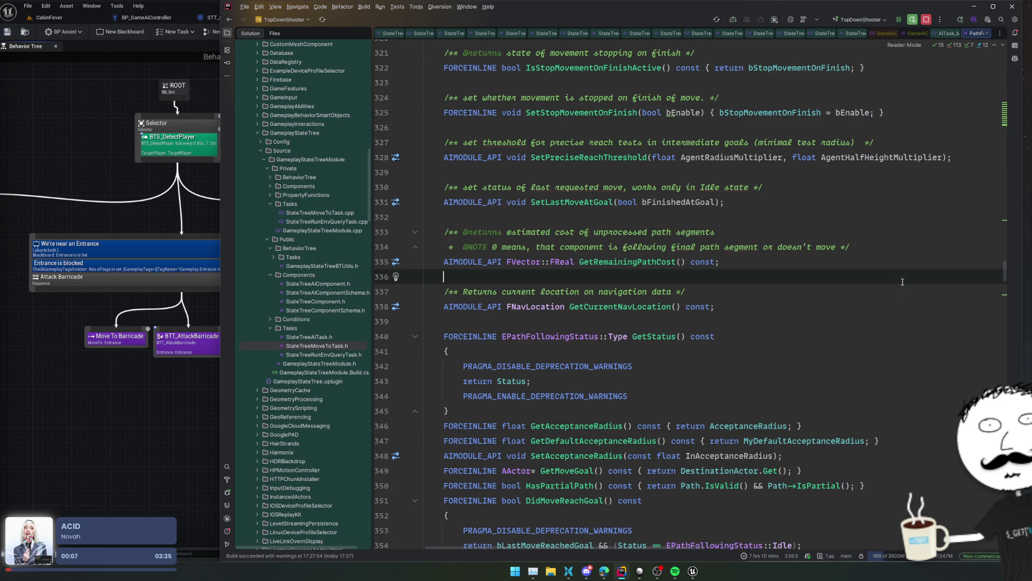
{"action": "scroll", "coordinate": [903, 282], "scroll_direction": "down", "scroll_amount": 3}
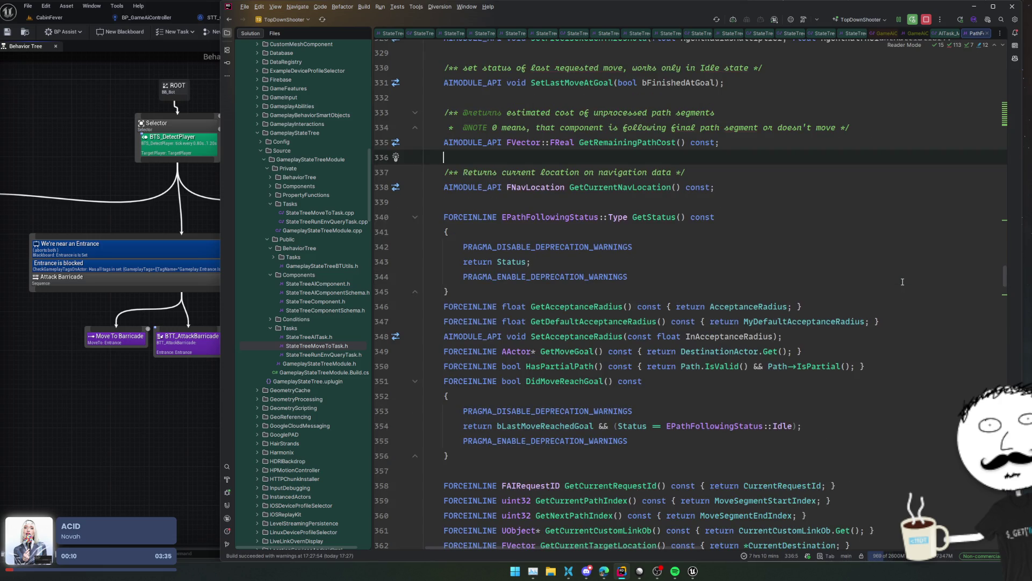
{"action": "scroll", "coordinate": [902, 281], "scroll_direction": "down", "scroll_amount": 4}
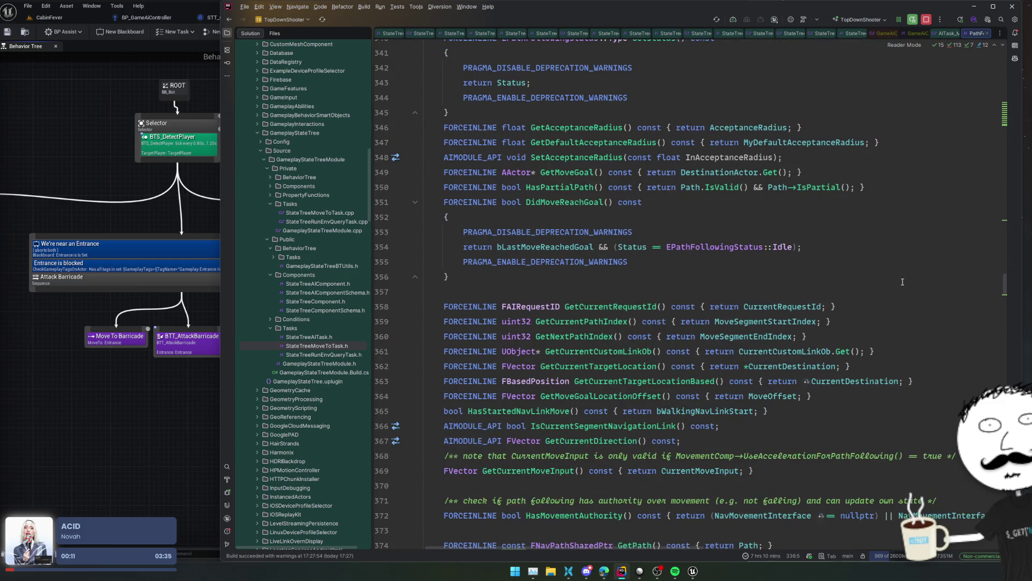
- Review the GetCurrent* accessors, then open IsCurrentSegmentNavigationLink's implementation
{"action": "left_click", "coordinate": [921, 305]}
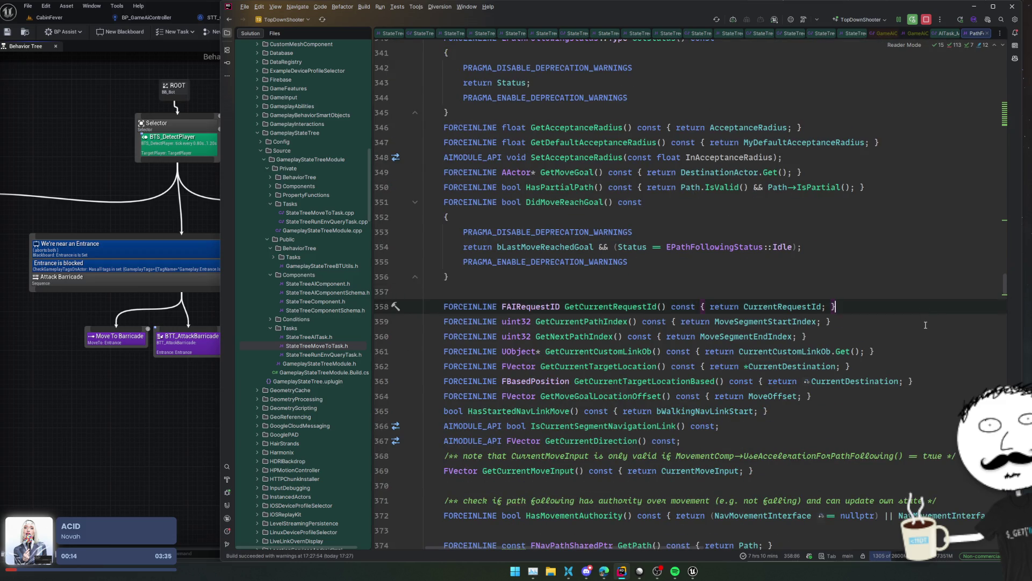
{"action": "left_click", "coordinate": [933, 352]}
{"action": "left_click", "coordinate": [933, 372]}
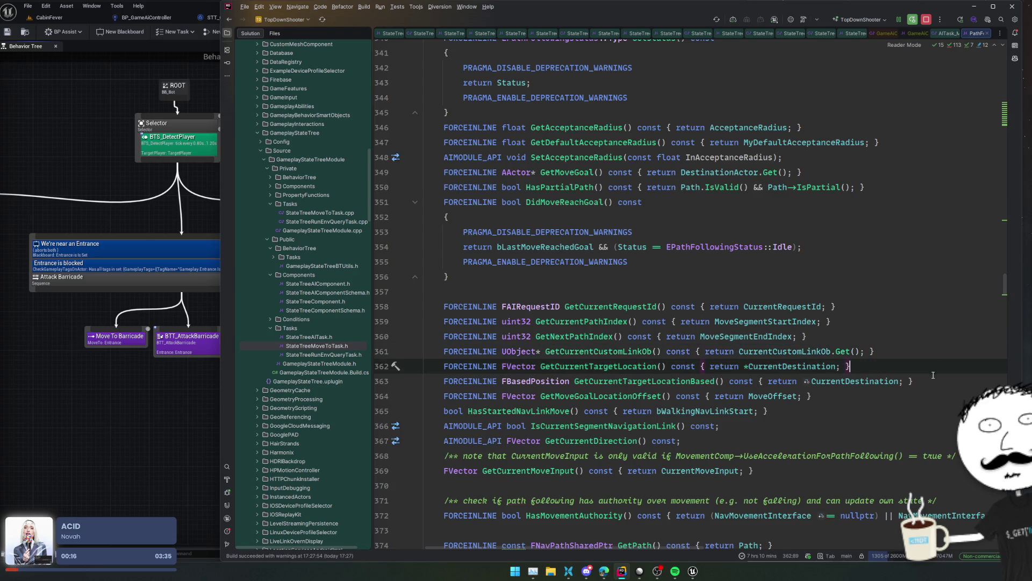
{"action": "left_click", "coordinate": [618, 352]}
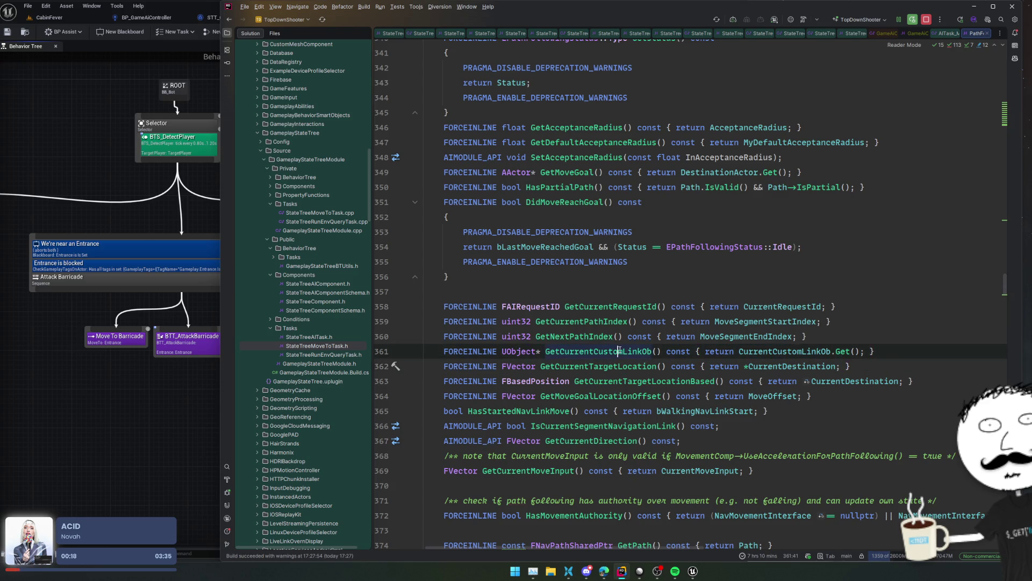
{"action": "mouse_move", "coordinate": [791, 352]}
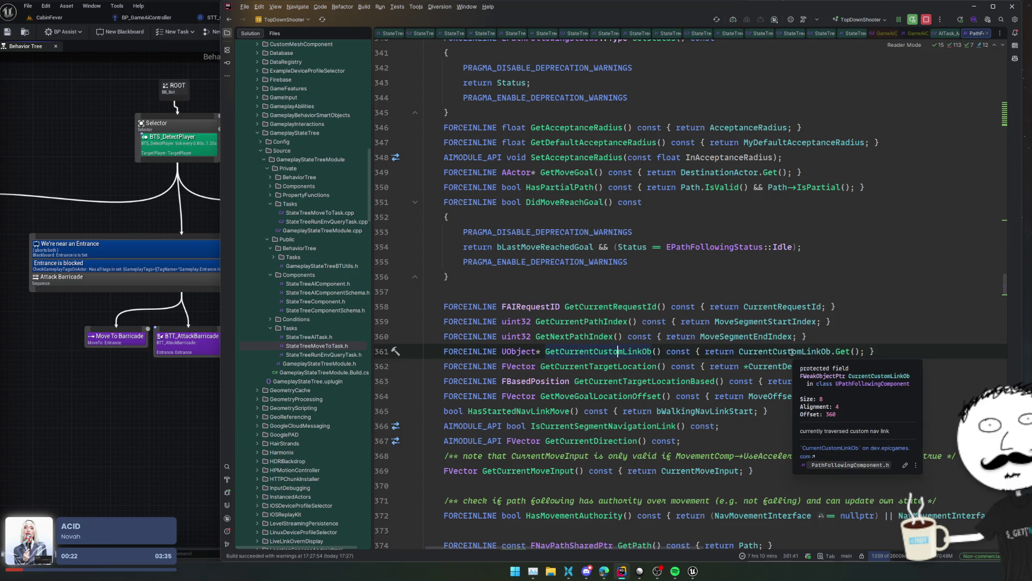
{"action": "scroll", "coordinate": [921, 397], "scroll_direction": "down", "scroll_amount": 2}
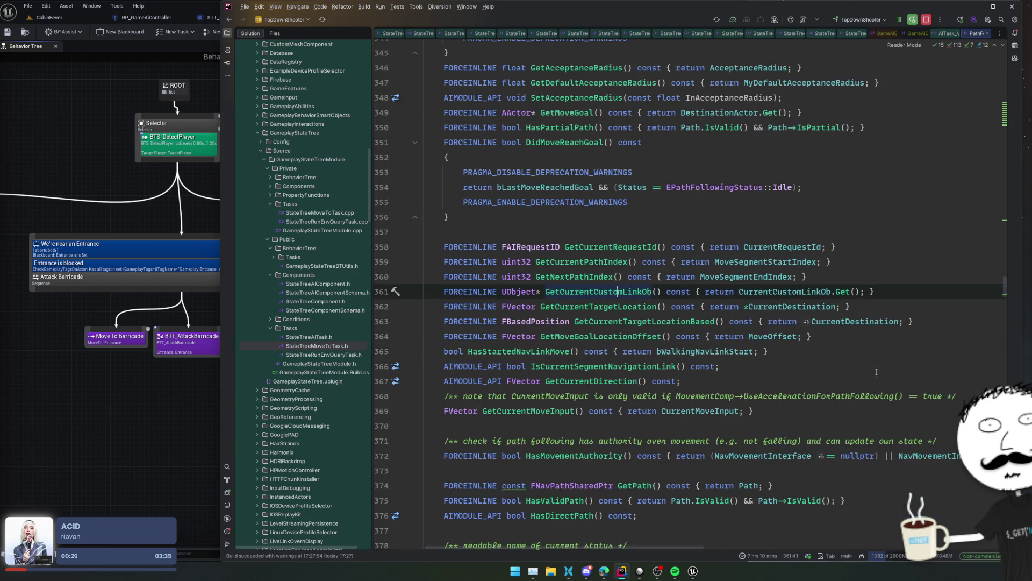
{"action": "left_click", "coordinate": [658, 367], "text": "ctrl"}
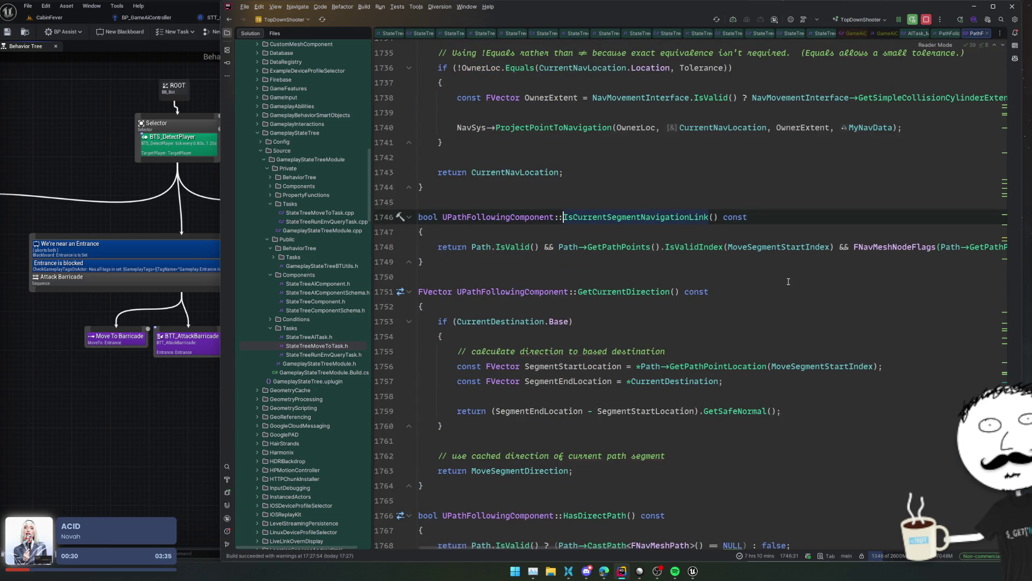
- Return to the IsCurrentSegmentNavigationLink declaration in PathFollowingComponent.h
{"action": "mouse_move", "coordinate": [582, 547]}
{"action": "left_mouse_down"}
{"action": "mouse_move", "coordinate": [690, 547]}
{"action": "mouse_move", "coordinate": [538, 537]}
{"action": "left_mouse_up"}
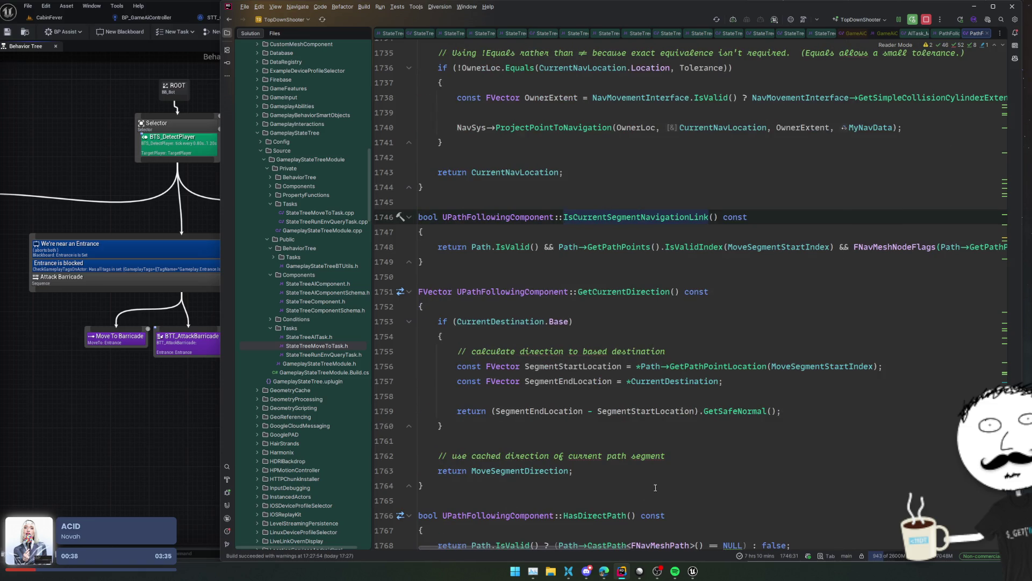
{"action": "scroll", "coordinate": [697, 461], "scroll_direction": "up", "scroll_amount": 3}
{"action": "scroll", "coordinate": [697, 461], "scroll_direction": "up", "scroll_amount": 4}
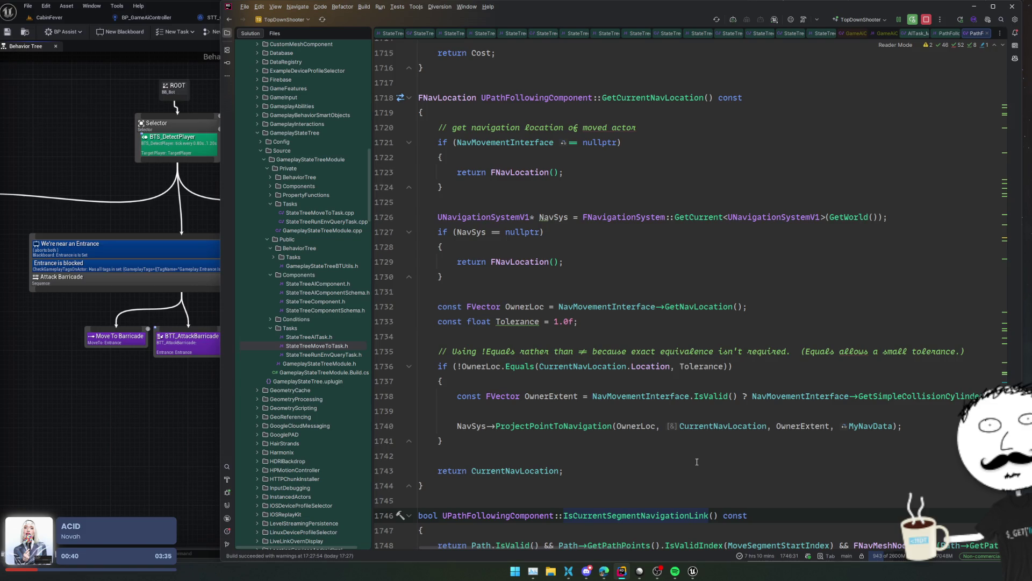
{"action": "scroll", "coordinate": [692, 446], "scroll_direction": "down", "scroll_amount": 5}
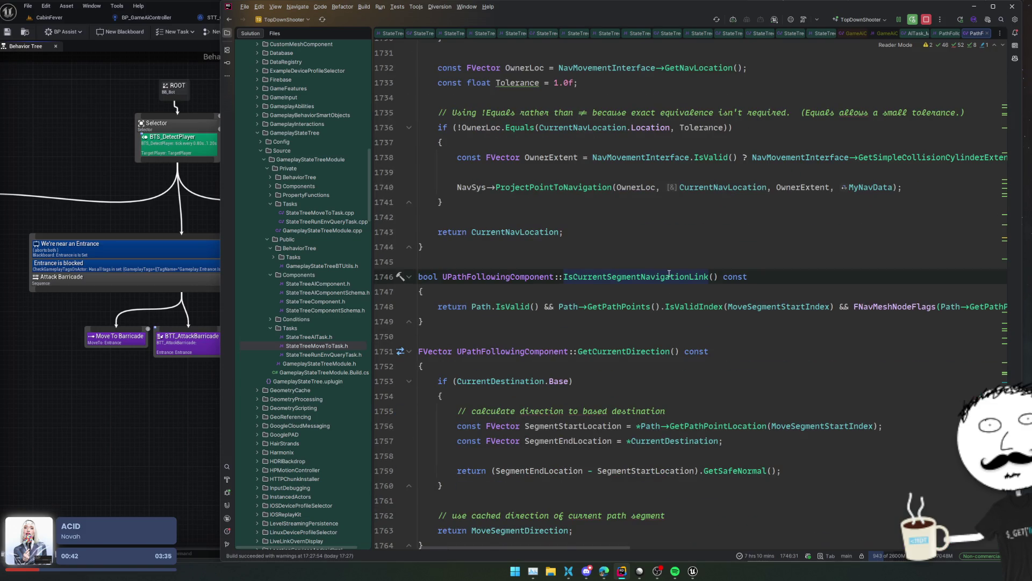
{"action": "left_click", "coordinate": [669, 275], "text": "ctrl"}
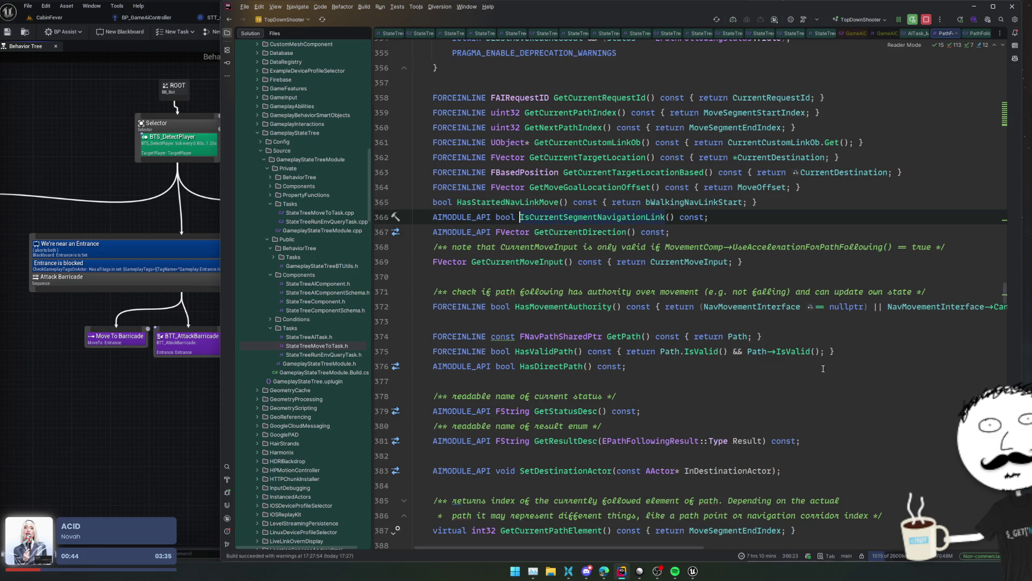
- Open OnActorBump's implementation in the .cpp and search the file for its occurrences
{"action": "scroll", "coordinate": [822, 368], "scroll_direction": "down", "scroll_amount": 2}
{"action": "scroll", "coordinate": [823, 369], "scroll_direction": "down", "scroll_amount": 4}
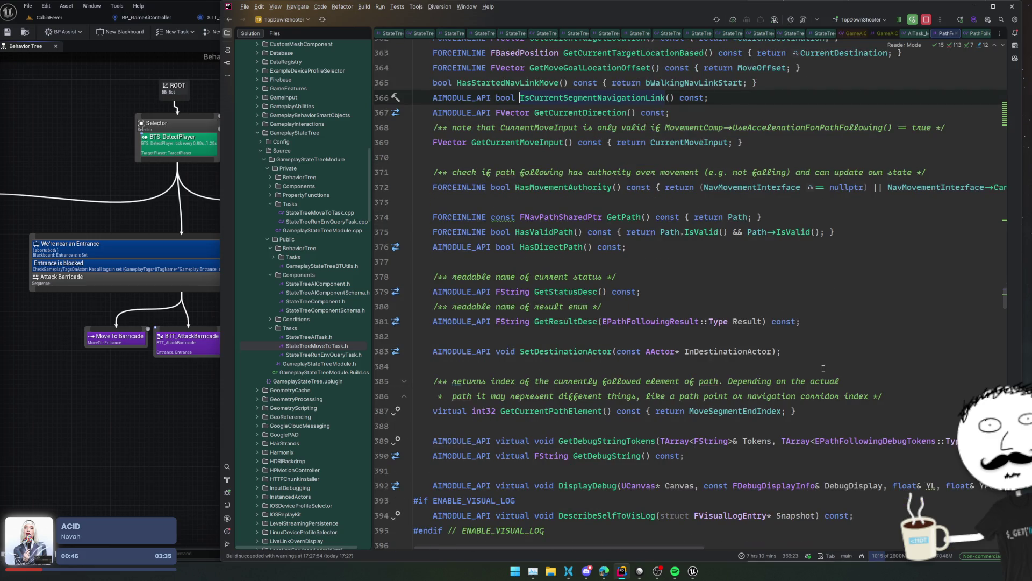
{"action": "scroll", "coordinate": [864, 368], "scroll_direction": "down", "scroll_amount": 4}
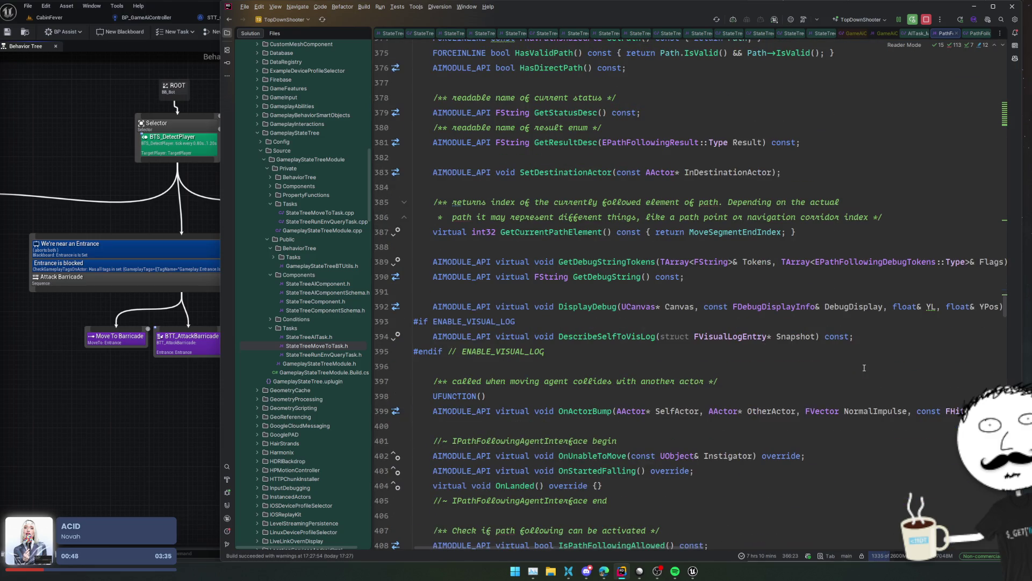
{"action": "scroll", "coordinate": [863, 367], "scroll_direction": "down", "scroll_amount": 4}
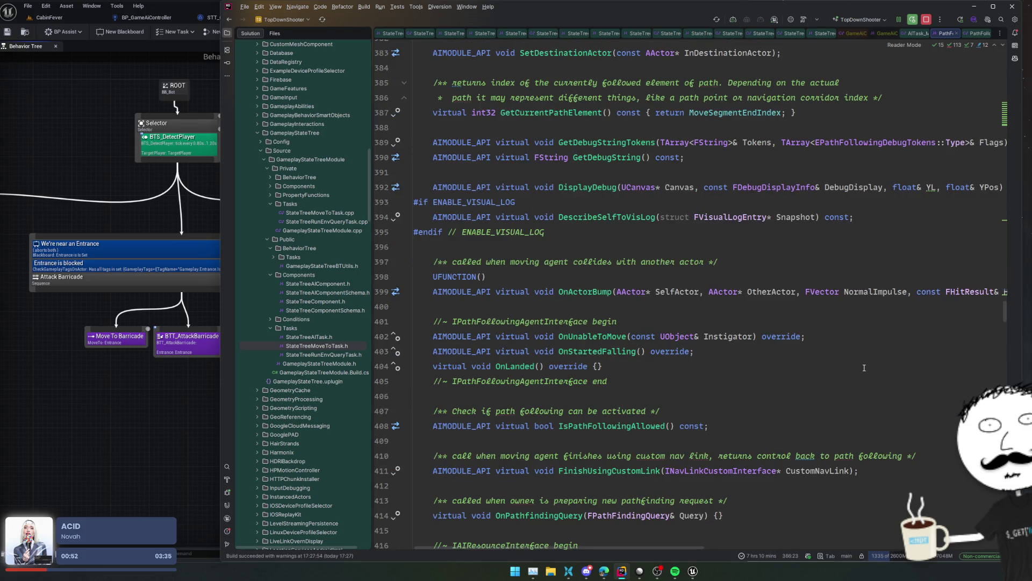
{"action": "left_click", "coordinate": [591, 293], "text": "ctrl"}
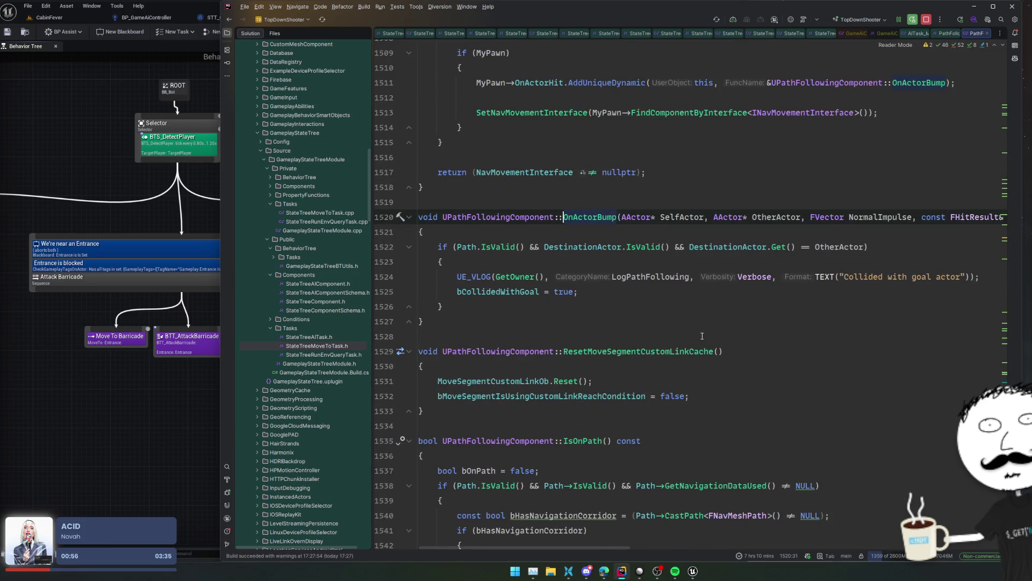
{"action": "double_click", "coordinate": [594, 216]}
{"action": "key", "text": "ctrl+f"}
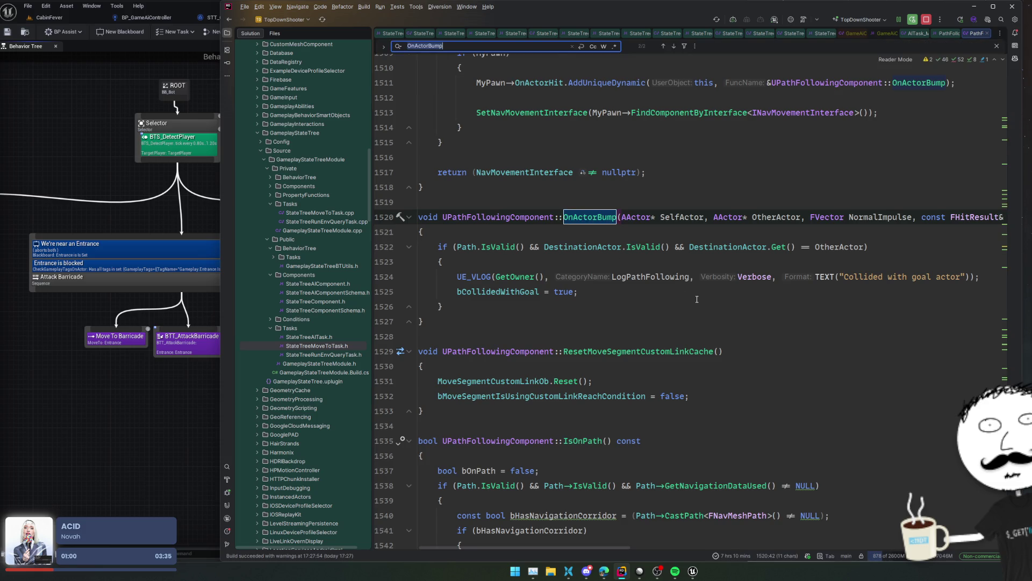
{"action": "key", "text": "shift+Return"}
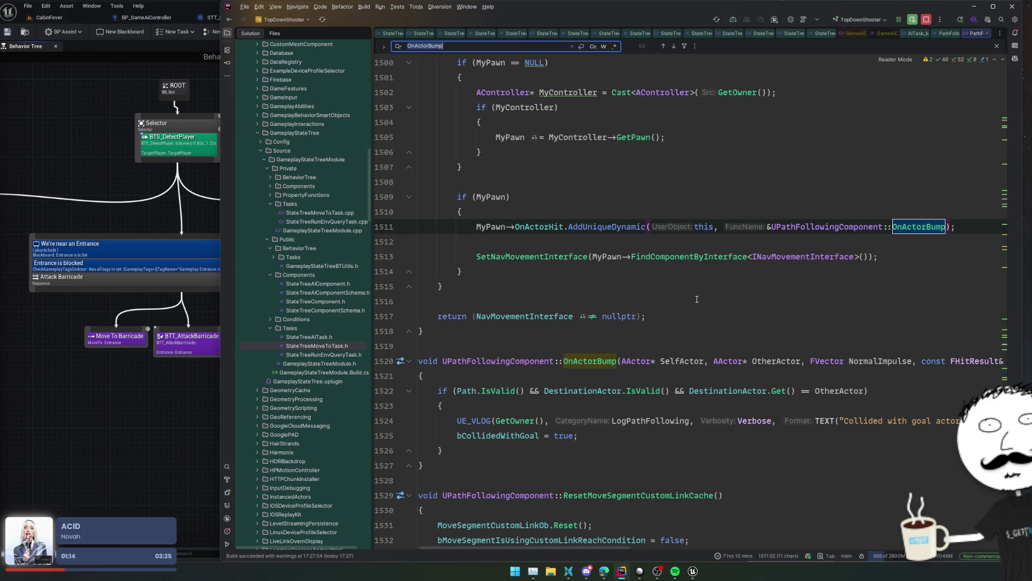
- Go back to OnActorBump's header declaration and list every usage of the Path member
{"action": "key", "text": "ctrl+b"}
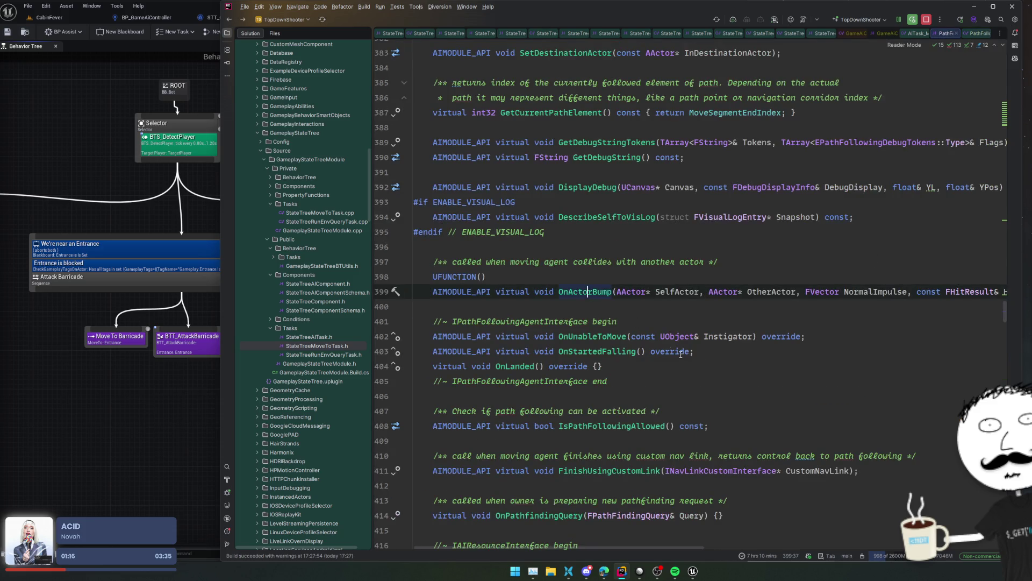
{"action": "scroll", "coordinate": [793, 324], "scroll_direction": "down", "scroll_amount": 3}
{"action": "scroll", "coordinate": [792, 324], "scroll_direction": "down", "scroll_amount": 3}
{"action": "left_click", "coordinate": [832, 336]}
{"action": "key", "text": "Up"}
{"action": "key", "text": "Up"}
{"action": "key", "text": "Up"}
{"action": "scroll", "coordinate": [832, 337], "scroll_direction": "down", "scroll_amount": 9}
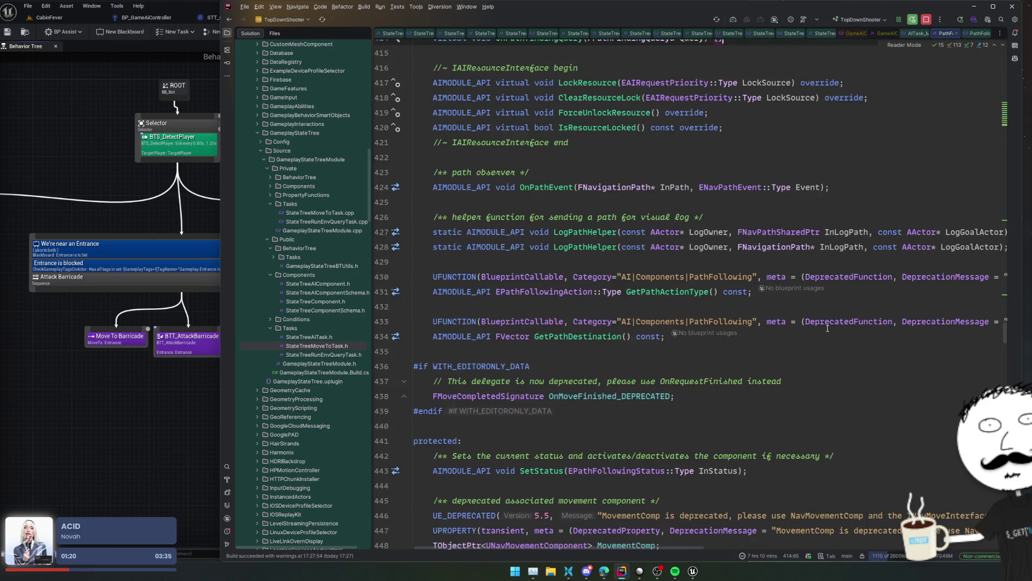
{"action": "scroll", "coordinate": [828, 325], "scroll_direction": "down", "scroll_amount": 5}
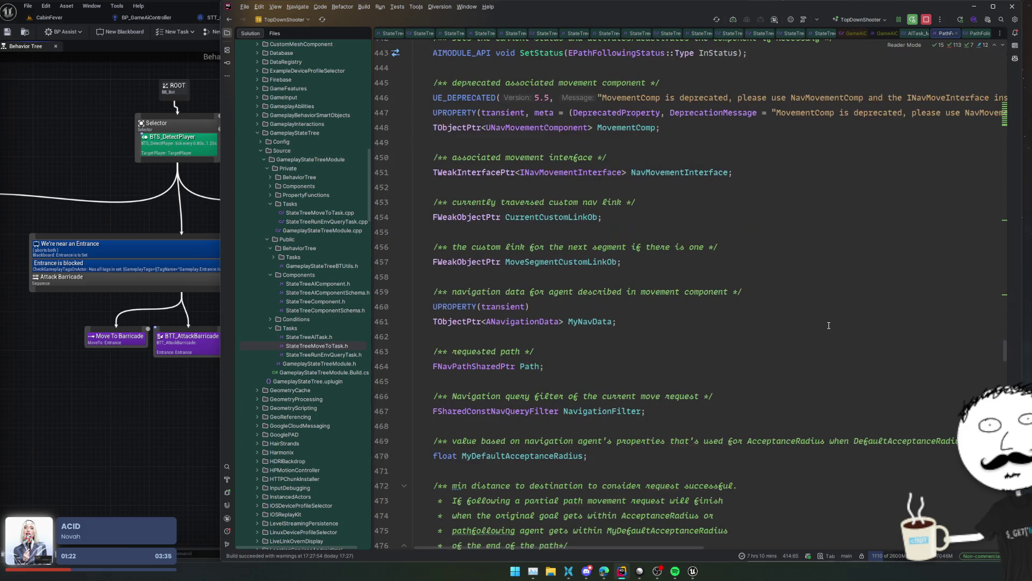
{"action": "left_click", "coordinate": [533, 366], "text": "ctrl"}
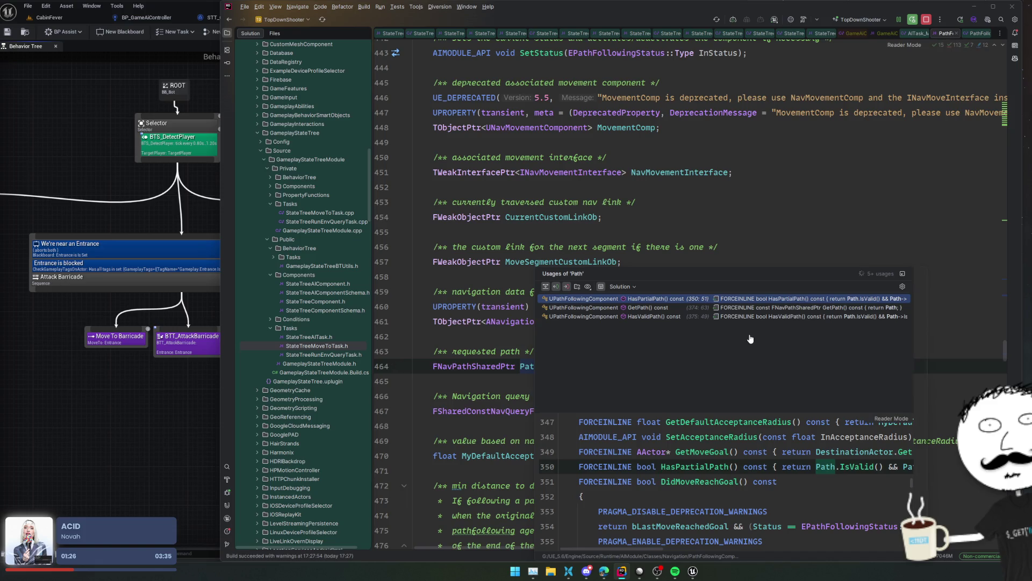
- Jump to the GetPath() accessor returning Path at line 374 of PathFollowingComponent.h
{"action": "left_click", "coordinate": [758, 311]}
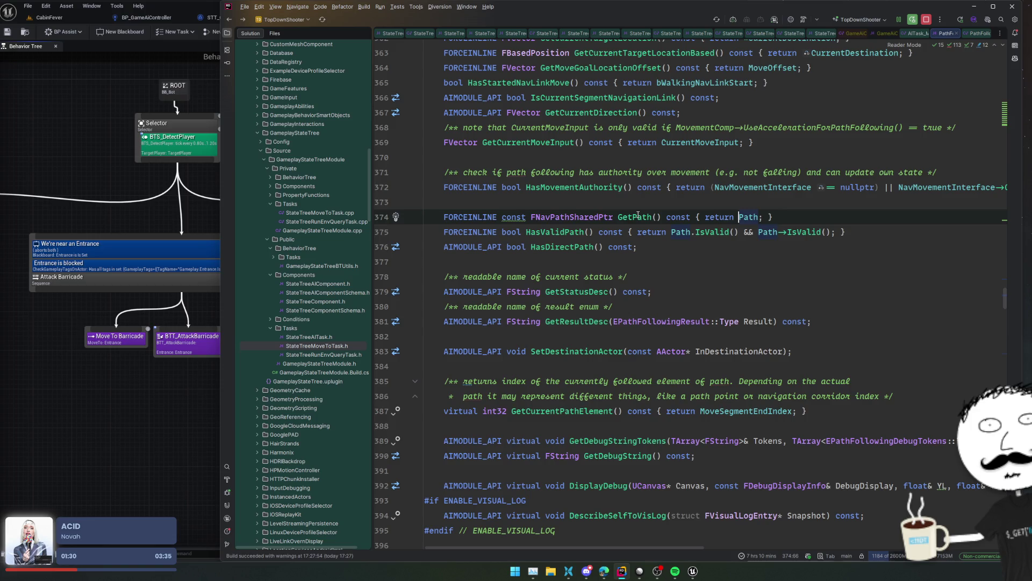
{"action": "left_click", "coordinate": [636, 217]}
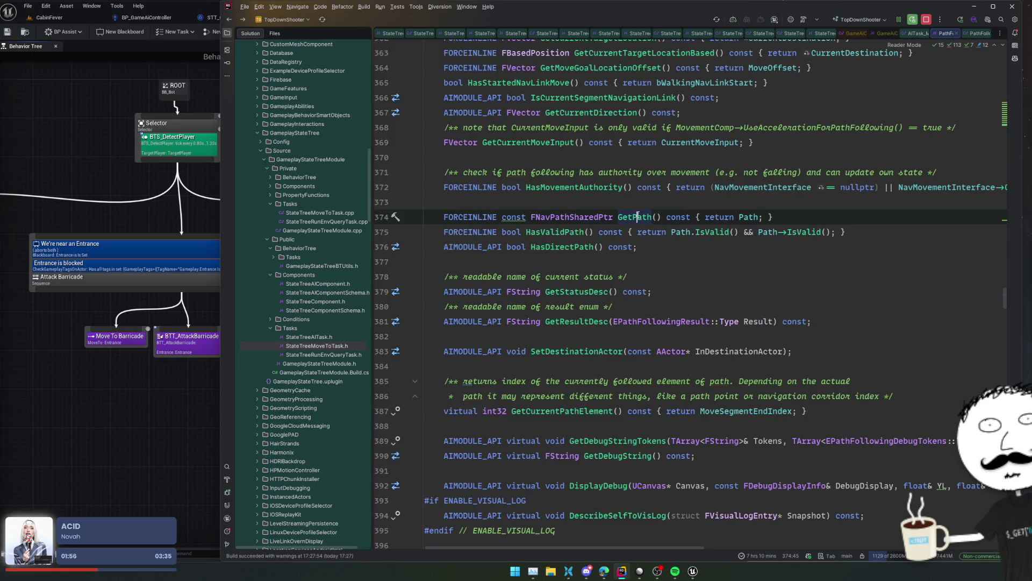
{"action": "scroll", "coordinate": [530, 33], "scroll_direction": "down", "scroll_amount": 3}
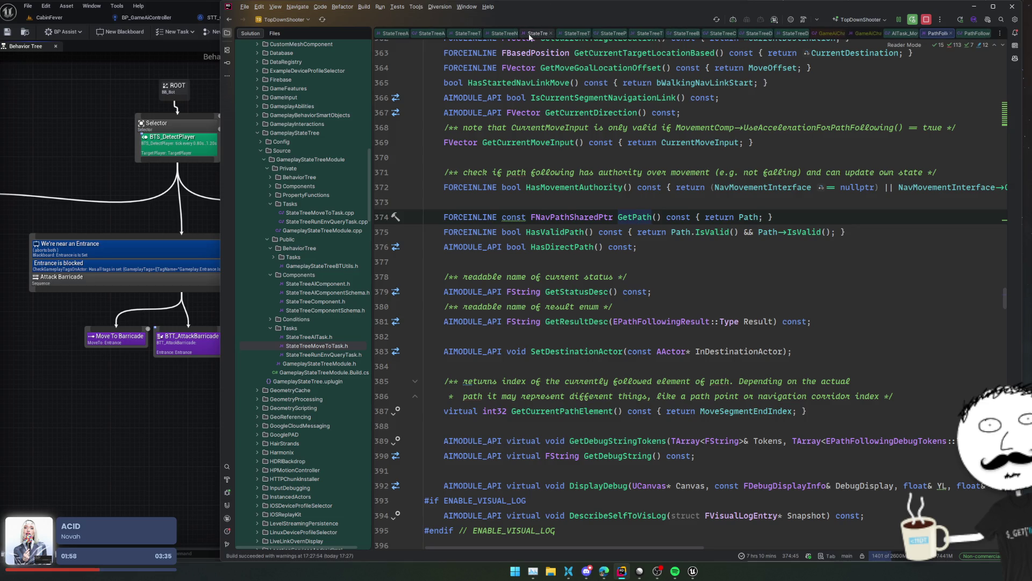
- Close AITask_MoveTo.cpp and return to GameAiCharacter.h
{"action": "scroll", "coordinate": [487, 34], "scroll_direction": "down", "scroll_amount": 5}
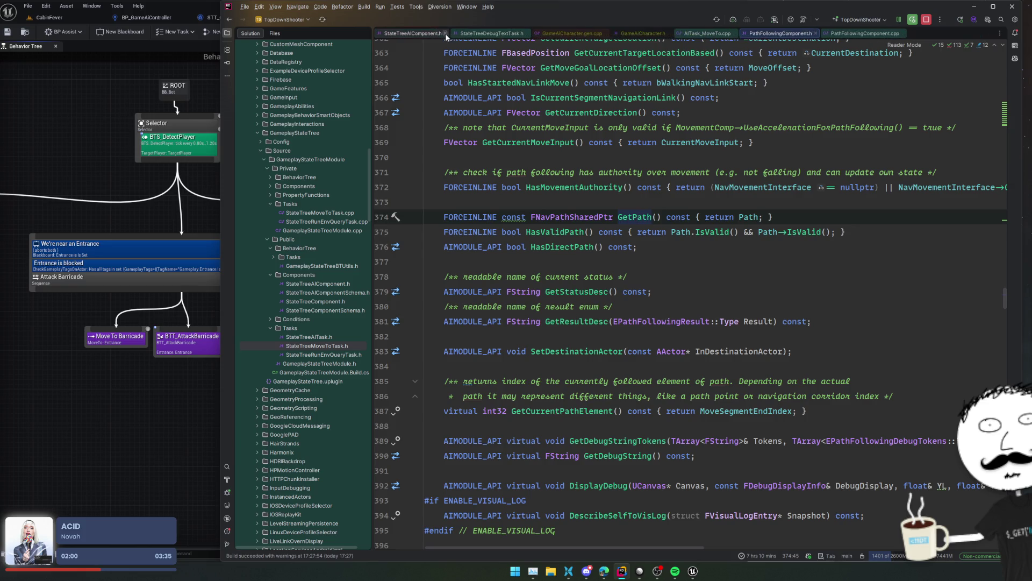
{"action": "middle_click", "coordinate": [546, 36]}
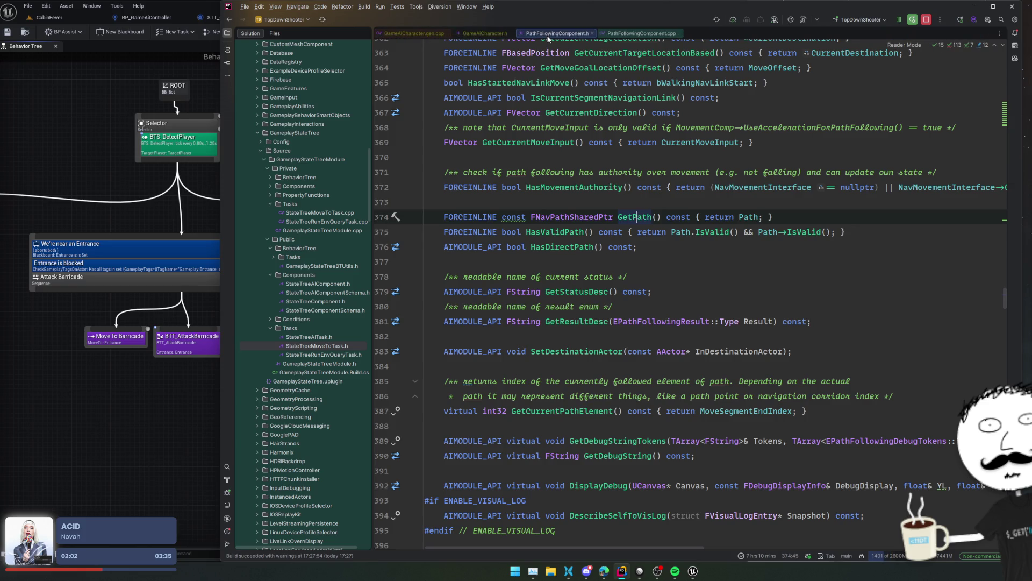
{"action": "left_click", "coordinate": [484, 33]}
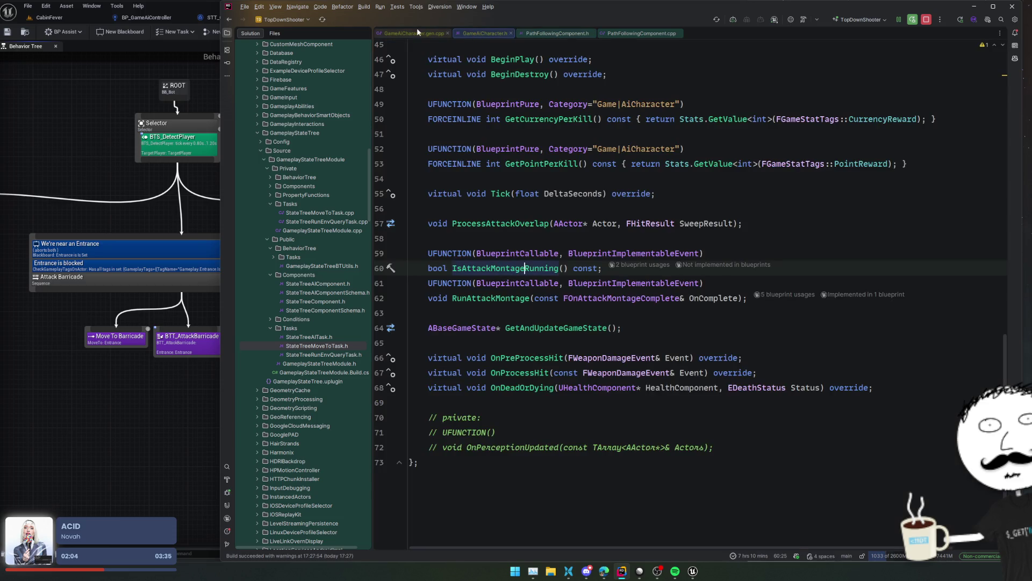
{"action": "scroll", "coordinate": [329, 262], "scroll_direction": "down", "scroll_amount": 4}
{"action": "scroll", "coordinate": [329, 262], "scroll_direction": "down", "scroll_amount": 15}
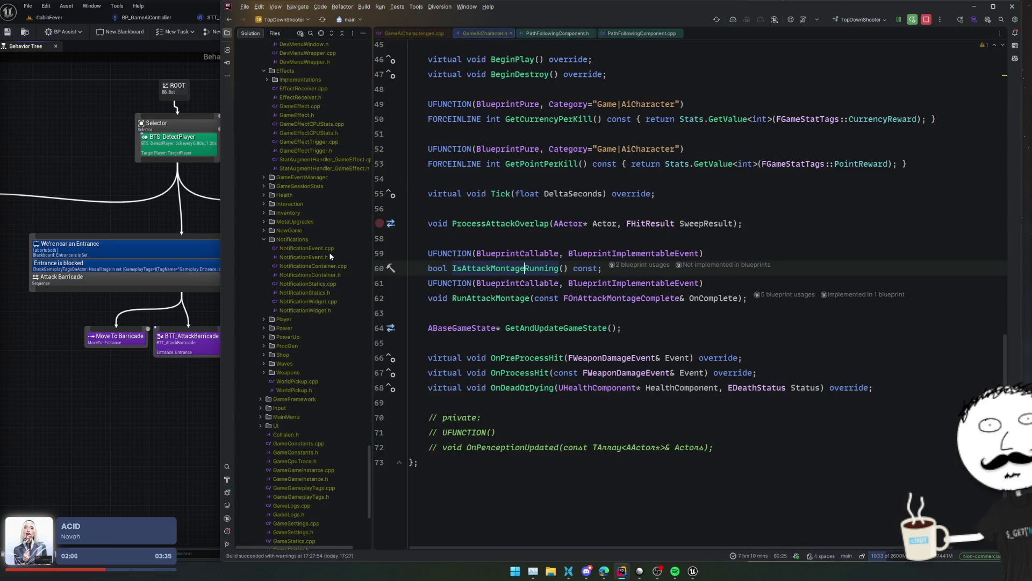
{"action": "scroll", "coordinate": [330, 252], "scroll_direction": "up", "scroll_amount": 7}
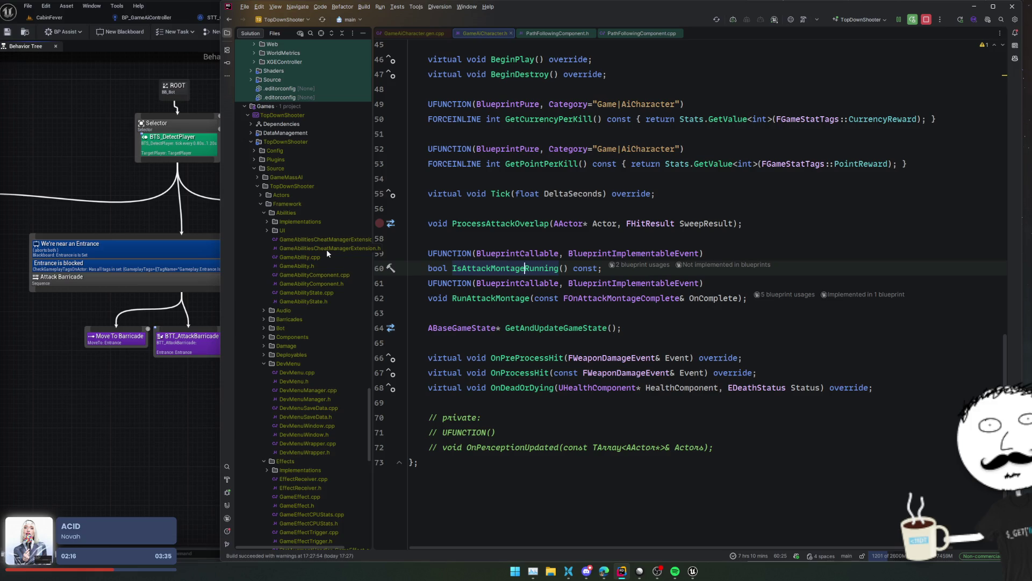
- Collapse the DevMenu, Effects and Abilities folders and expand the Bot folder
{"action": "double_click", "coordinate": [291, 364]}
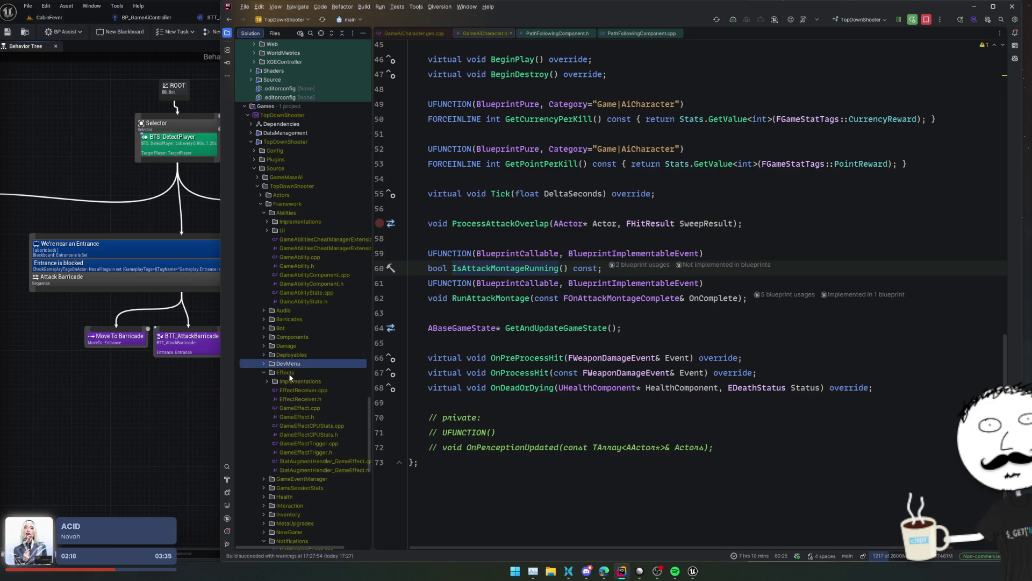
{"action": "double_click", "coordinate": [288, 373]}
{"action": "double_click", "coordinate": [305, 211]}
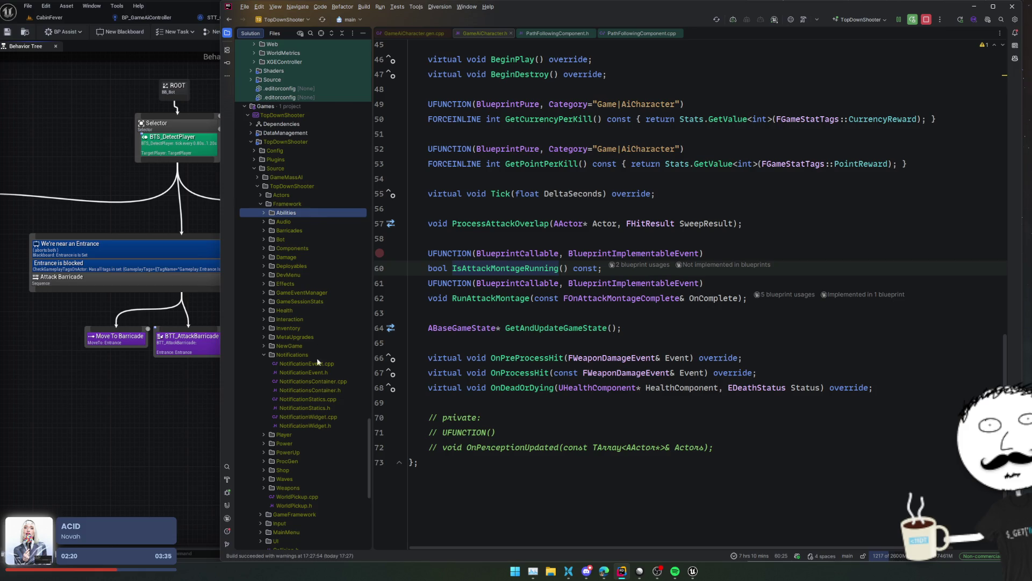
{"action": "double_click", "coordinate": [292, 240]}
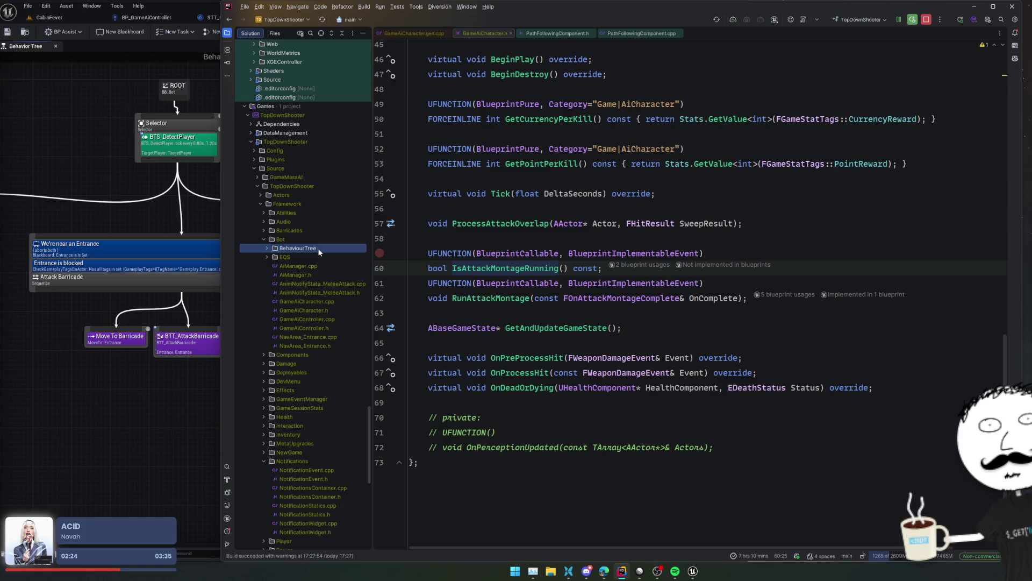
- Create a StateTree directory inside the Bot folder
{"action": "key", "text": "alt+Insert"}
{"action": "key", "text": "Return"}
{"action": "type", "text": "State"}
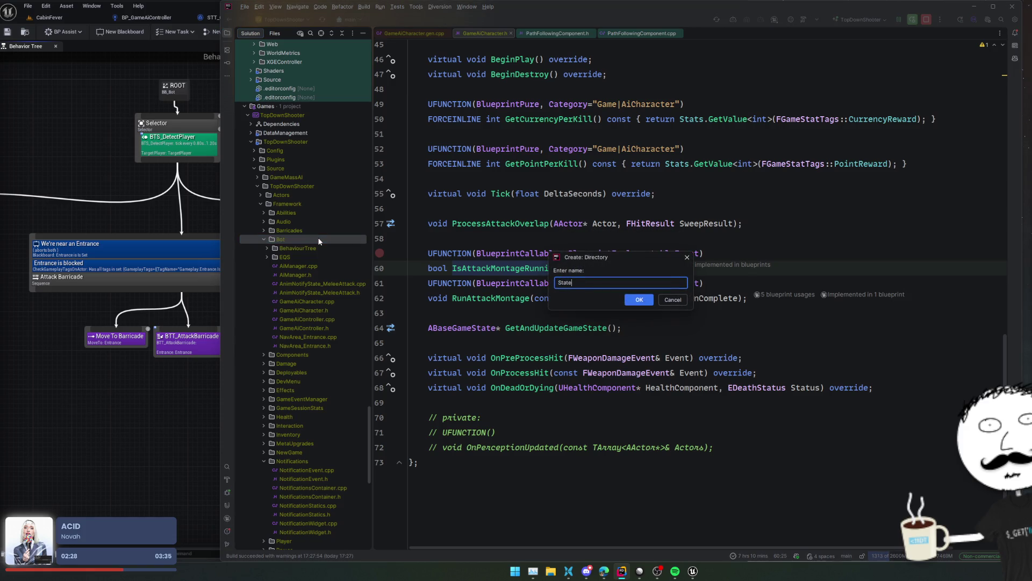
{"action": "type", "text": "Tre"}
{"action": "key", "text": "Return"}
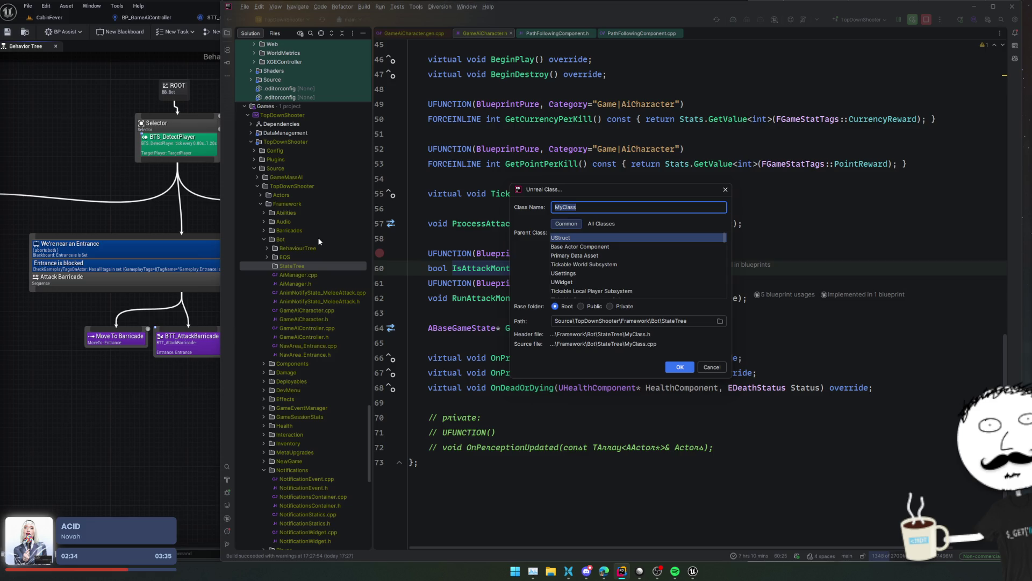
- Add a new Unreal class named STT_DetectBarricadeOnPath in the StateTree folder
{"action": "type", "text": "Sta"}
{"action": "key", "text": "BackSpace"}
{"action": "key", "text": "BackSpace"}
{"action": "type", "text": "TT_Detect"}
{"action": "type", "text": "Bar"}
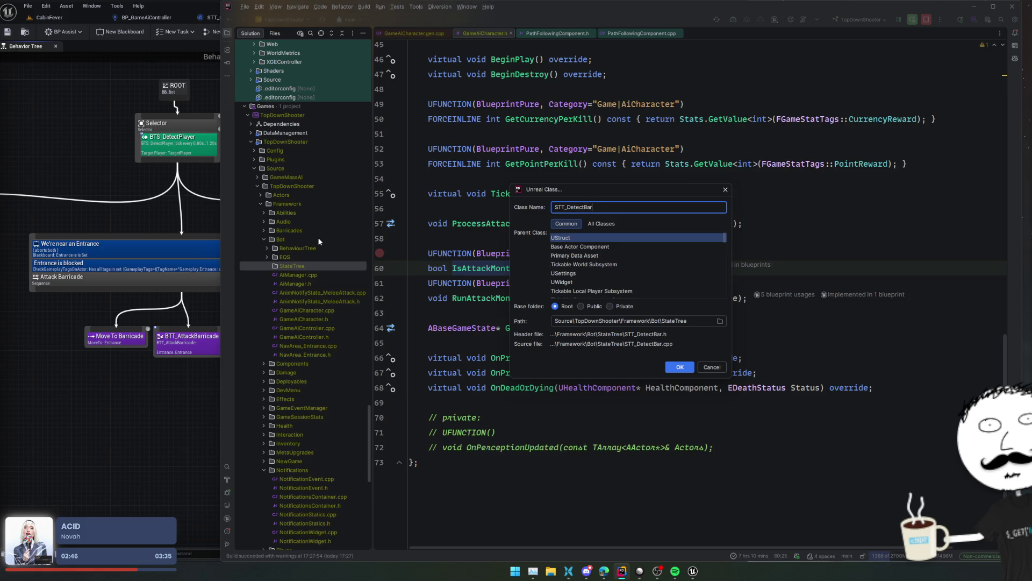
{"action": "type", "text": "ricadeOnPath"}
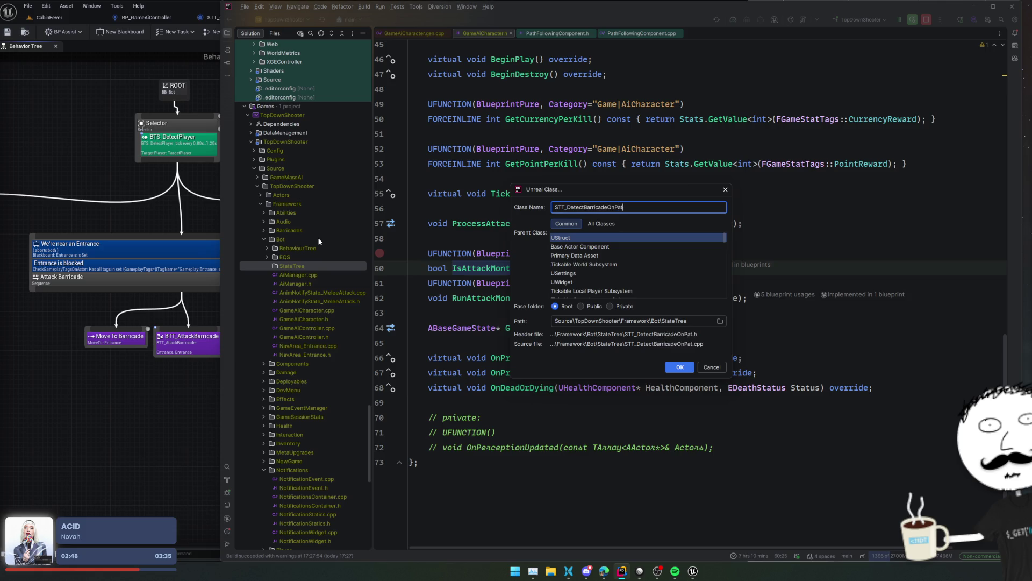
{"action": "key", "text": "Return"}
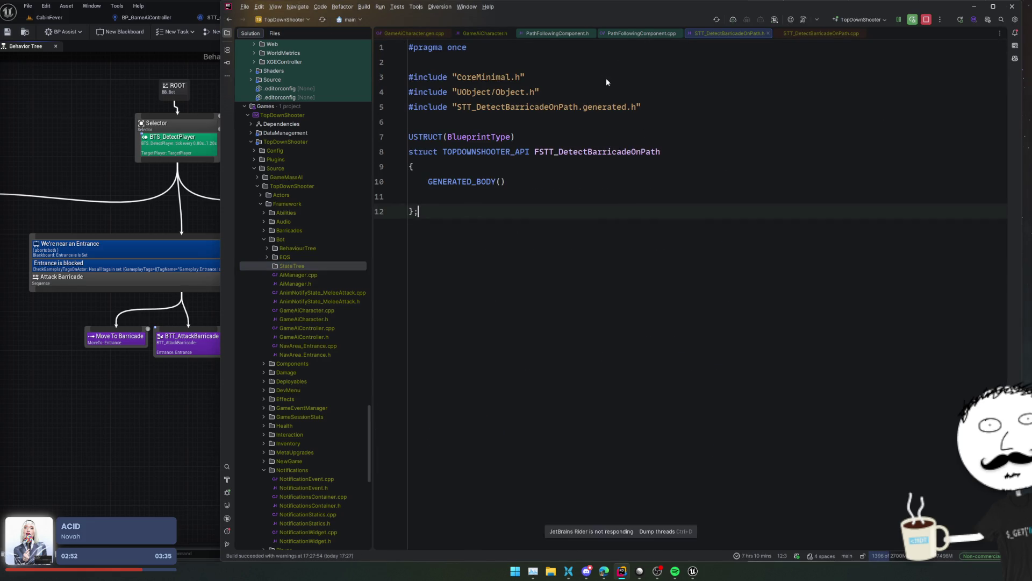
- Open StateTreeMoveToTask.h from the project tree as a reference
{"action": "key", "text": "Up"}
{"action": "key", "text": "Up"}
{"action": "key", "text": "Up"}
{"action": "key", "text": "End"}
{"action": "left_click", "coordinate": [610, 206]}
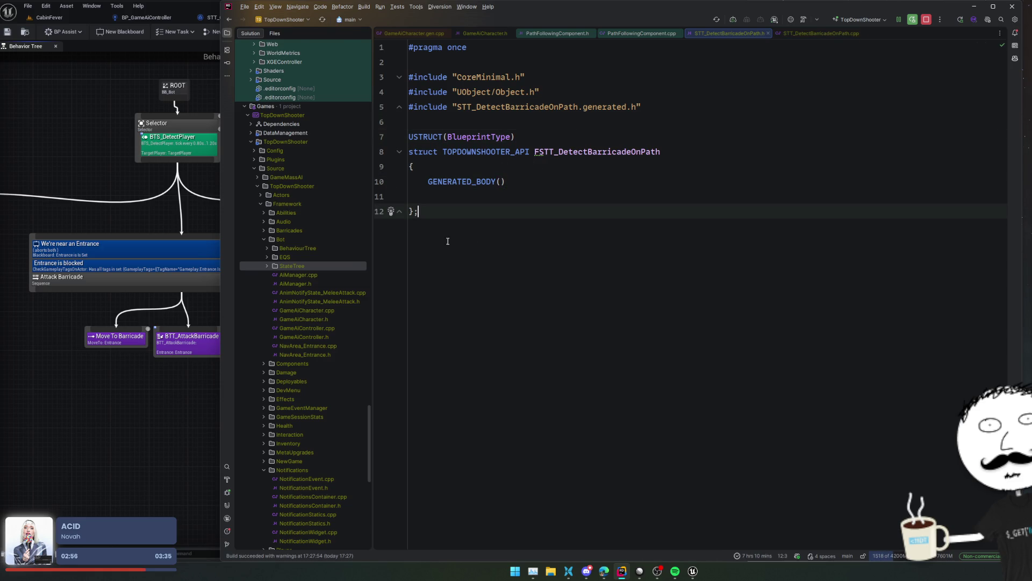
{"action": "scroll", "coordinate": [307, 269], "scroll_direction": "up", "scroll_amount": 20}
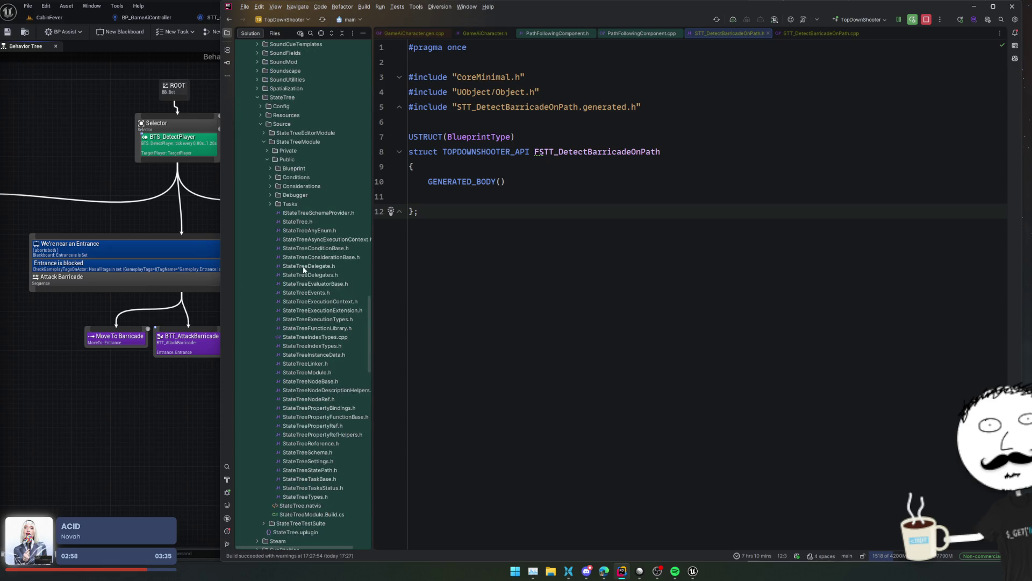
{"action": "scroll", "coordinate": [306, 270], "scroll_direction": "up", "scroll_amount": 5}
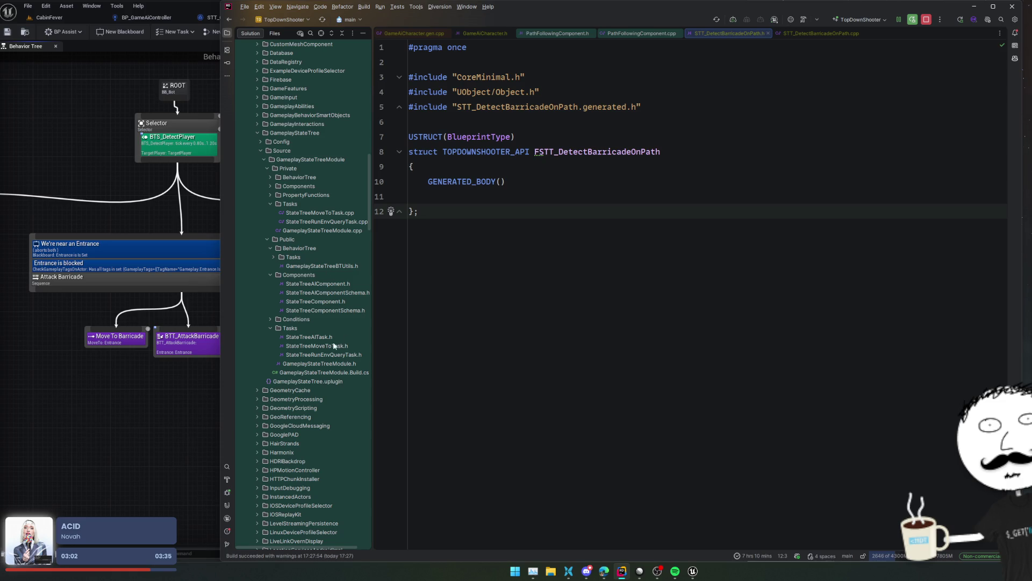
{"action": "left_click", "coordinate": [349, 346]}
{"action": "double_click", "coordinate": [349, 345]}
- Copy the FStateTreeMoveToTask declaration into the new STT_DetectBarricadeOnPath header
{"action": "left_click", "coordinate": [797, 235]}
{"action": "scroll", "coordinate": [797, 236], "scroll_direction": "up", "scroll_amount": 15}
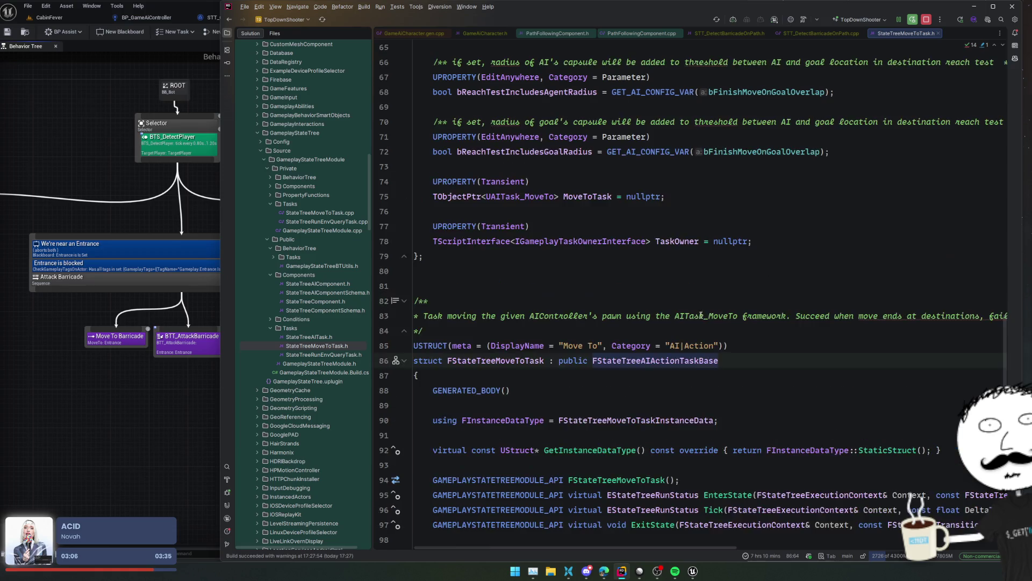
{"action": "scroll", "coordinate": [703, 320], "scroll_direction": "up", "scroll_amount": 6}
{"action": "scroll", "coordinate": [702, 320], "scroll_direction": "down", "scroll_amount": 20}
{"action": "scroll", "coordinate": [708, 318], "scroll_direction": "up", "scroll_amount": 5}
{"action": "key", "text": "Up"}
{"action": "left_click_drag", "start_coordinate": [576, 287], "coordinate": [572, 499]}
{"action": "key", "text": "ctrl+c"}
{"action": "left_click", "coordinate": [728, 32]}
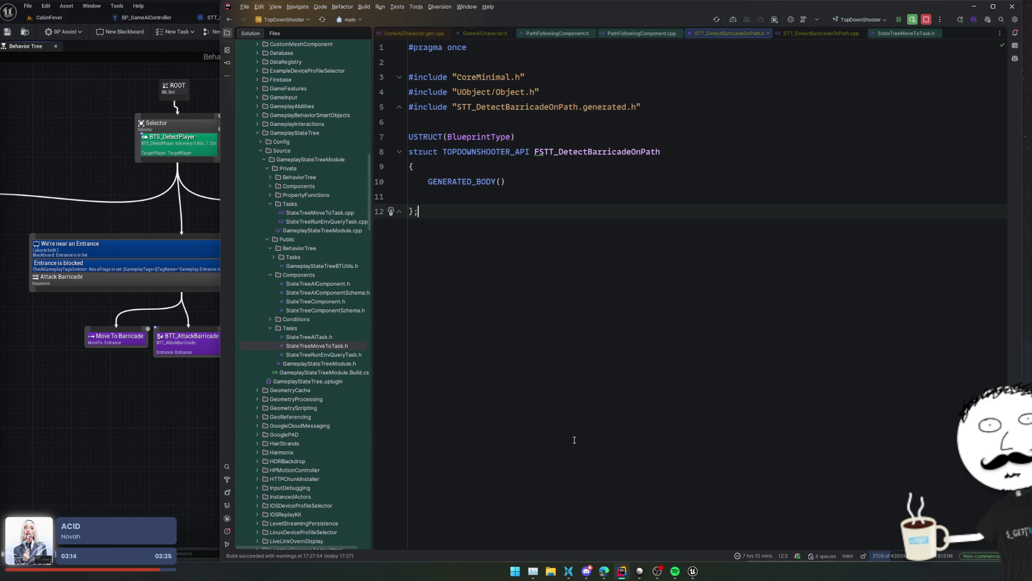
{"action": "key", "text": "ctrl+v"}
- Rename the pasted task to TOPDOWNSHOOTER_API FSTT_DetectBarricadeOnPath
{"action": "scroll", "coordinate": [522, 343], "scroll_direction": "up", "scroll_amount": 6}
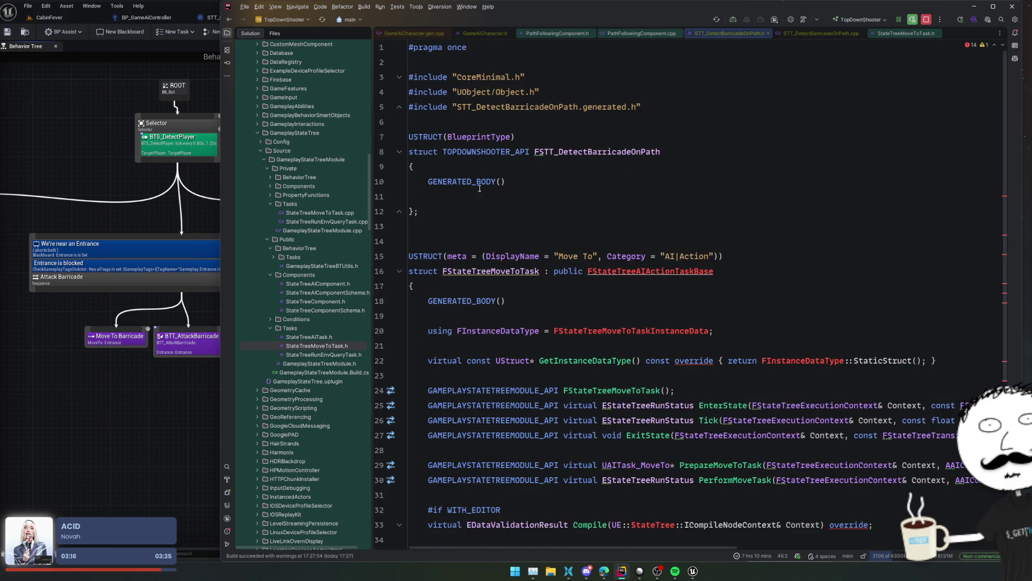
{"action": "double_click", "coordinate": [486, 152]}
{"action": "key", "text": "ctrl+c"}
{"action": "left_click", "coordinate": [441, 271]}
{"action": "key", "text": "ctrl+v"}
{"action": "double_click", "coordinate": [597, 151]}
{"action": "key", "text": "ctrl+c"}
{"action": "double_click", "coordinate": [580, 271]}
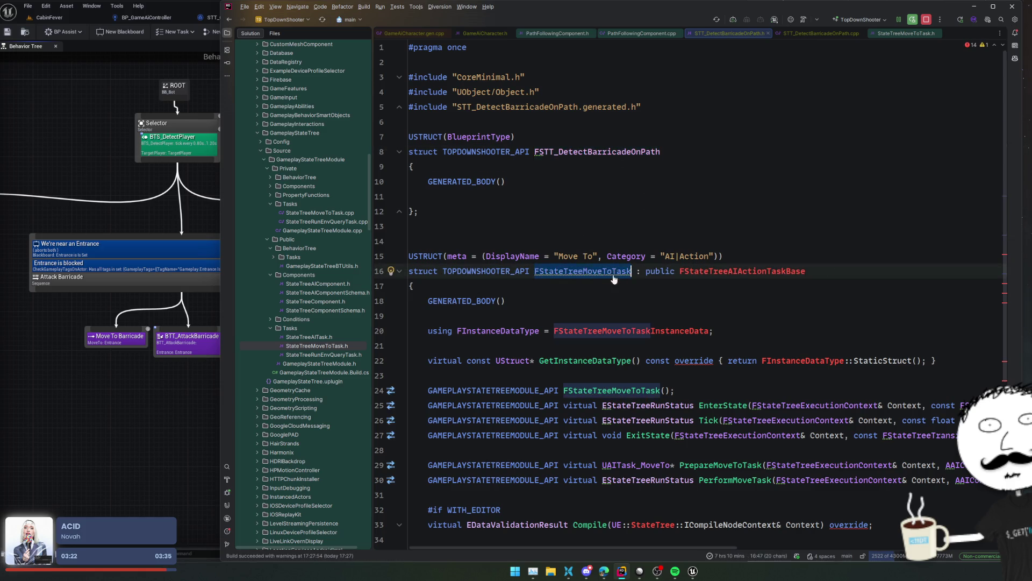
{"action": "key", "text": "ctrl+v"}
- Include Tasks/StateTreeAITask.h, set DisplayName 'Detect Barricade On Path' and Category 'Game|AI'
{"action": "left_click", "coordinate": [780, 271]}
{"action": "key", "text": "alt+Return"}
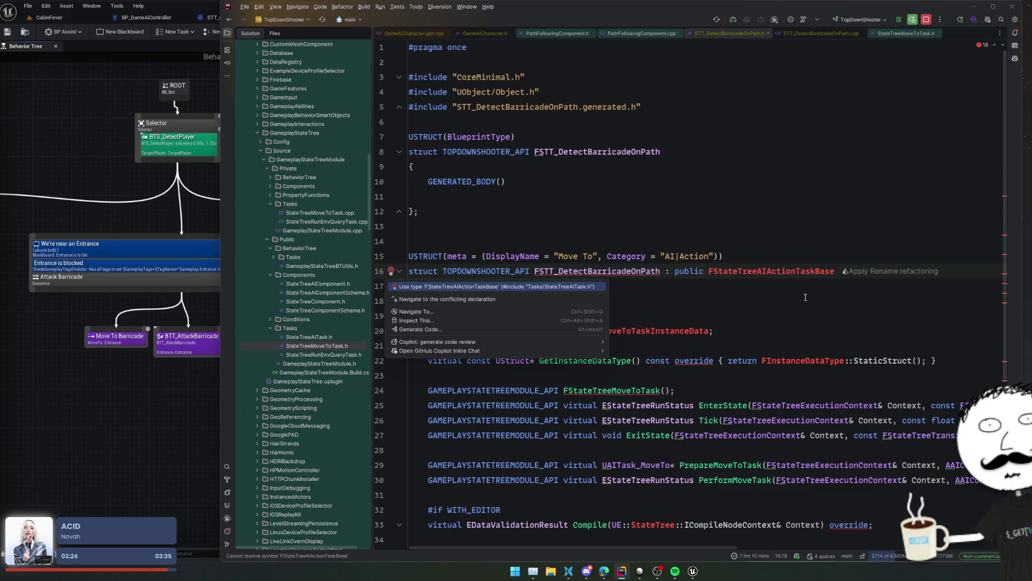
{"action": "key", "text": "Return"}
{"action": "double_click", "coordinate": [579, 257]}
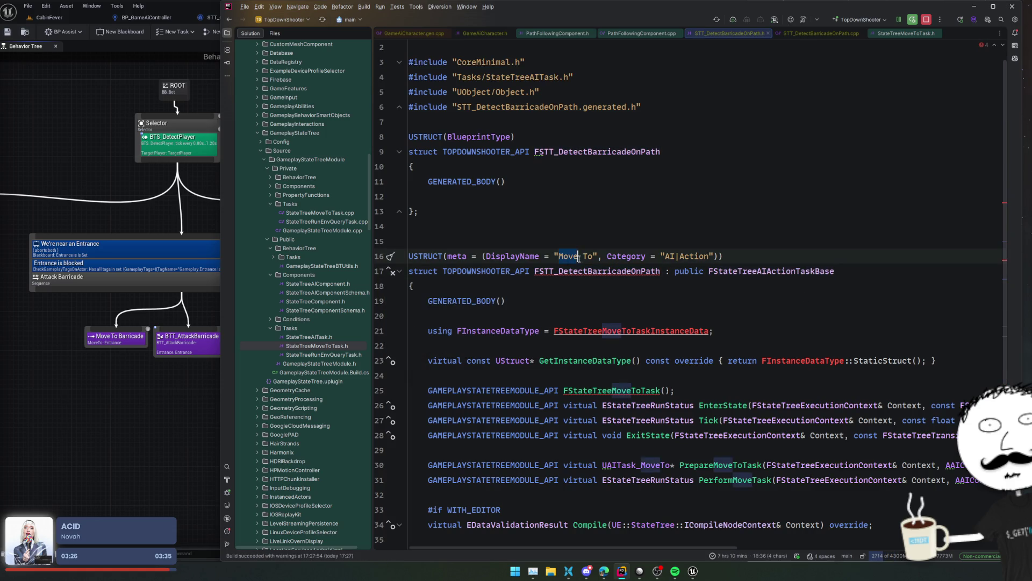
{"action": "type", "text": "Detect"}
{"action": "type", "text": " Barricade On"}
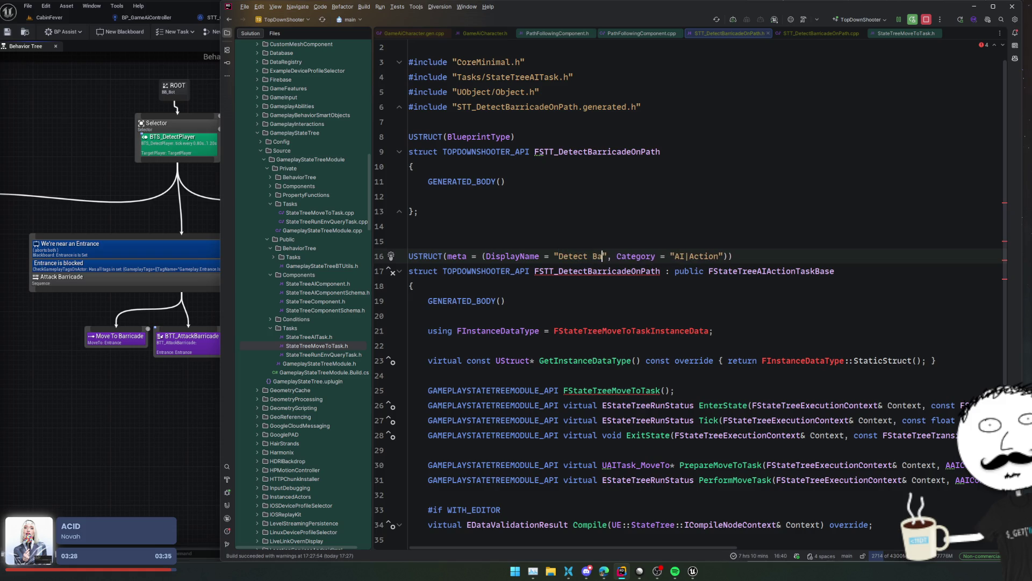
{"action": "type", "text": " Path"}
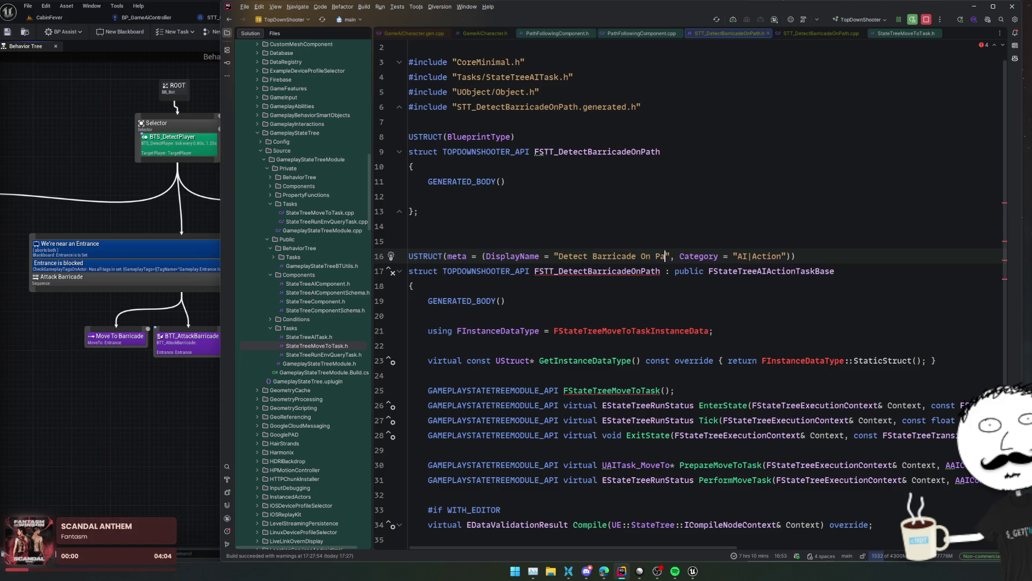
{"action": "left_click", "coordinate": [748, 256]}
{"action": "type", "text": "Game|"}
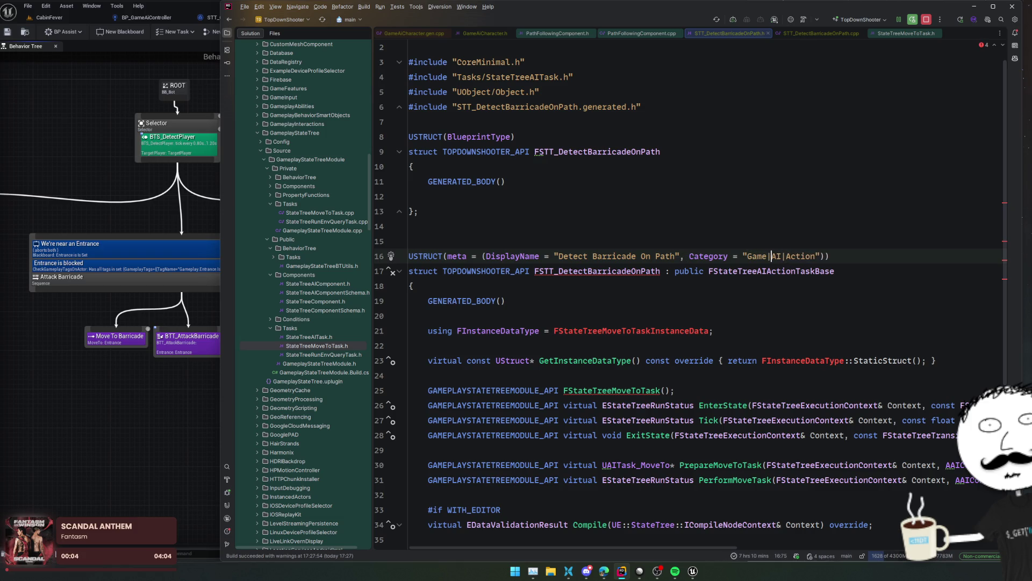
{"action": "left_click", "coordinate": [785, 256]}
{"action": "key", "text": "ctrl+shift+Right"}
{"action": "key", "text": "BackSpace"}
{"action": "key", "text": "BackSpace"}
- Check the FStateTreeMoveToTaskInstanceData struct in StateTreeMoveToTask.h, then return to the new header
{"action": "left_click", "coordinate": [627, 292]}
{"action": "left_click", "coordinate": [602, 227]}
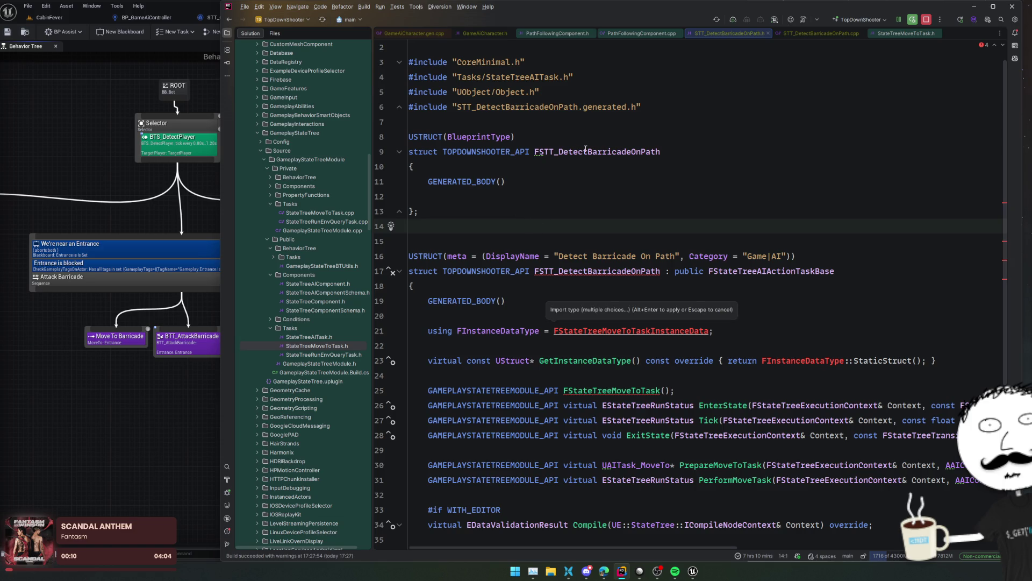
{"action": "key", "text": "alt+Right"}
{"action": "key", "text": "alt+Right"}
{"action": "scroll", "coordinate": [647, 201], "scroll_direction": "up", "scroll_amount": 10}
{"action": "scroll", "coordinate": [647, 200], "scroll_direction": "up", "scroll_amount": 15}
{"action": "left_click", "coordinate": [404, 284]}
{"action": "double_click", "coordinate": [537, 283]}
{"action": "scroll", "coordinate": [587, 236], "scroll_direction": "down", "scroll_amount": 3}
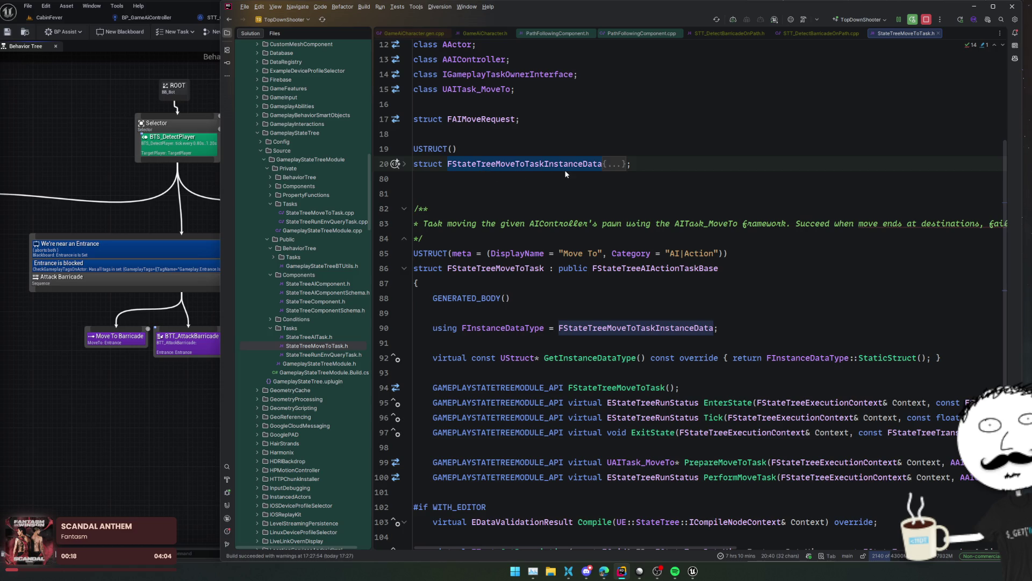
{"action": "left_click", "coordinate": [545, 164]}
{"action": "key", "text": "ctrl+shift+Left"}
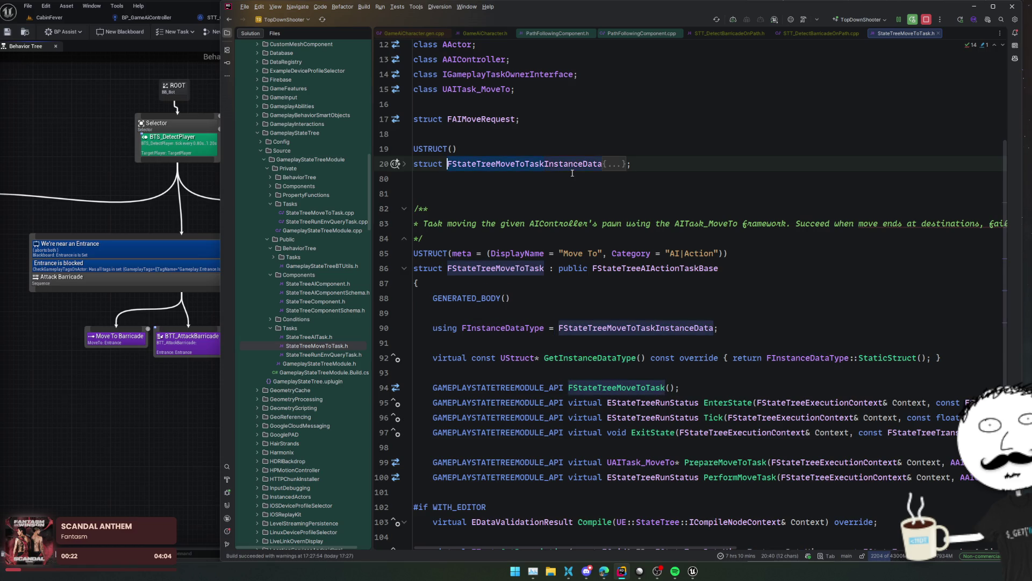
{"action": "key", "text": "alt+Left"}
{"action": "key", "text": "alt+Left"}
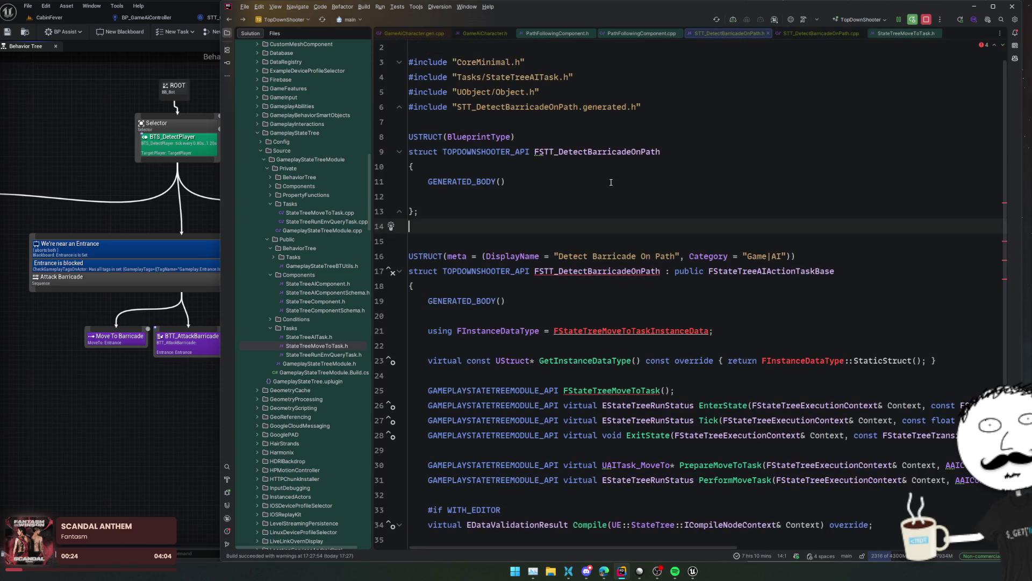
- Use FSTT_DetectBarricadeOnPathInstanceData as instance data type and rename the constructor to FSTT_DetectBarricadeOnPath
{"action": "left_click", "coordinate": [615, 149]}
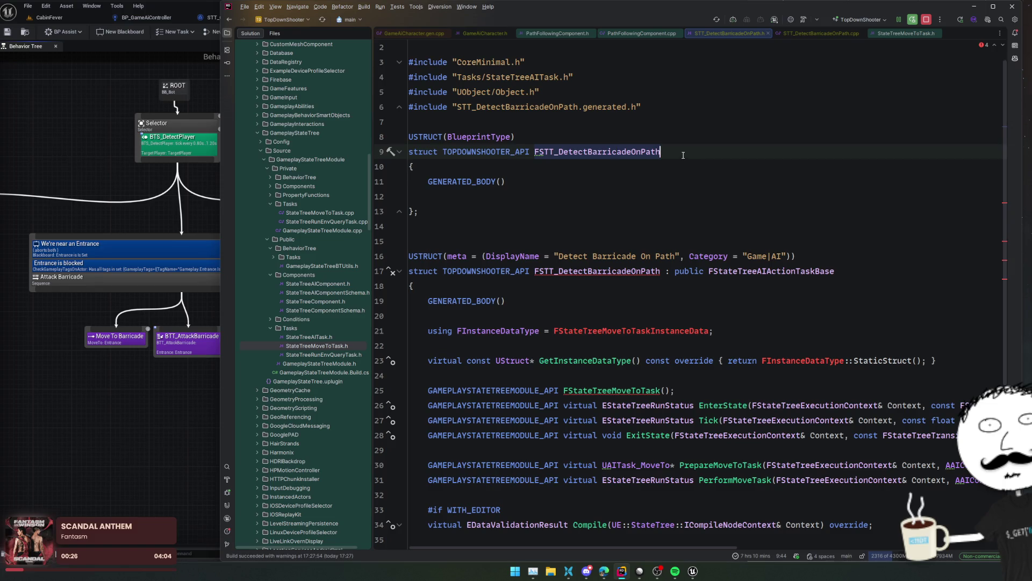
{"action": "key", "text": "End"}
{"action": "type", "text": "InstanceData"}
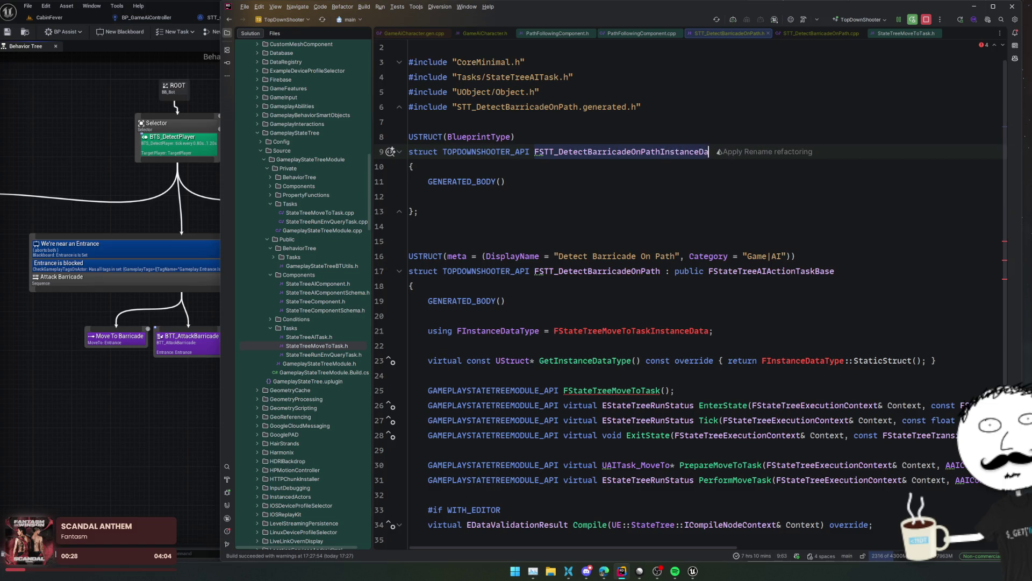
{"action": "double_click", "coordinate": [629, 330]}
{"action": "key", "text": "ctrl+v"}
{"action": "scroll", "coordinate": [662, 301], "scroll_direction": "down", "scroll_amount": 2}
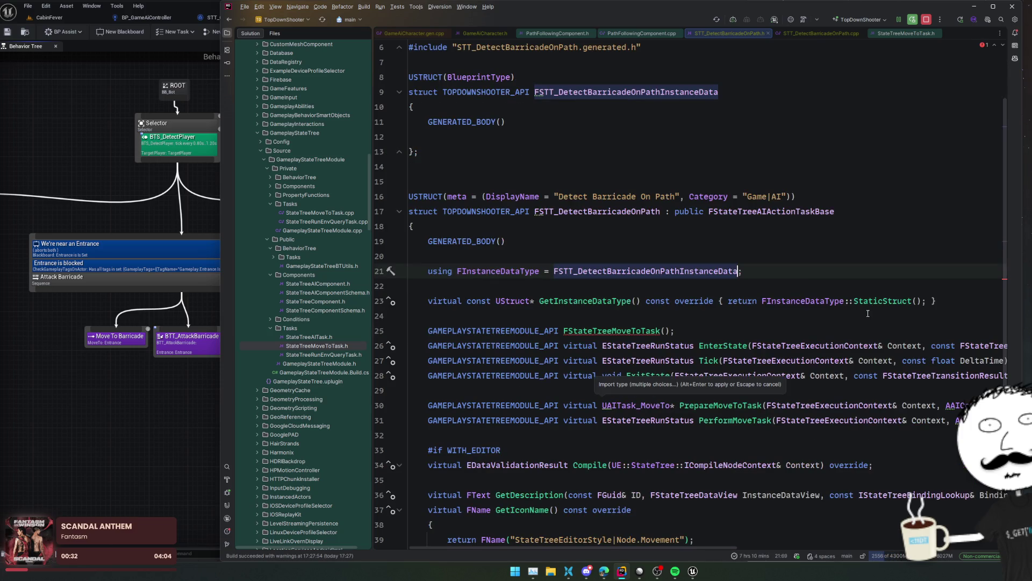
{"action": "scroll", "coordinate": [784, 314], "scroll_direction": "down", "scroll_amount": 2}
{"action": "double_click", "coordinate": [611, 271]}
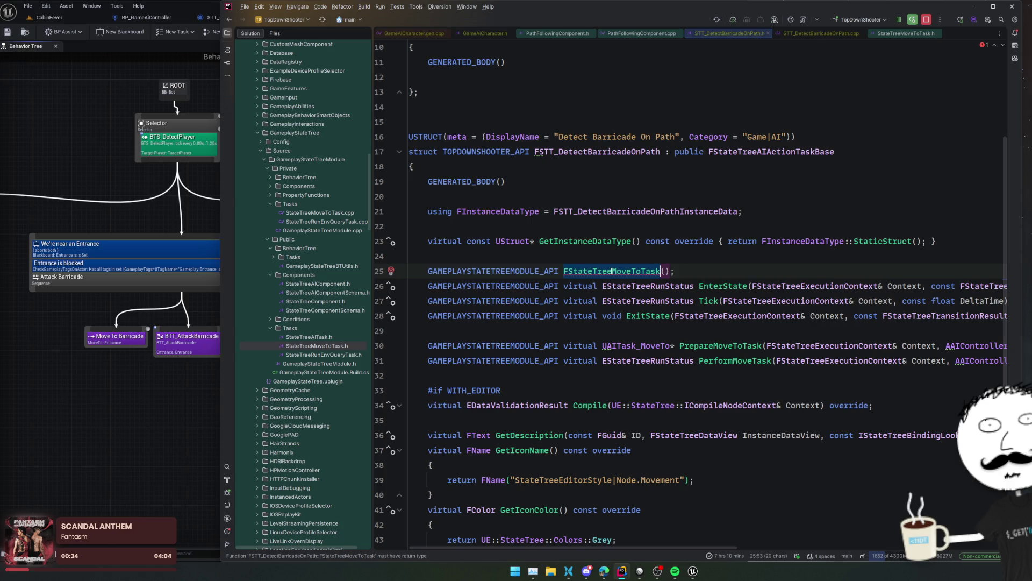
{"action": "key", "text": "ctrl+v"}
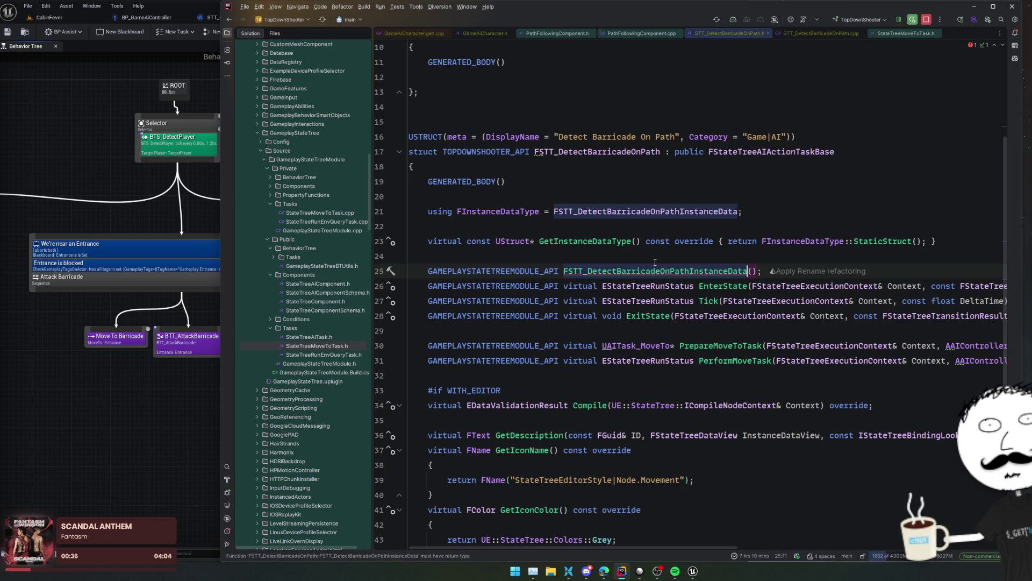
{"action": "key", "text": "BackSpace"}
{"action": "key", "text": "BackSpace"}
{"action": "key", "text": "BackSpace"}
{"action": "key", "text": "BackSpace"}
{"action": "key", "text": "BackSpace"}
{"action": "key", "text": "BackSpace"}
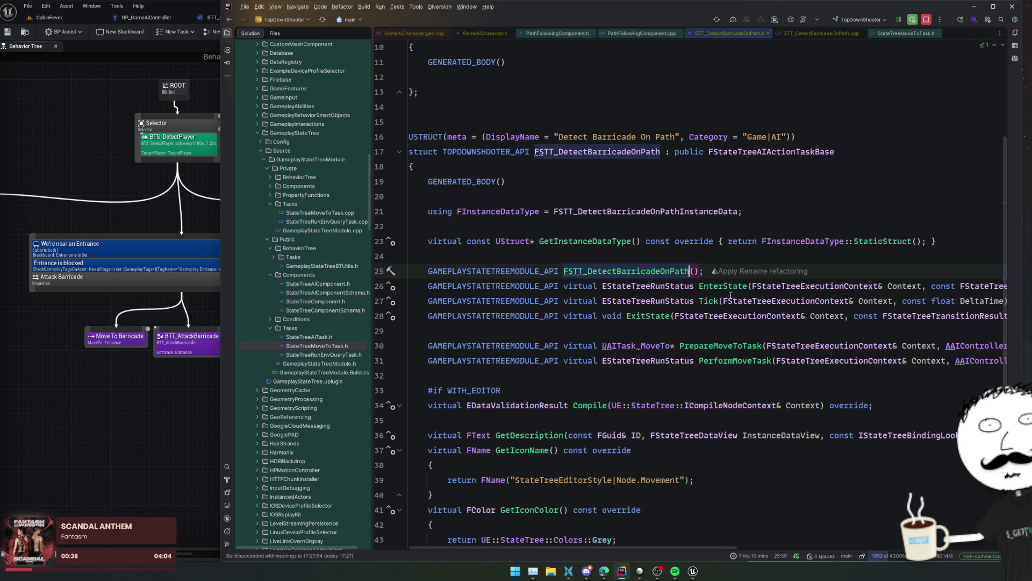
- Delete the PrepareMoveToTask, PerformMoveTask and Compile declarations
{"action": "left_click", "coordinate": [723, 300]}
{"action": "left_click", "coordinate": [708, 327]}
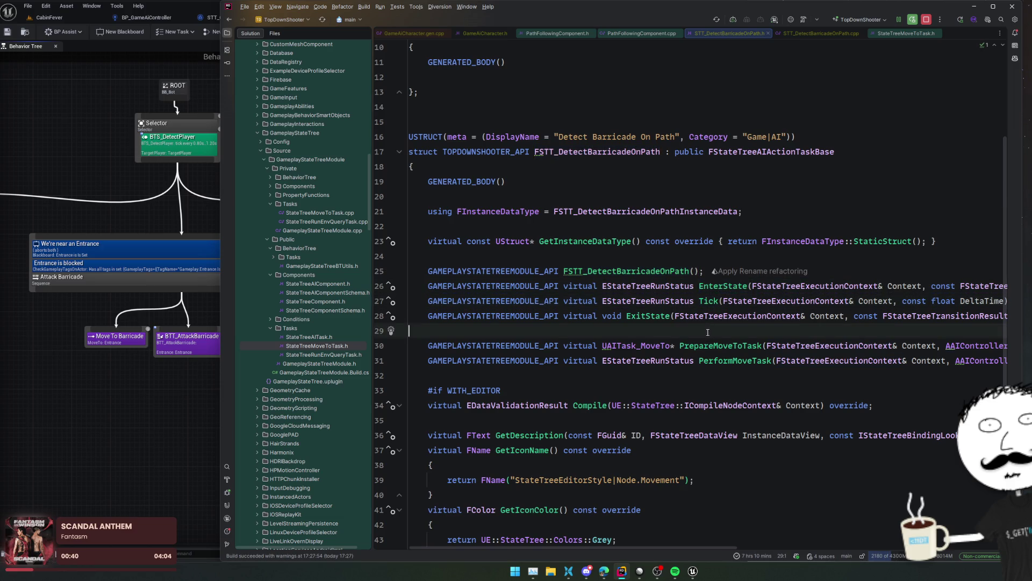
{"action": "key", "text": "shift+Down"}
{"action": "key", "text": "shift+Down"}
{"action": "key", "text": "shift+Down"}
{"action": "key", "text": "Delete"}
{"action": "key", "text": "shift+Down"}
{"action": "key", "text": "shift+Down"}
{"action": "key", "text": "shift+Down"}
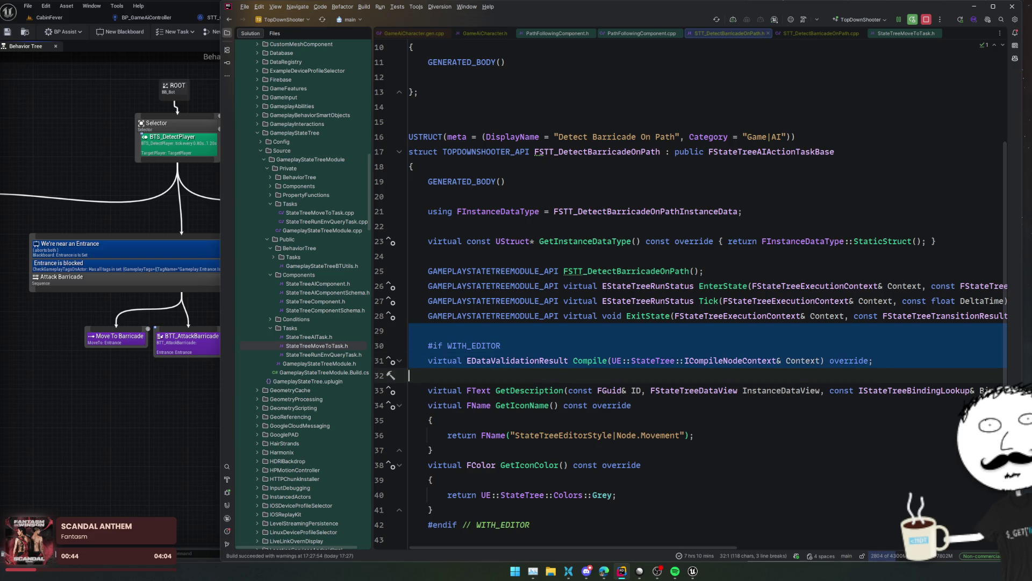
{"action": "key", "text": "Up"}
{"action": "key", "text": "ctrl+y"}
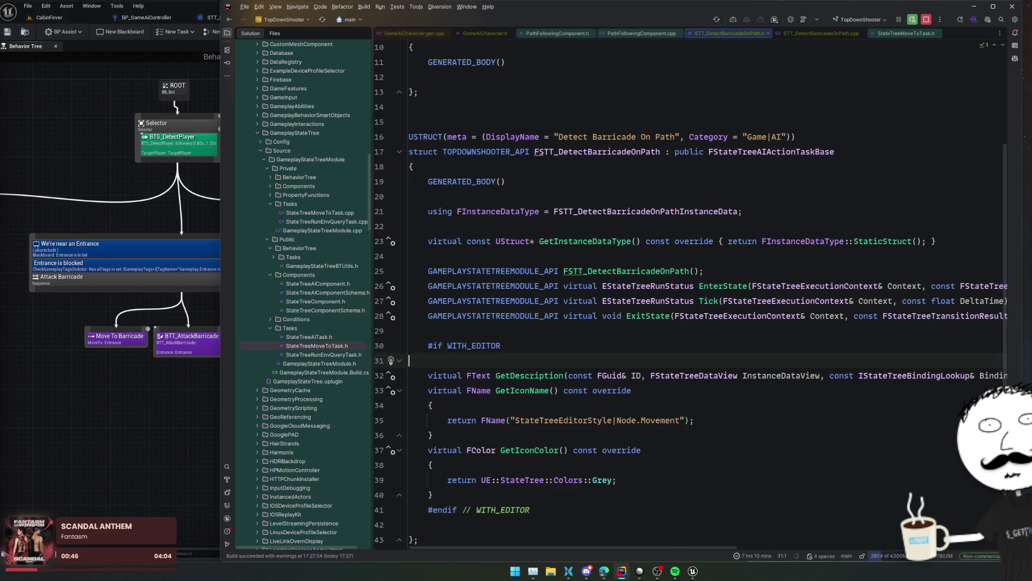
- Review the GetIconName body and reformat the whole header
{"action": "scroll", "coordinate": [762, 339], "scroll_direction": "down", "scroll_amount": 2}
{"action": "left_click", "coordinate": [762, 340]}
{"action": "scroll", "coordinate": [762, 340], "scroll_direction": "right", "scroll_amount": 3}
{"action": "scroll", "coordinate": [762, 339], "scroll_direction": "right", "scroll_amount": 4}
{"action": "scroll", "coordinate": [655, 366], "scroll_direction": "left", "scroll_amount": 7}
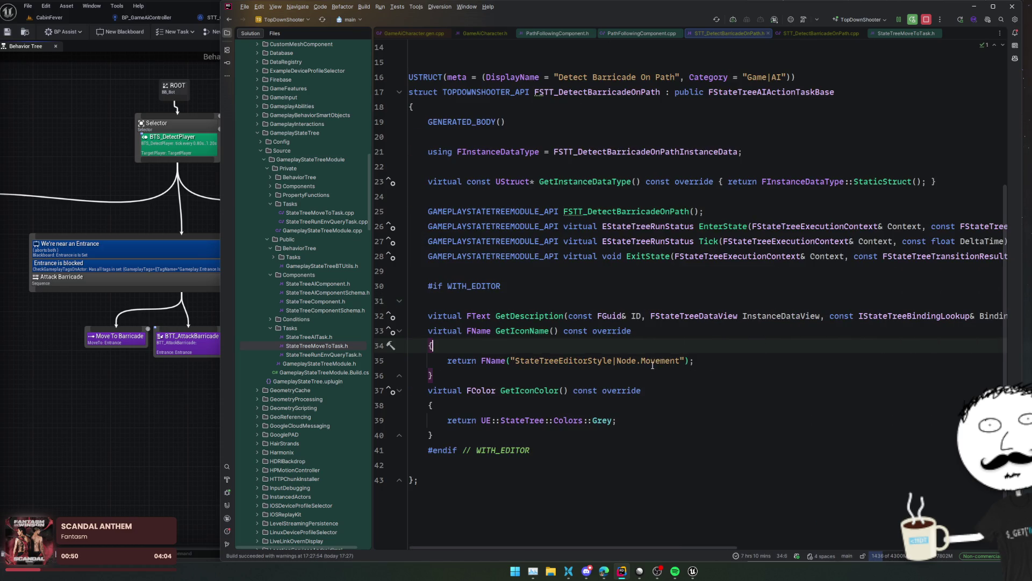
{"action": "double_click", "coordinate": [563, 360]}
{"action": "left_click", "coordinate": [682, 347]}
{"action": "left_click", "coordinate": [505, 286]}
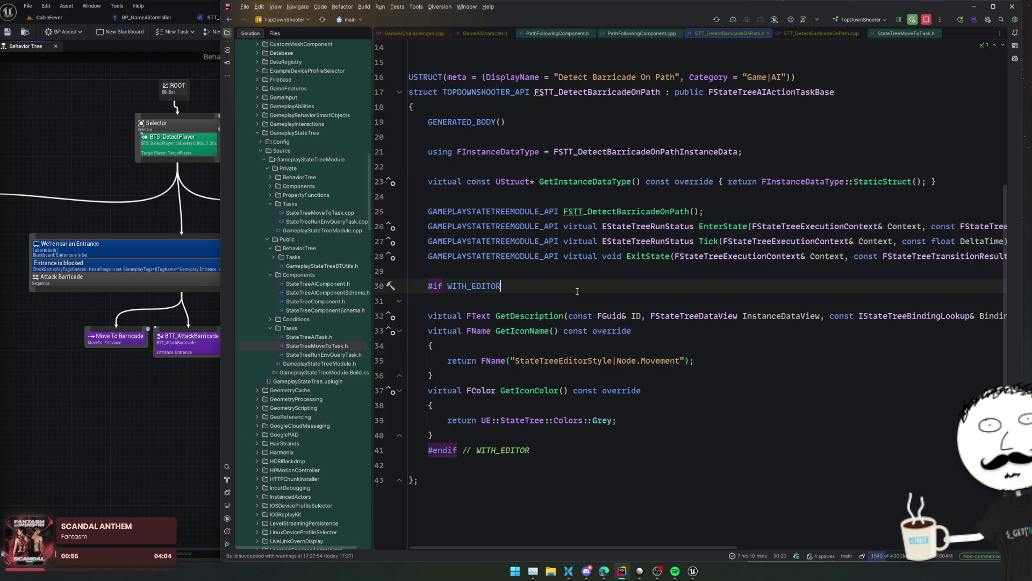
{"action": "key", "text": "ctrl+alt+l"}
- Remove every GAMEPLAYSTATETREEMODULE_API prefix from the declarations
{"action": "scroll", "coordinate": [504, 216], "scroll_direction": "up", "scroll_amount": 4}
{"action": "key", "text": "ctrl+z"}
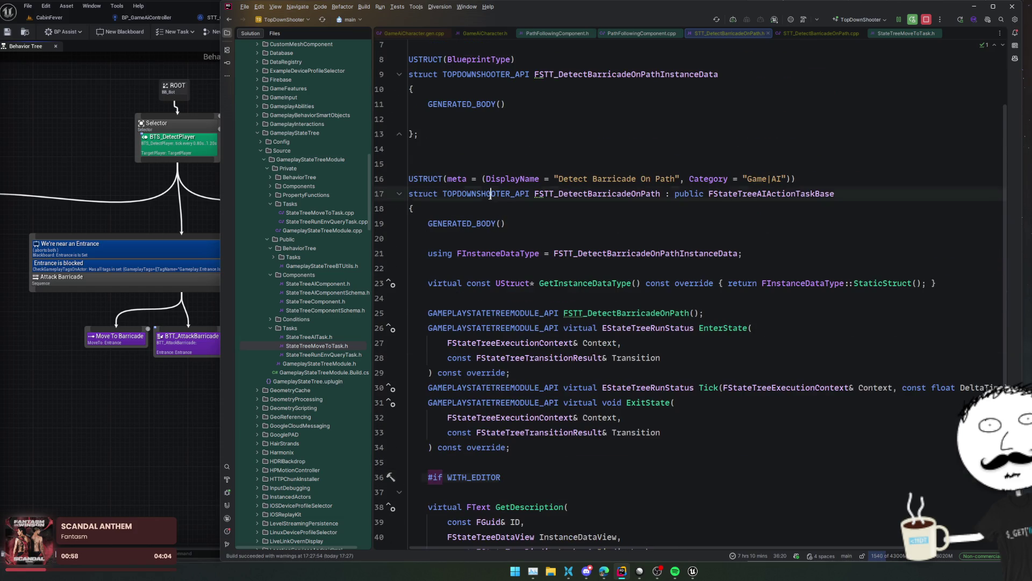
{"action": "double_click", "coordinate": [511, 313]}
{"action": "key", "text": "alt+j"}
{"action": "key", "text": "alt+j"}
{"action": "key", "text": "alt+j"}
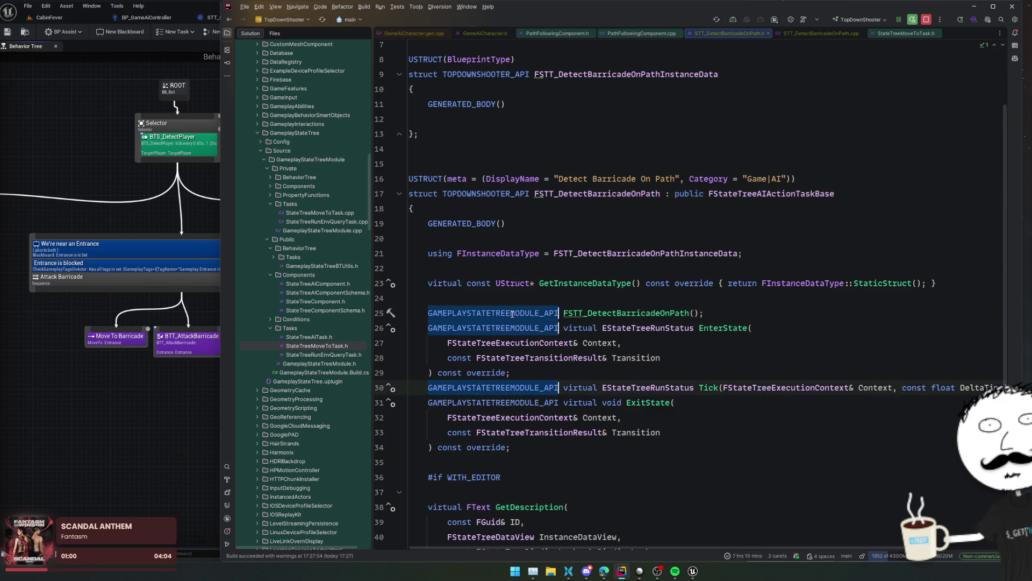
{"action": "key", "text": "BackSpace"}
{"action": "key", "text": "BackSpace"}
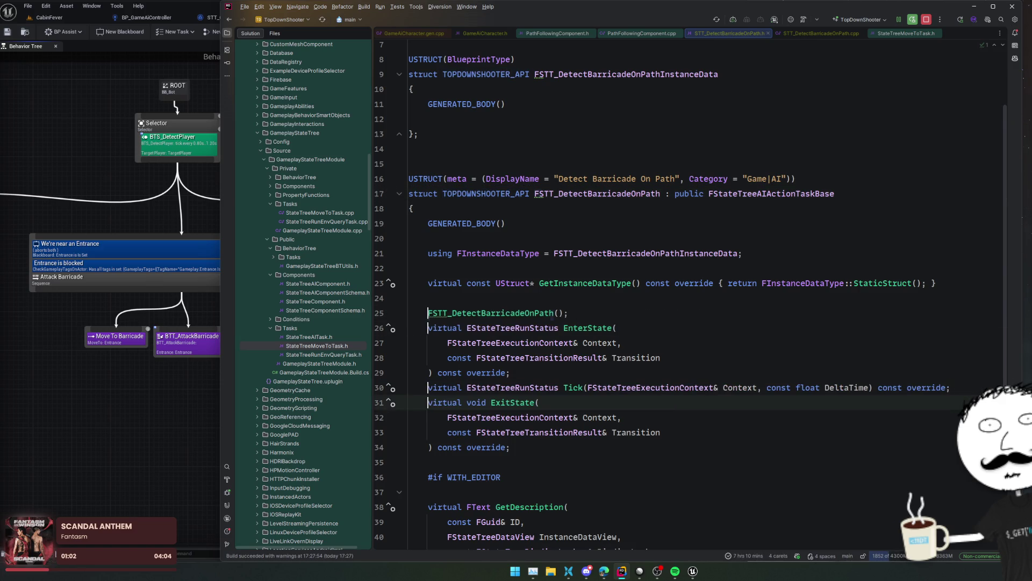
{"action": "mouse_move", "coordinate": [438, 311]}
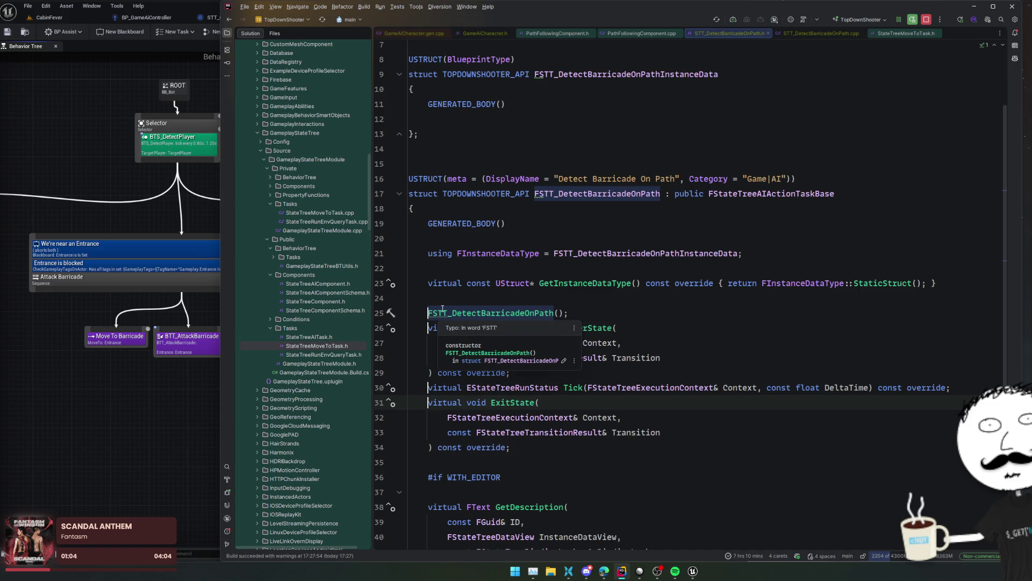
- Save 'FSTT' to the spelling dictionary to clear the typo warning
{"action": "left_click", "coordinate": [565, 194]}
{"action": "key", "text": "alt+Return"}
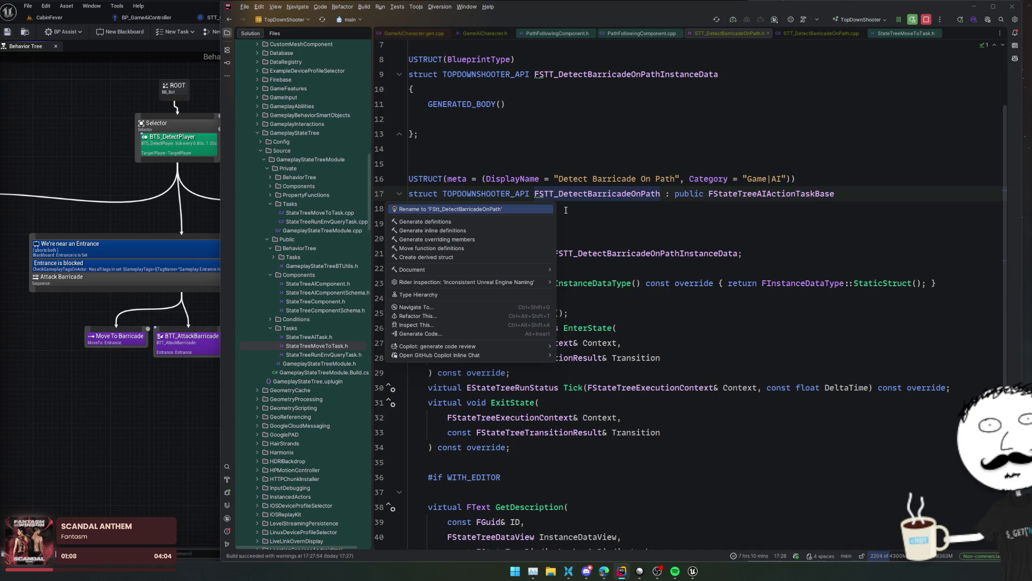
{"action": "key", "text": "Escape"}
{"action": "left_click", "coordinate": [448, 313]}
{"action": "key", "text": "alt+Return"}
{"action": "key", "text": "Down"}
{"action": "key", "text": "Down"}
{"action": "key", "text": "Down"}
{"action": "key", "text": "Return"}
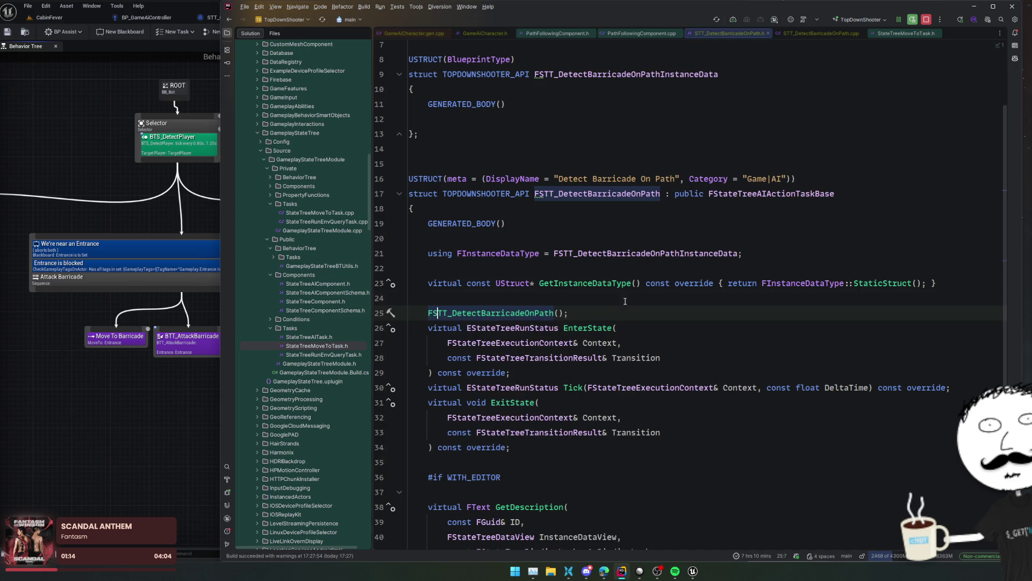
- Select the constructor through GetDescription declarations and request Generate definitions
{"action": "left_click", "coordinate": [625, 299]}
{"action": "scroll", "coordinate": [724, 251], "scroll_direction": "down", "scroll_amount": 2}
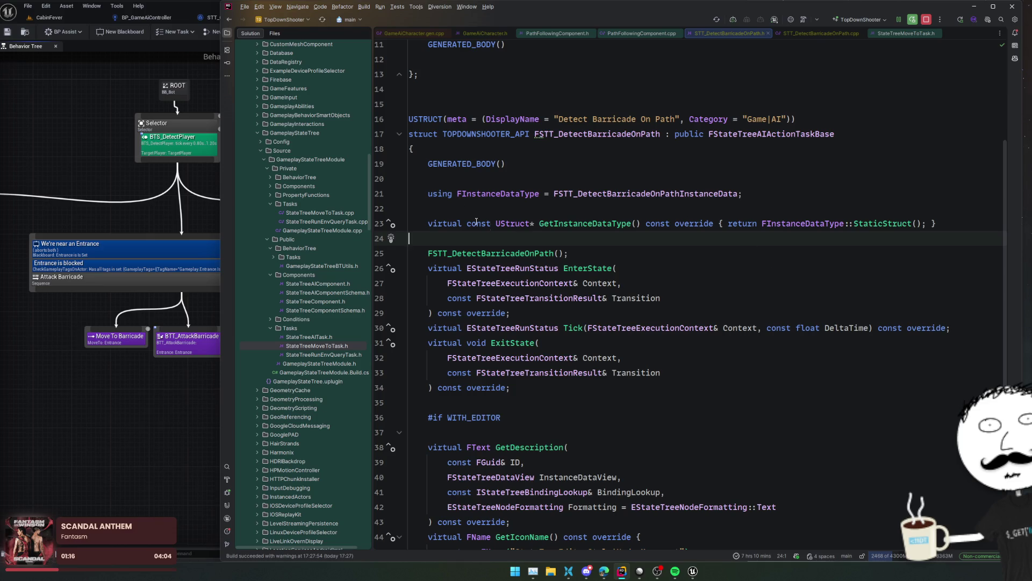
{"action": "mouse_move", "coordinate": [578, 244]}
{"action": "left_mouse_down"}
{"action": "mouse_move", "coordinate": [586, 329]}
{"action": "mouse_move", "coordinate": [646, 367]}
{"action": "mouse_move", "coordinate": [639, 403]}
{"action": "left_mouse_up"}
{"action": "scroll", "coordinate": [586, 329], "scroll_direction": "down", "scroll_amount": 4}
{"action": "key", "text": "alt+Insert"}
{"action": "key", "text": "Return"}
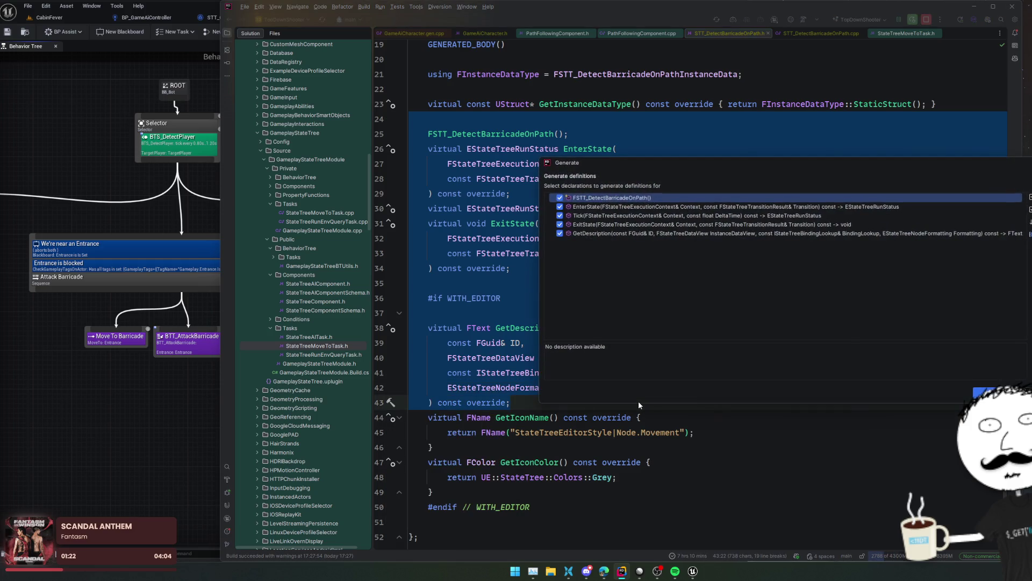
- Generate the five definitions in the .cpp and separate them with blank lines
{"action": "key", "text": "Return"}
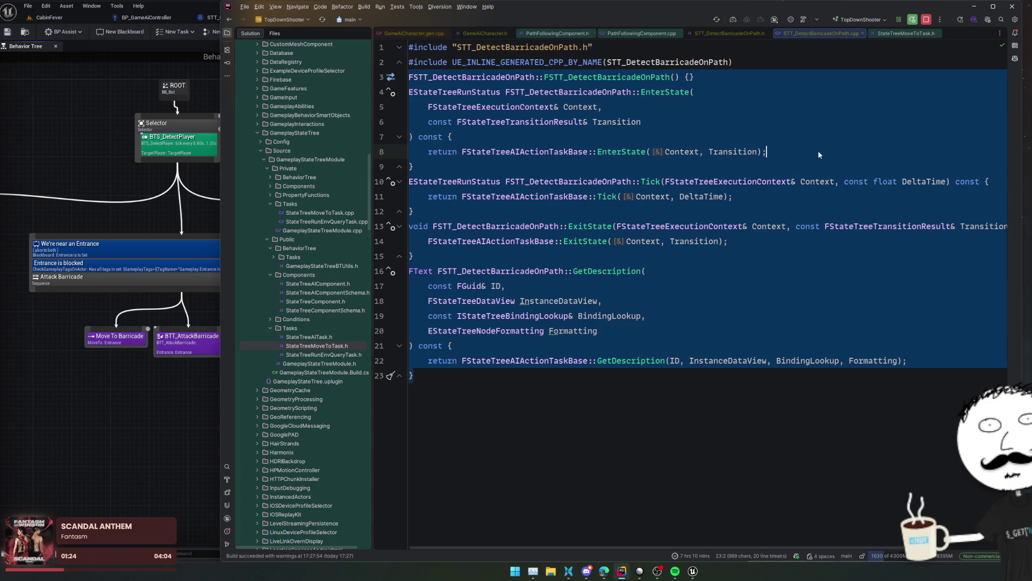
{"action": "left_click", "coordinate": [819, 155]}
{"action": "left_click", "coordinate": [410, 77]}
{"action": "key", "text": "Return"}
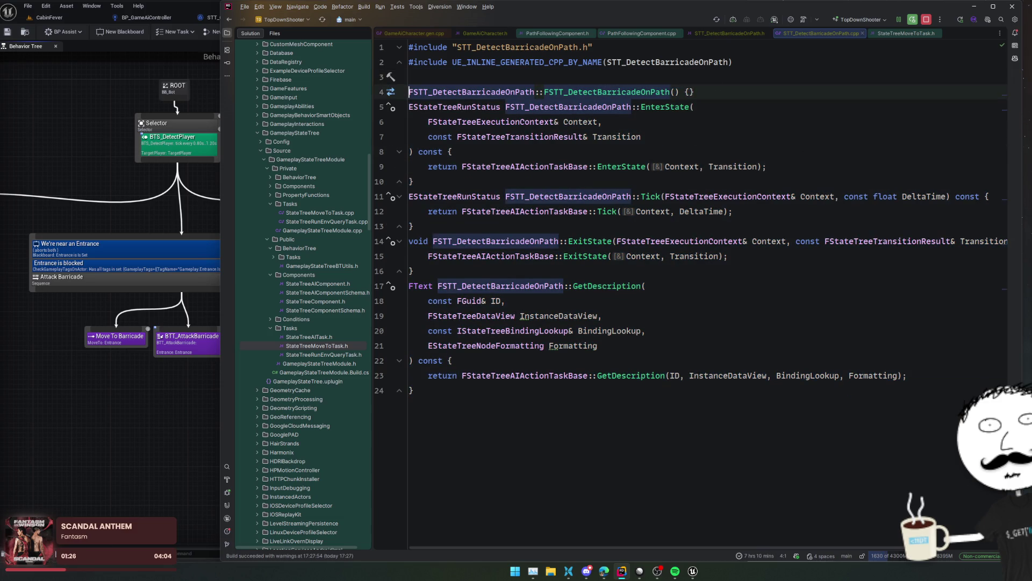
{"action": "key", "text": "Down"}
{"action": "key", "text": "Down"}
{"action": "key", "text": "Down"}
{"action": "key", "text": "Return"}
{"action": "key", "text": "Down"}
{"action": "key", "text": "Down"}
{"action": "key", "text": "Down"}
{"action": "key", "text": "Return"}
{"action": "key", "text": "Down"}
{"action": "key", "text": "Down"}
{"action": "key", "text": "Down"}
{"action": "key", "text": "Return"}
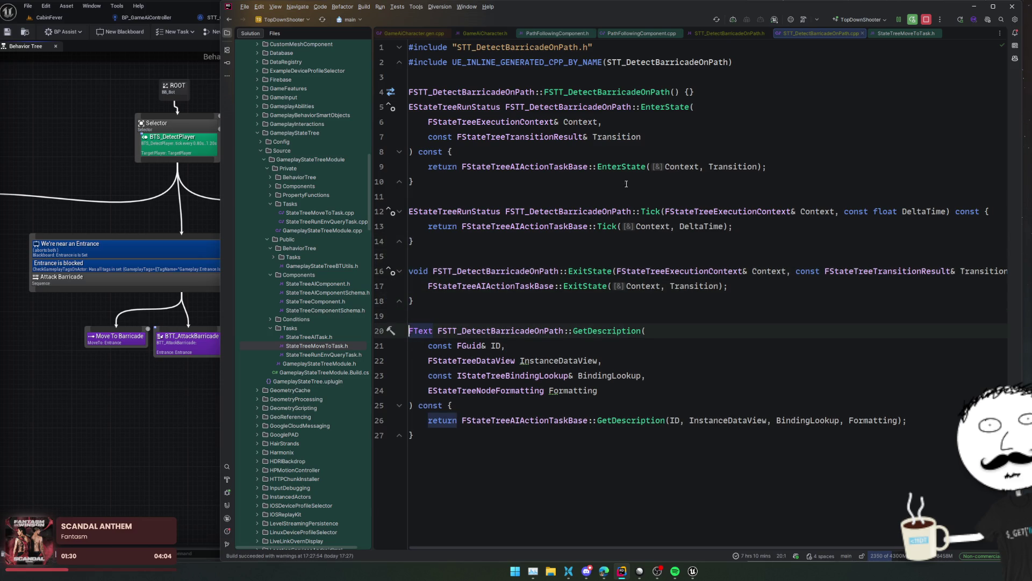
- Wrap the GetDescription definition in #if WITH_EDITOR / #endif, then return to StateTreeMoveToTask.h
{"action": "left_click_drag", "start_coordinate": [432, 311], "coordinate": [419, 437]}
{"action": "key", "text": "BackSpace"}
{"action": "type", "text": "#i"}
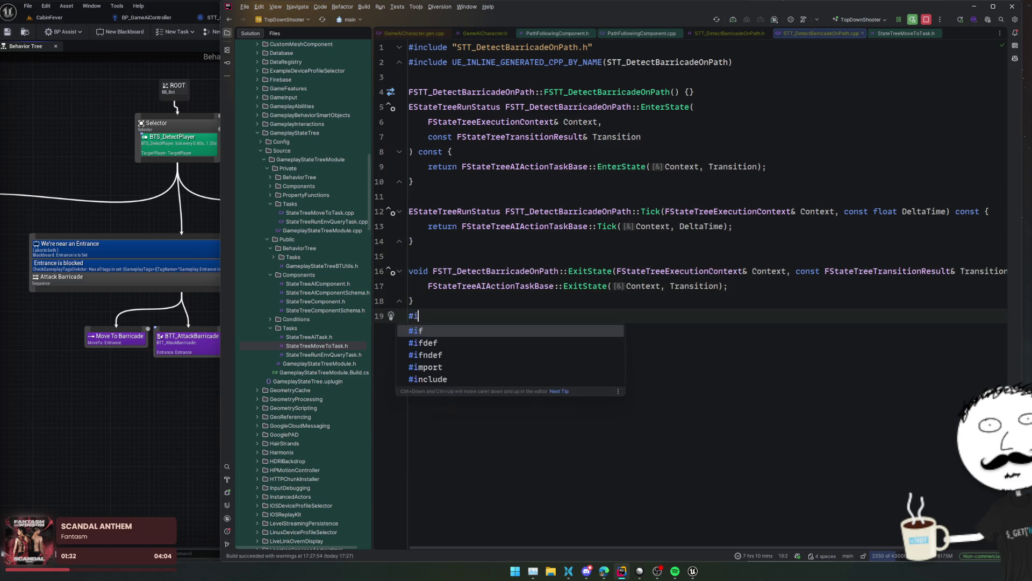
{"action": "type", "text": "f WITH_ED"}
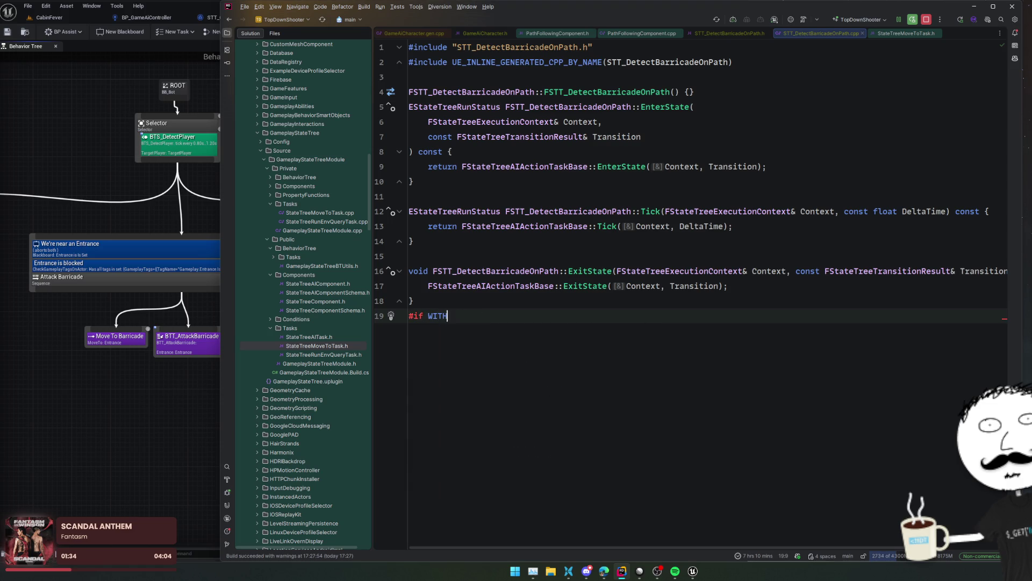
{"action": "key", "text": "Return"}
{"action": "key", "text": "Return"}
{"action": "type", "text": "#EN"}
{"action": "key", "text": "Up"}
{"action": "key", "text": "Return"}
{"action": "type", "text": "FText FSTT_DetectBarricadeOnPath::GetDescription(     const FGuid& ID,     FStateTreeDataView InstanceDataView,     const IStateTreeBindingLookup& BindingLookup,     EStateTreeNodeFormatting Formatting ) const {     return FStateTreeAIActionTaskBase::GetDescription(ID, InstanceDataView, BindingLookup, Formatting); }"}
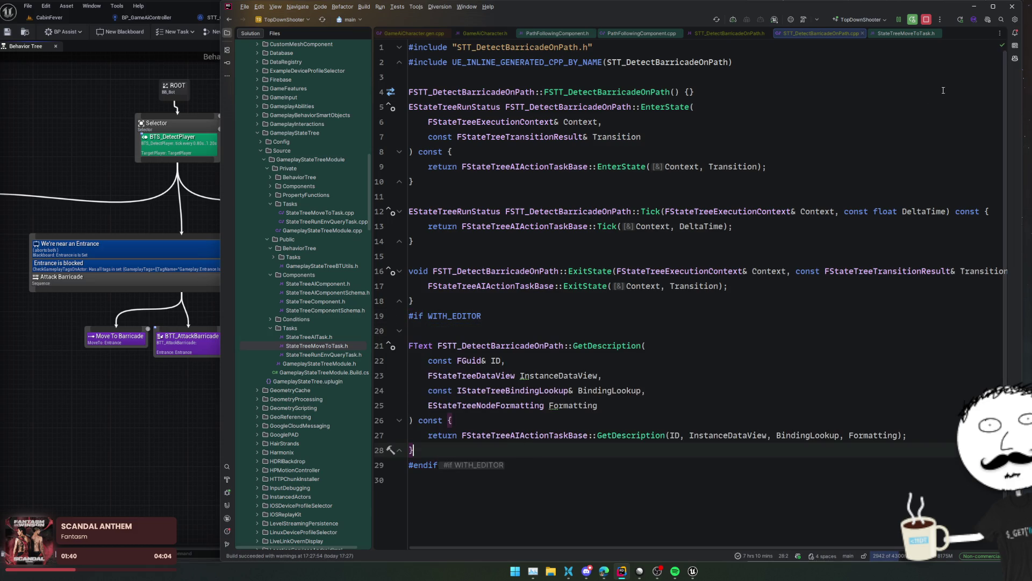
{"action": "left_click", "coordinate": [894, 34]}
{"action": "scroll", "coordinate": [847, 196], "scroll_direction": "down", "scroll_amount": 3}
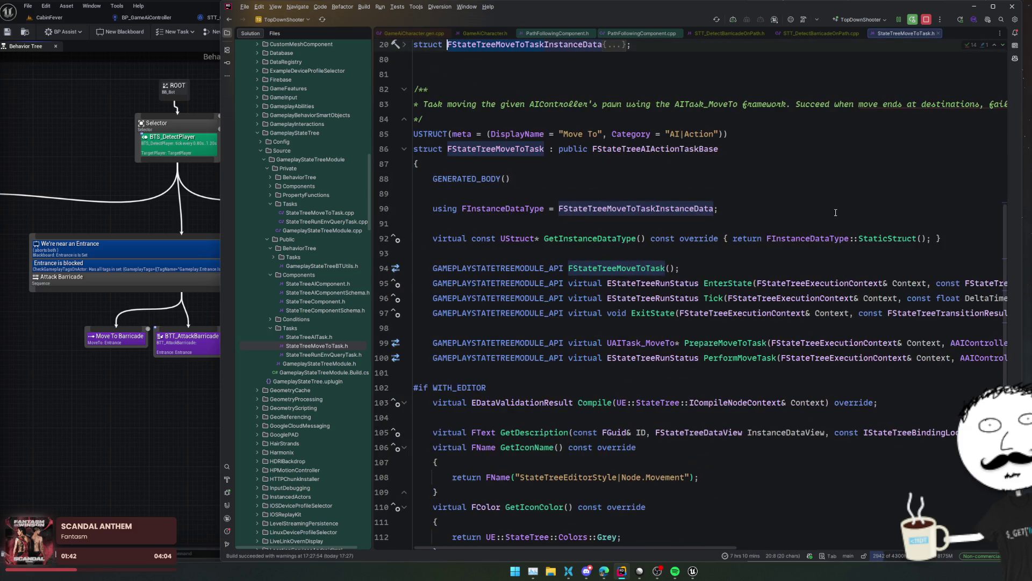
- Open StateTreeMoveToTask.cpp and go to the MoveToTask constructor definition
{"action": "left_click", "coordinate": [585, 270], "text": "ctrl"}
{"action": "left_click", "coordinate": [729, 261]}
{"action": "left_click", "coordinate": [728, 247]}
{"action": "left_click", "coordinate": [743, 259]}
{"action": "key", "text": "Down"}
- Read down the file to the Compile and GetDescription functions in the #if WITH_EDITOR block
{"action": "scroll", "coordinate": [743, 260], "scroll_direction": "down", "scroll_amount": 4}
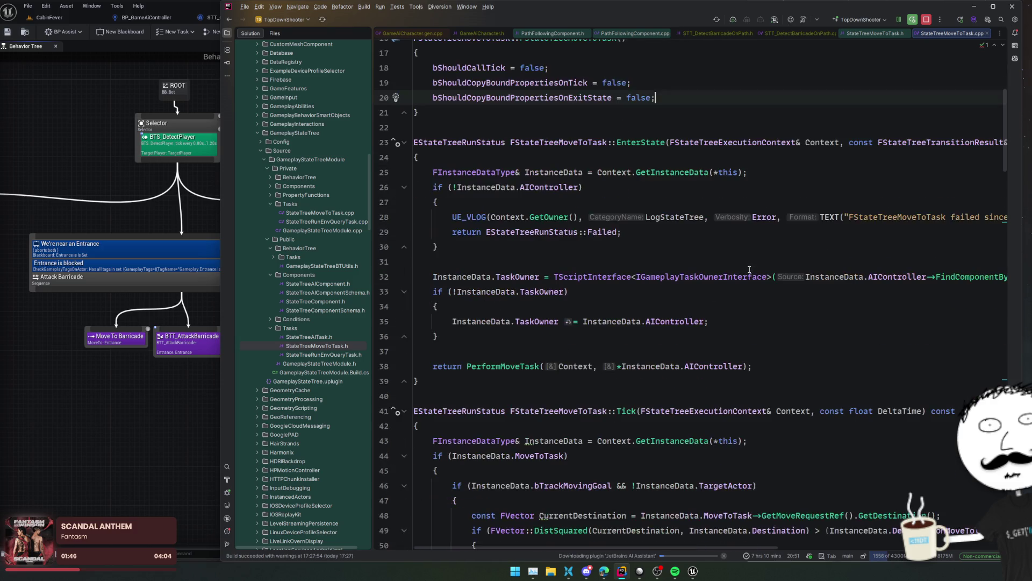
{"action": "scroll", "coordinate": [725, 267], "scroll_direction": "down", "scroll_amount": 9}
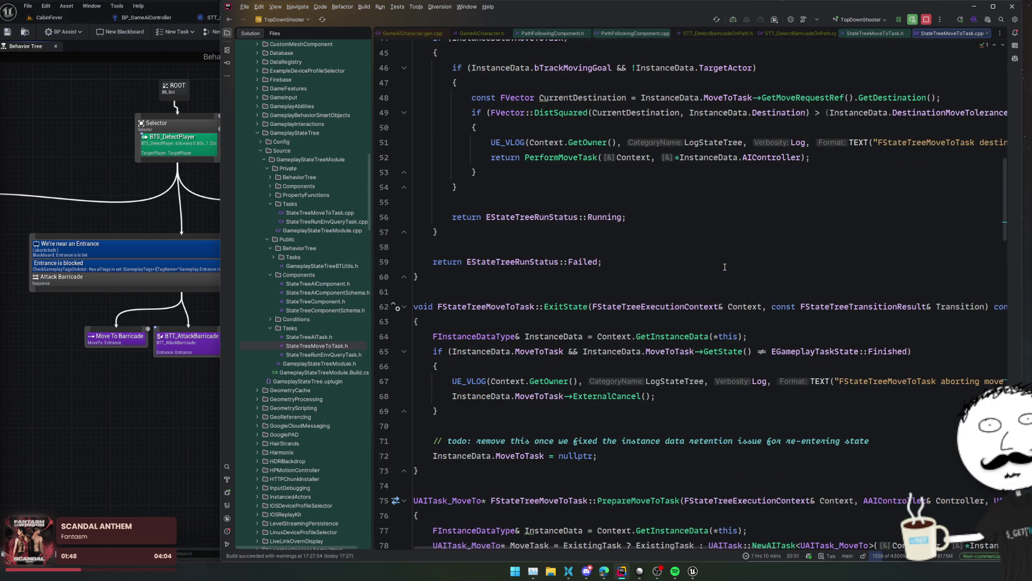
{"action": "scroll", "coordinate": [726, 266], "scroll_direction": "down", "scroll_amount": 1}
{"action": "scroll", "coordinate": [733, 246], "scroll_direction": "down", "scroll_amount": 15}
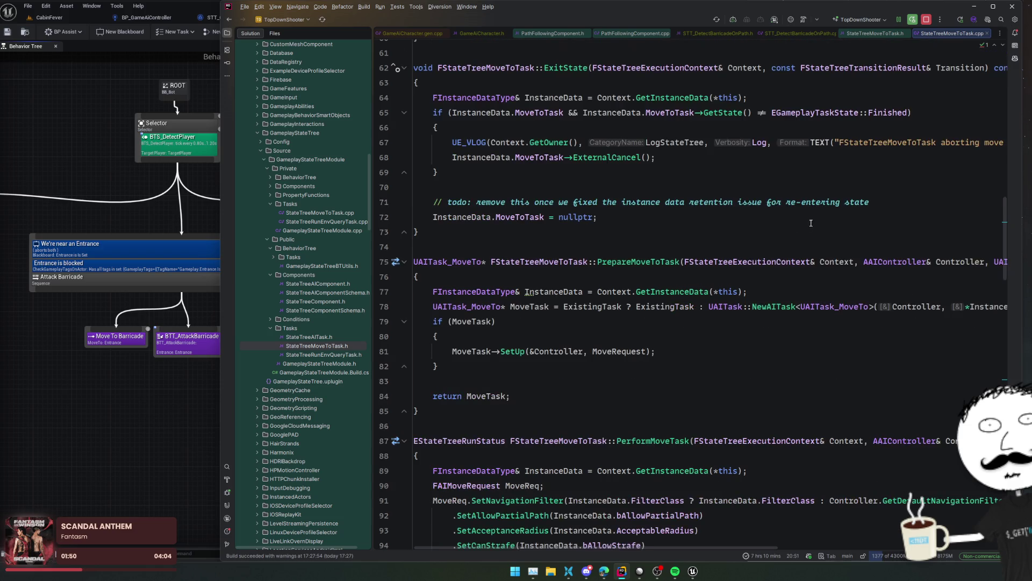
{"action": "scroll", "coordinate": [831, 240], "scroll_direction": "down", "scroll_amount": 13}
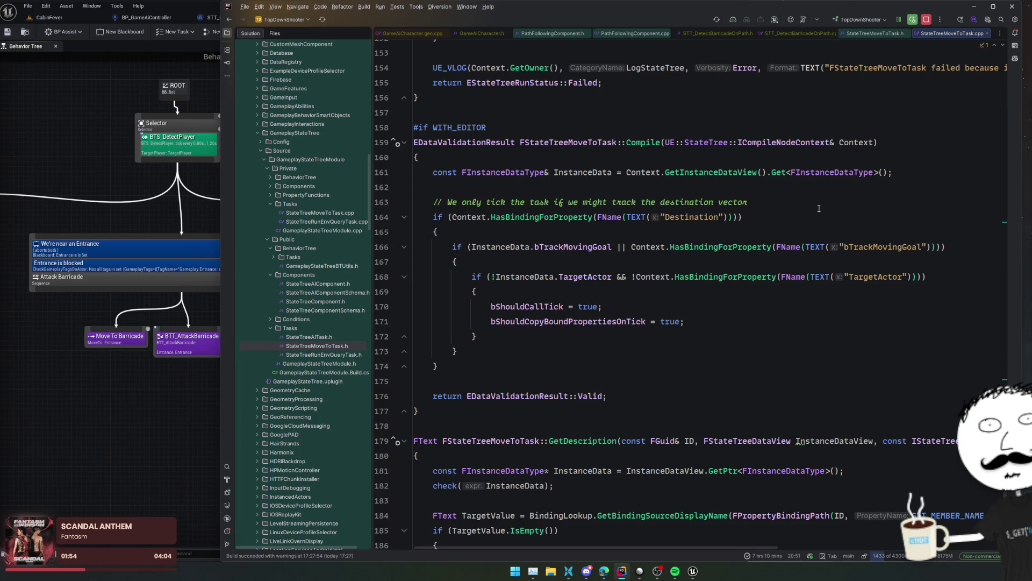
{"action": "scroll", "coordinate": [830, 211], "scroll_direction": "down", "scroll_amount": 2}
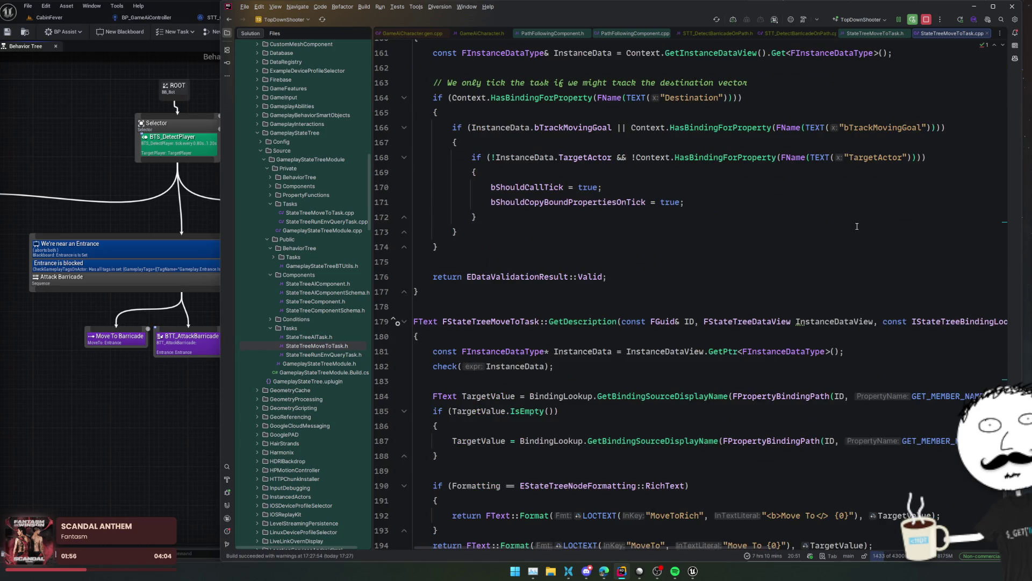
{"action": "scroll", "coordinate": [836, 240], "scroll_direction": "down", "scroll_amount": 1}
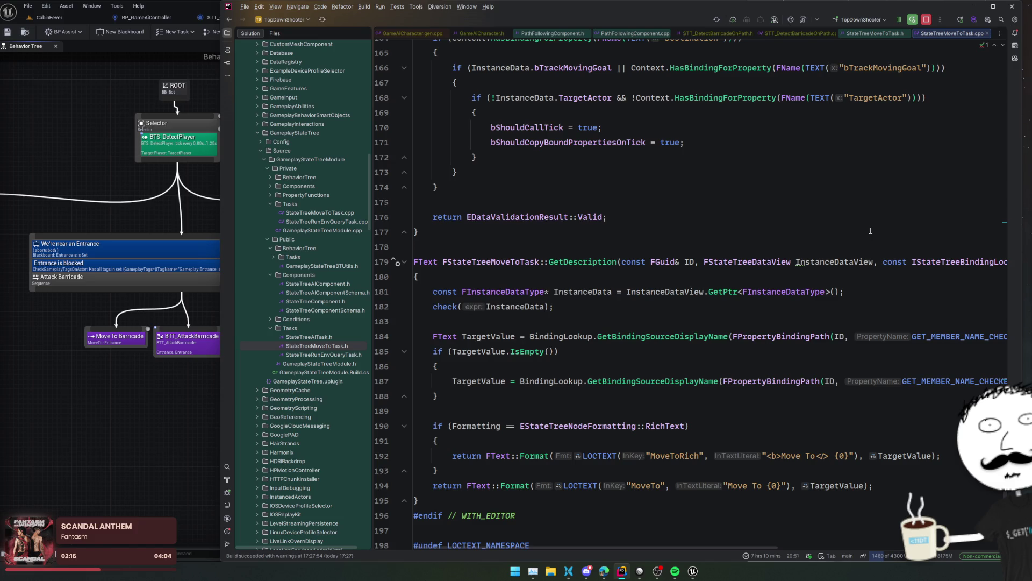
- Bring up the engine's StateTreeMoveToTask.h header in the editor
{"action": "scroll", "coordinate": [727, 319], "scroll_direction": "up", "scroll_amount": 15}
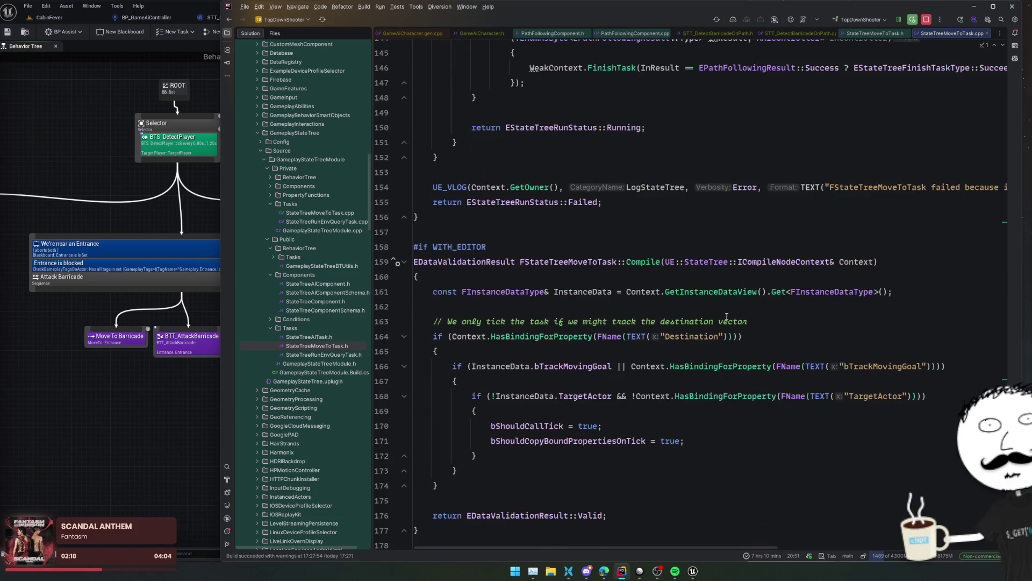
{"action": "scroll", "coordinate": [722, 320], "scroll_direction": "up", "scroll_amount": 5}
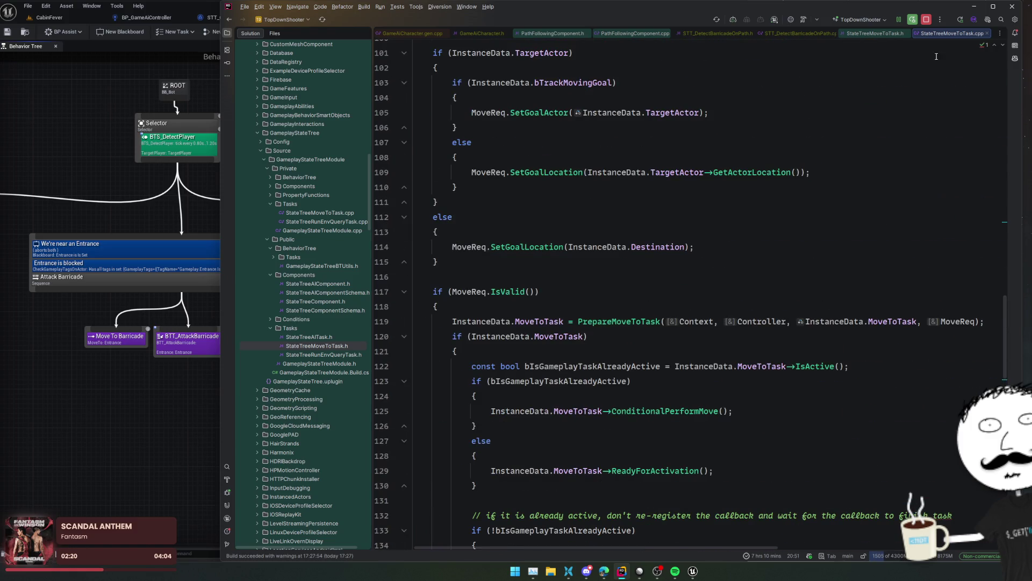
{"action": "left_click", "coordinate": [792, 34]}
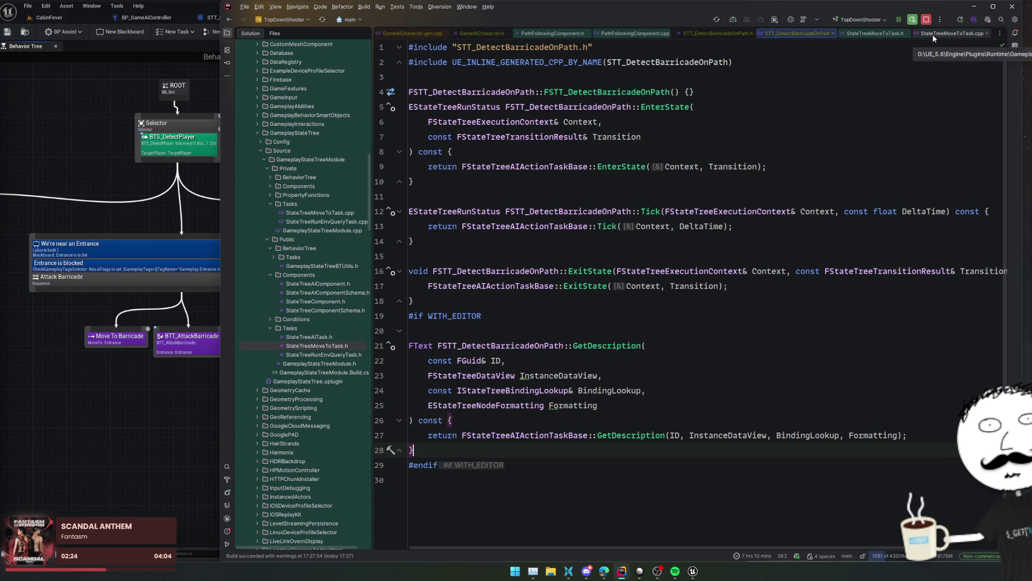
{"action": "left_click", "coordinate": [882, 33]}
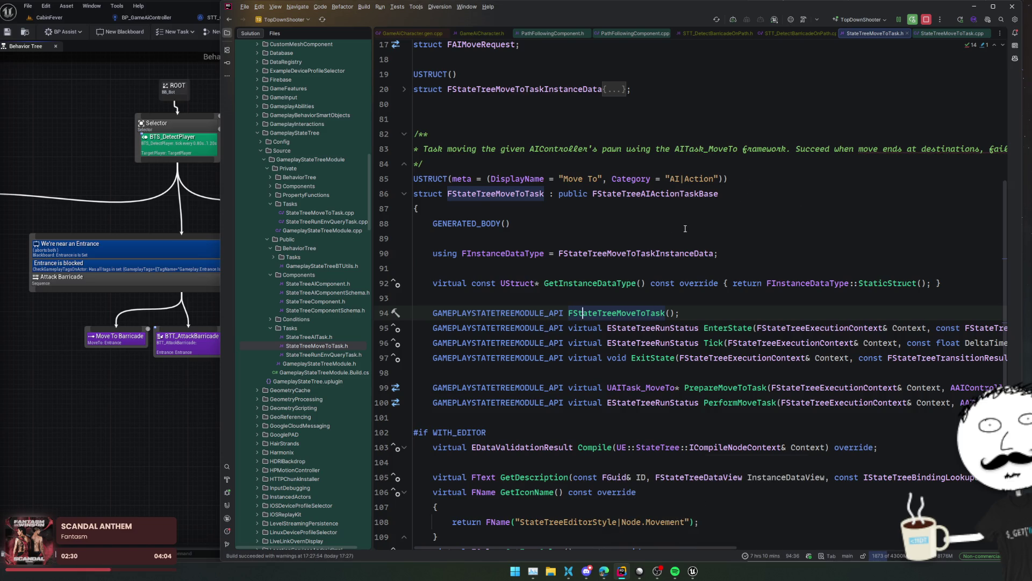
- Expand FStateTreeMoveToTaskInstanceData and select its AIController property lines for copying
{"action": "scroll", "coordinate": [685, 227], "scroll_direction": "up", "scroll_amount": 3}
{"action": "left_click", "coordinate": [613, 209]}
{"action": "left_click", "coordinate": [717, 307]}
{"action": "key", "text": "Up"}
{"action": "key", "text": "Up"}
{"action": "key", "text": "Up"}
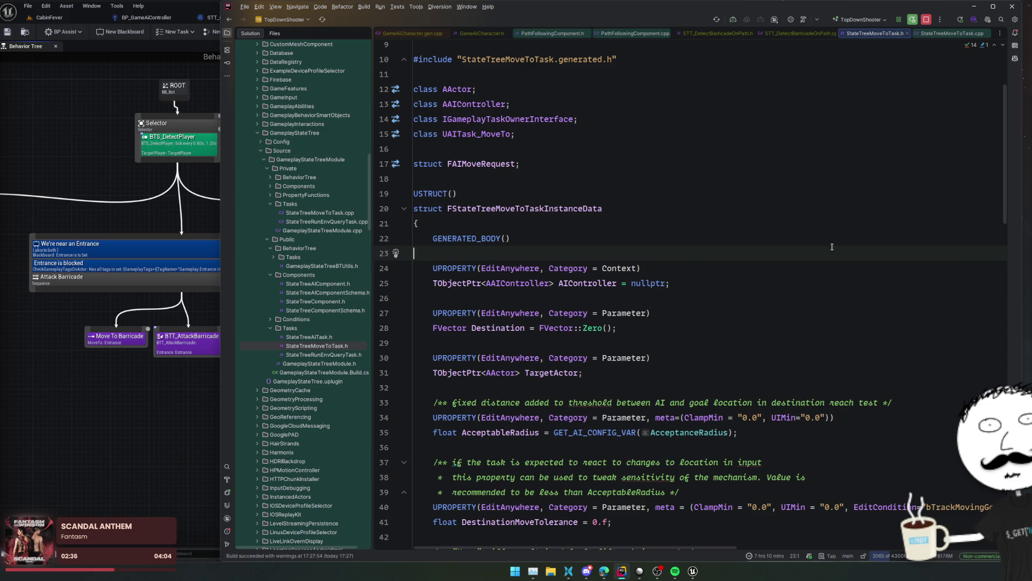
{"action": "mouse_move", "coordinate": [799, 291]}
{"action": "left_mouse_down"}
{"action": "mouse_move", "coordinate": [728, 265]}
{"action": "mouse_move", "coordinate": [753, 253]}
{"action": "left_mouse_up"}
{"action": "key", "text": "ctrl+c"}
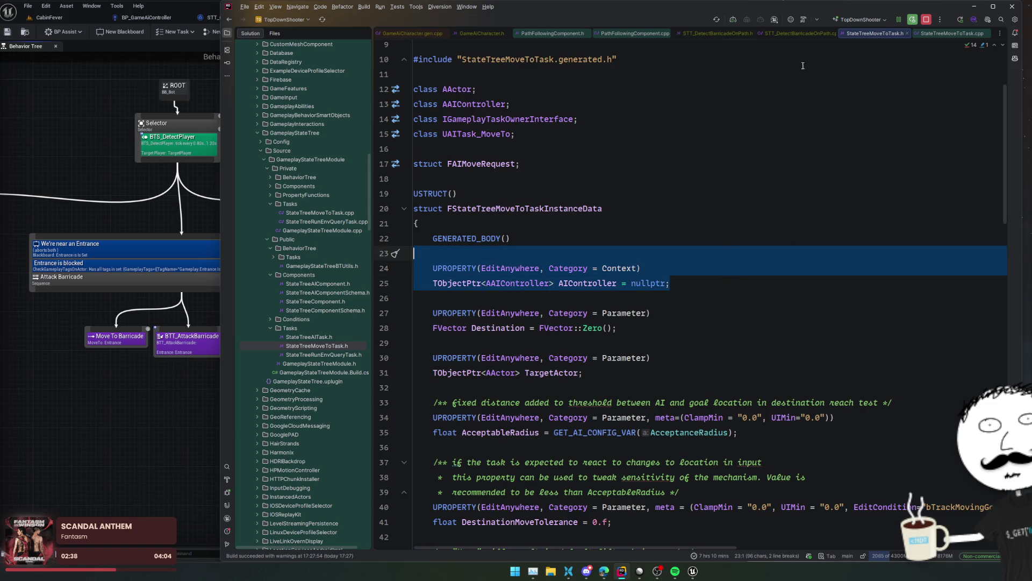
- Paste the AIController UPROPERTY into FSTT_DetectBarricadeOnPathInstanceData in STT_DetectBarricadeOnPath.h
{"action": "left_click", "coordinate": [788, 34]}
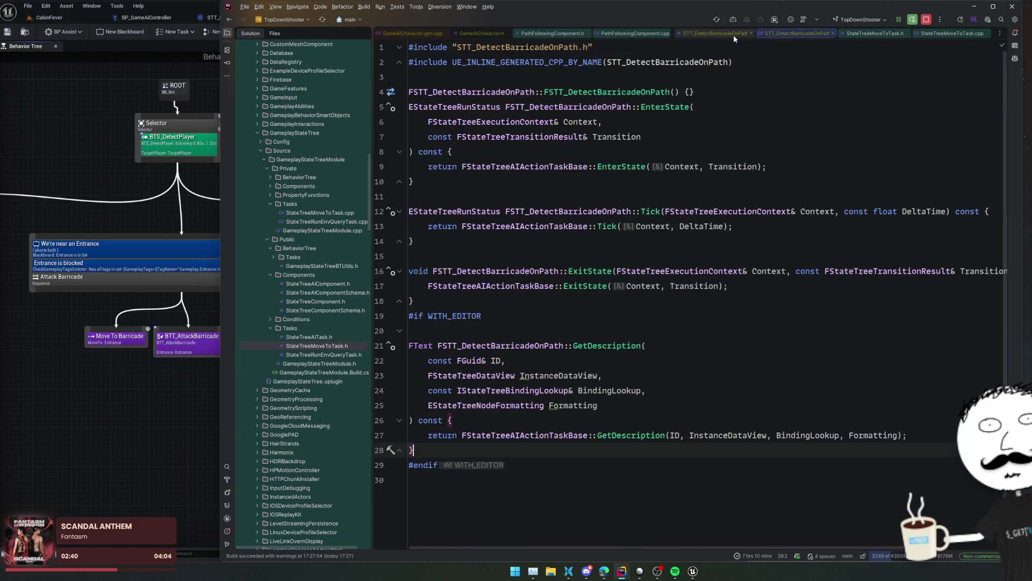
{"action": "left_click", "coordinate": [734, 35]}
{"action": "scroll", "coordinate": [609, 181], "scroll_direction": "up", "scroll_amount": 5}
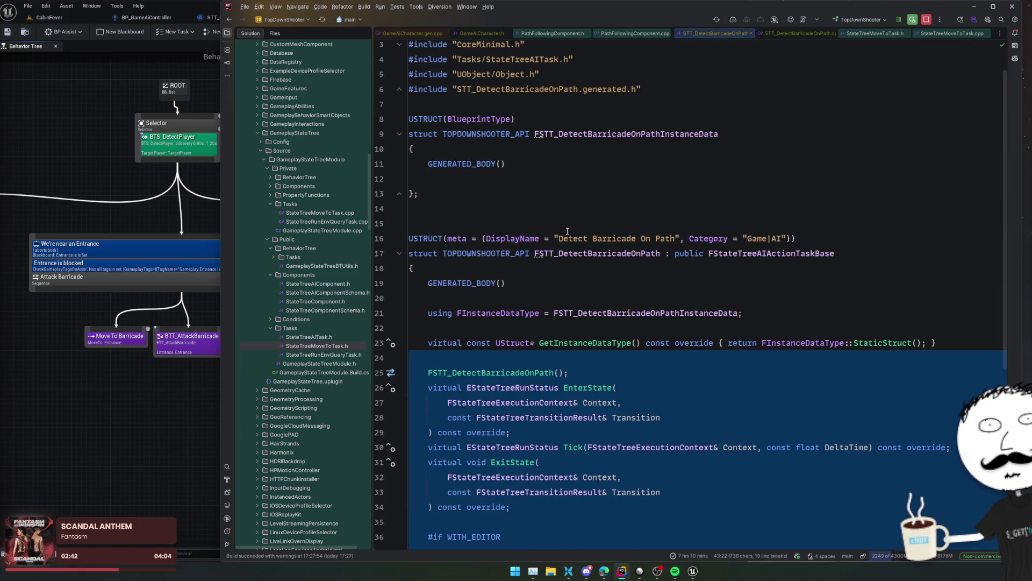
{"action": "left_click", "coordinate": [500, 163]}
{"action": "key", "text": "Down"}
{"action": "key", "text": "ctrl+v"}
{"action": "key", "text": "Return"}
- Add a forward declaration for AAIController using the Alt+Enter quick fix
{"action": "left_click", "coordinate": [481, 223]}
{"action": "key", "text": "alt+Return"}
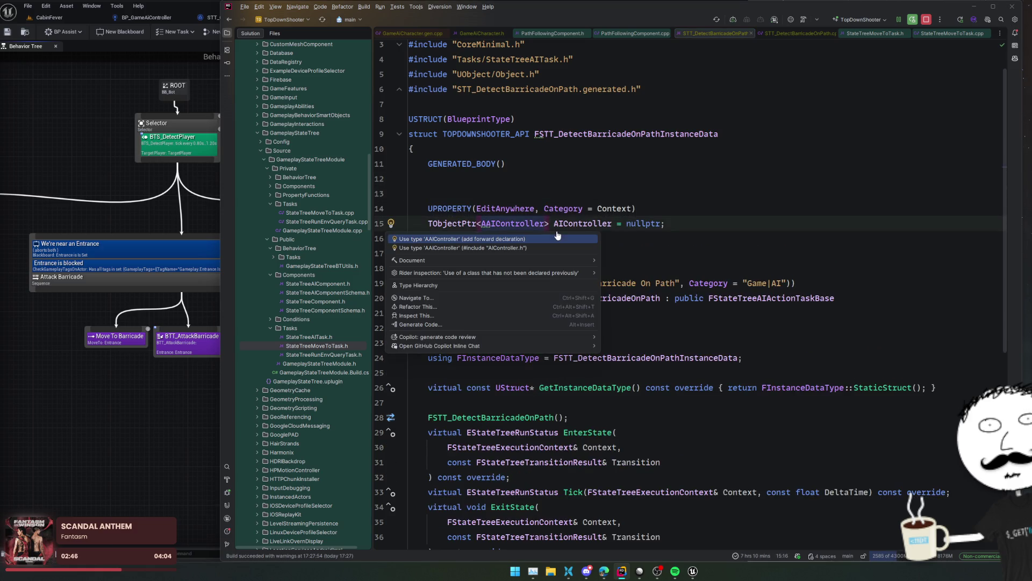
{"action": "key", "text": "Return"}
{"action": "double_click", "coordinate": [583, 223]}
- Add blank lines around the constructor and Tick declarations in the header
{"action": "left_click", "coordinate": [638, 233]}
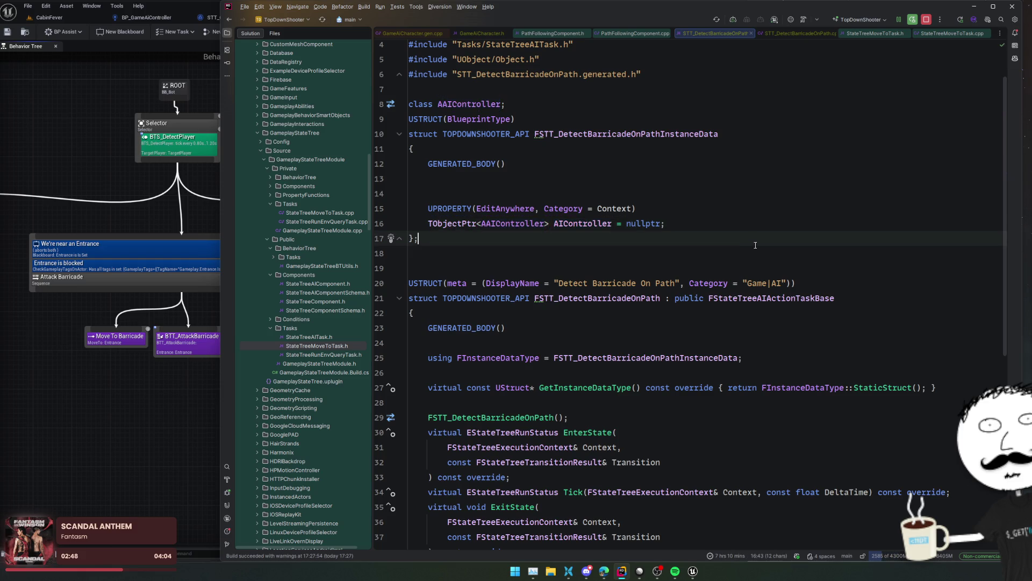
{"action": "scroll", "coordinate": [645, 243], "scroll_direction": "down", "scroll_amount": 3}
{"action": "left_click", "coordinate": [629, 297]}
{"action": "key", "text": "Return"}
{"action": "key", "text": "Down"}
{"action": "key", "text": "Down"}
{"action": "key", "text": "Down"}
{"action": "key", "text": "Return"}
{"action": "key", "text": "Return"}
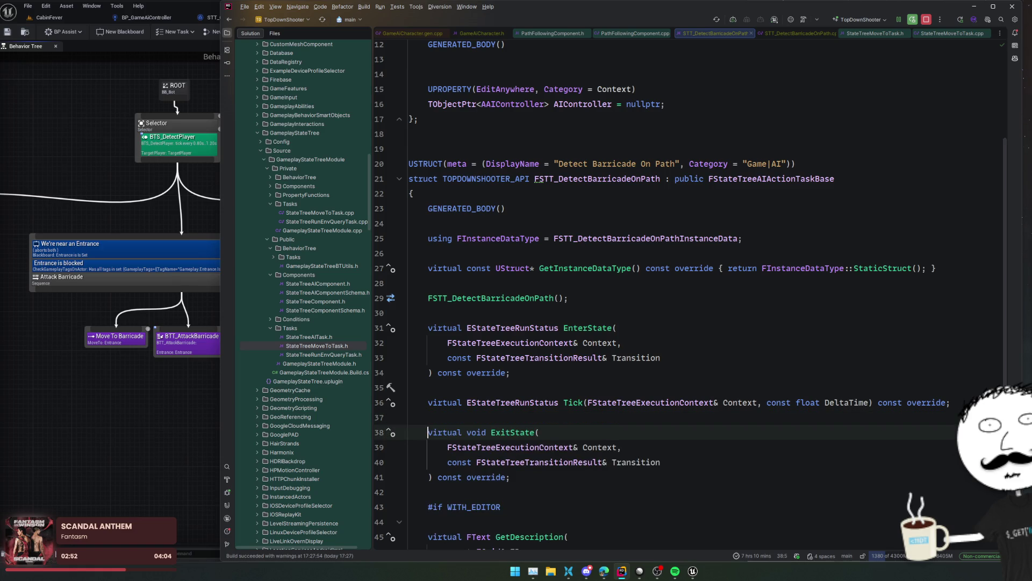
- Back in STT_DetectBarricadeOnPath.cpp, place the caret inside EnterState's body
{"action": "key", "text": "ctrl+alt+Home"}
{"action": "left_click", "coordinate": [597, 300]}
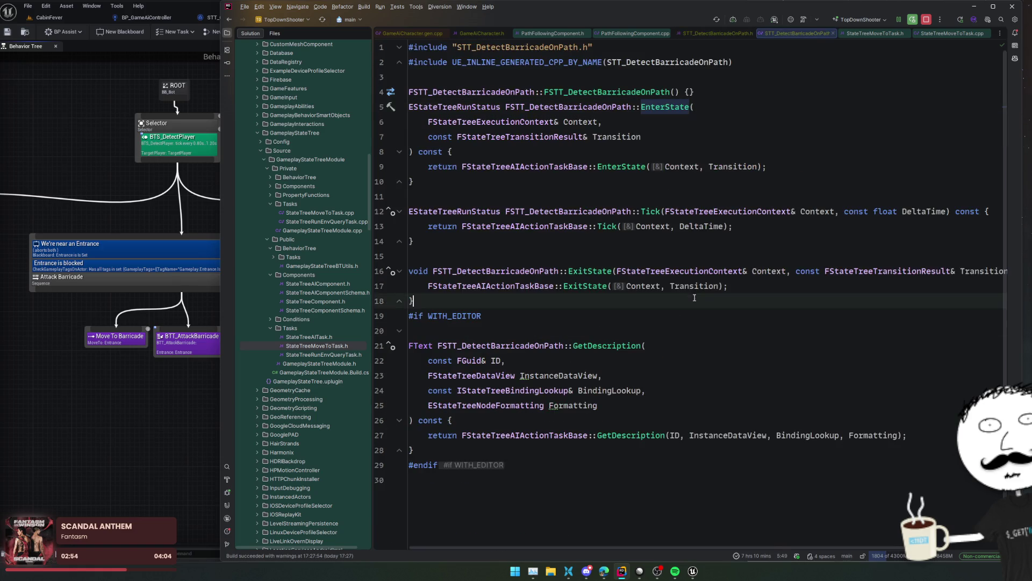
{"action": "left_click", "coordinate": [753, 137]}
{"action": "left_click", "coordinate": [850, 156]}
- Start EnterState with a Context.GetInstanceData call after checking the base declaration
{"action": "key", "text": "Return"}
{"action": "key", "text": "Return"}
{"action": "key", "text": "Return"}
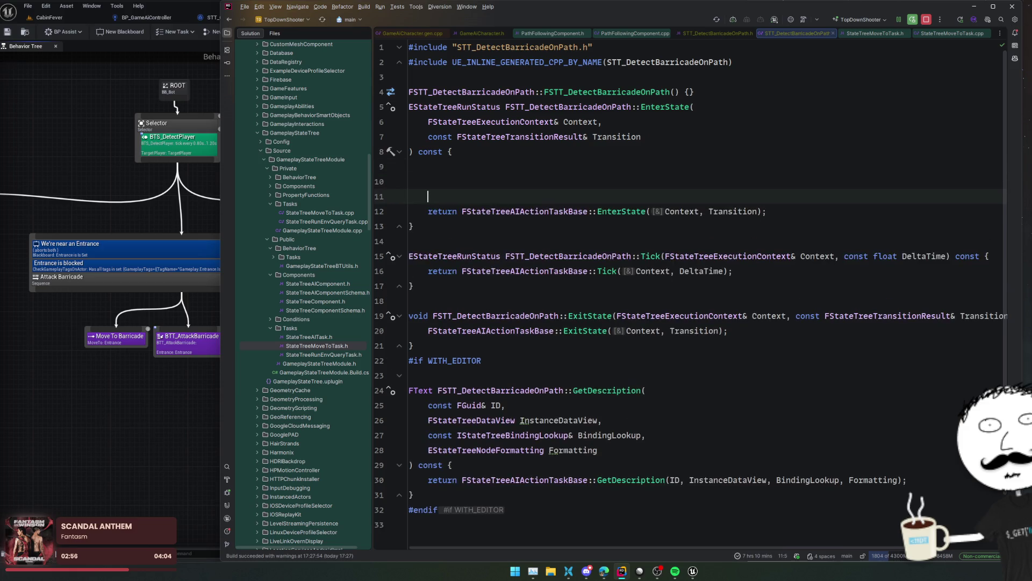
{"action": "left_click", "coordinate": [618, 211], "text": "ctrl"}
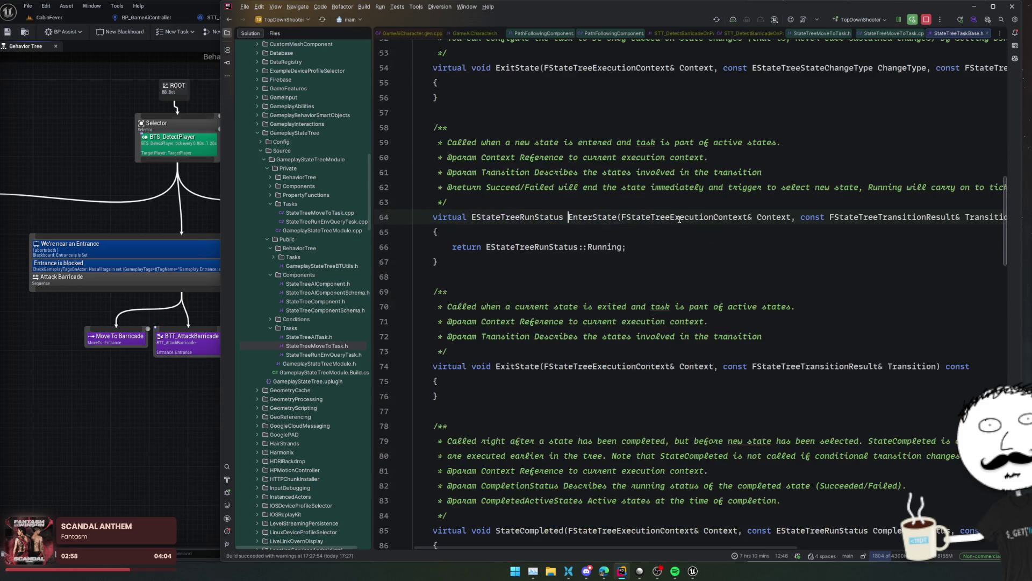
{"action": "key", "text": "ctrl+alt+Left"}
{"action": "key", "text": "Up"}
{"action": "key", "text": "Up"}
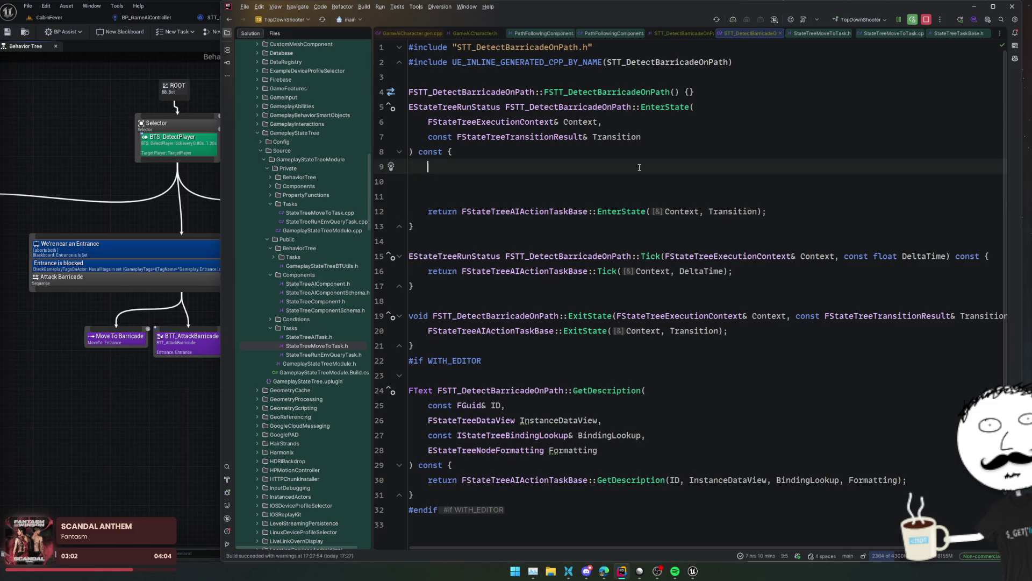
{"action": "type", "text": "Contex"}
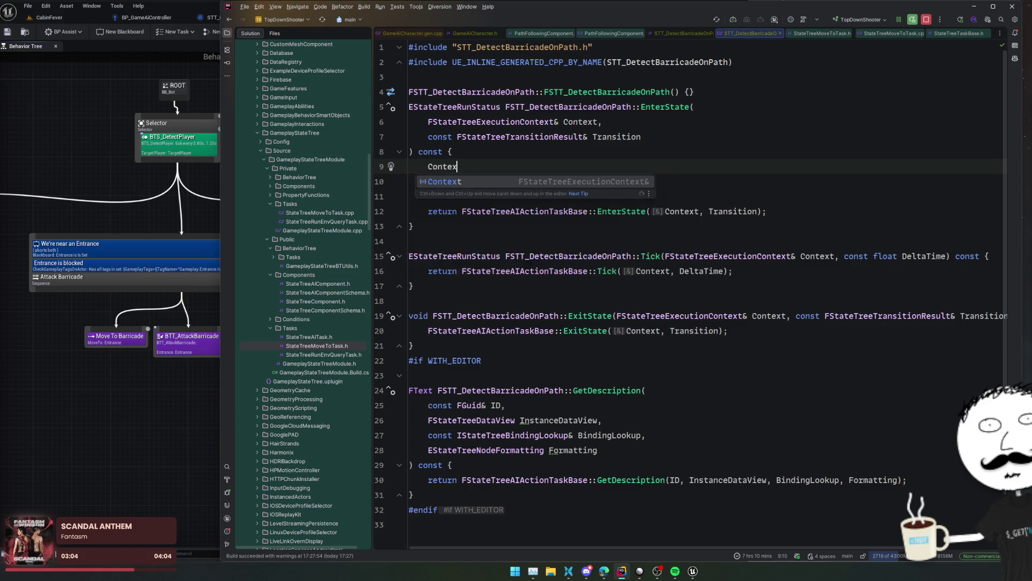
{"action": "type", "text": "t.GetInst"}
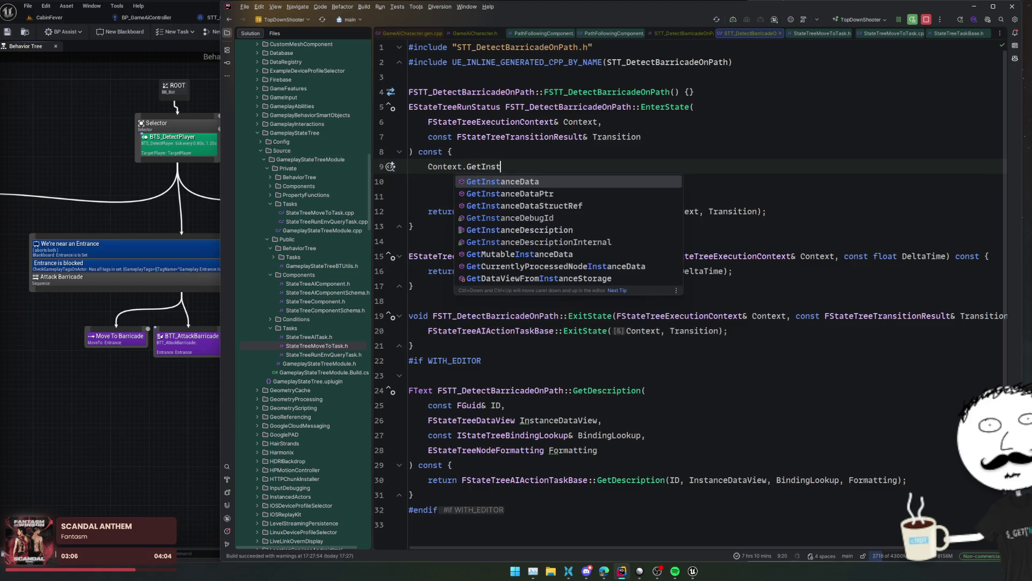
{"action": "key", "text": "Return"}
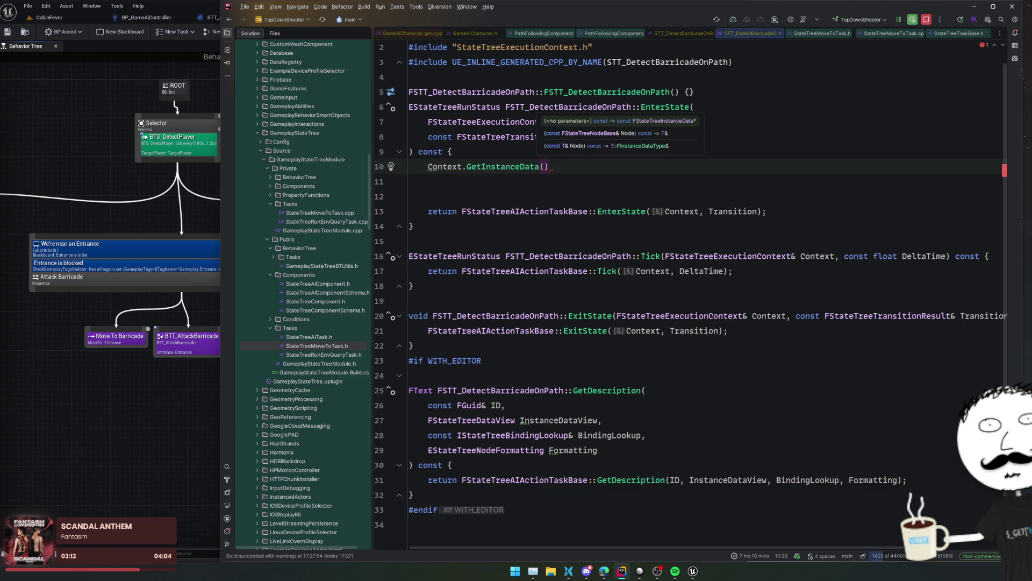
- Compare with StateTreeMoveToTask.cpp and complete the call as Context.GetInstanceData(*this)
{"action": "key", "text": "ctrl+Tab"}
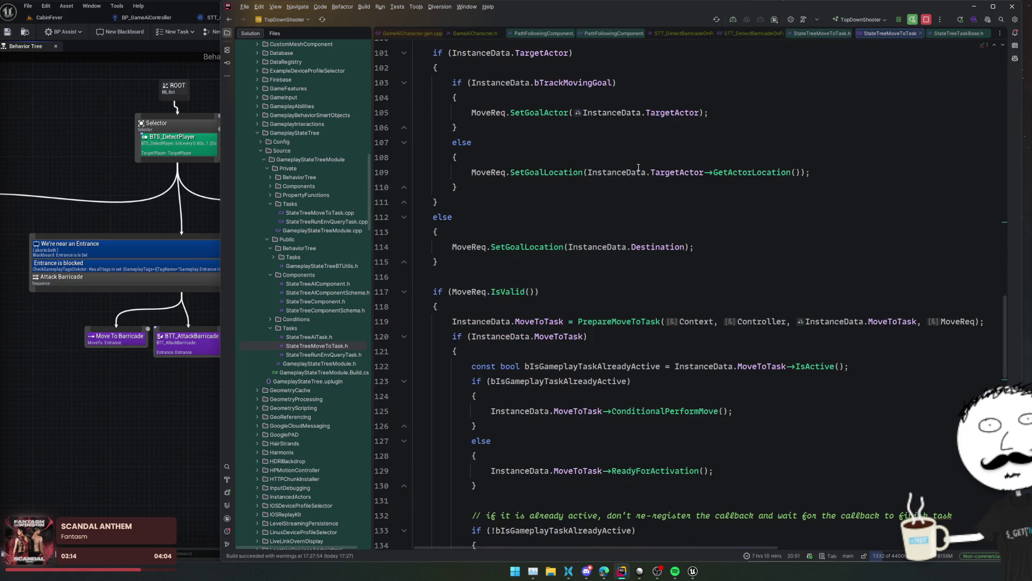
{"action": "scroll", "coordinate": [640, 167], "scroll_direction": "up", "scroll_amount": 20}
{"action": "scroll", "coordinate": [820, 296], "scroll_direction": "down", "scroll_amount": 2}
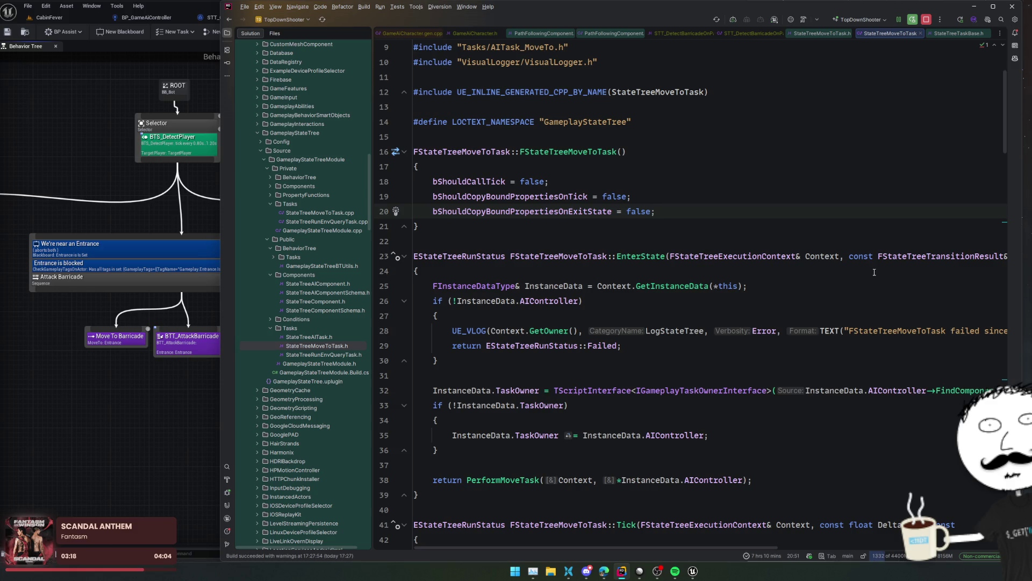
{"action": "key", "text": "ctrl+Tab"}
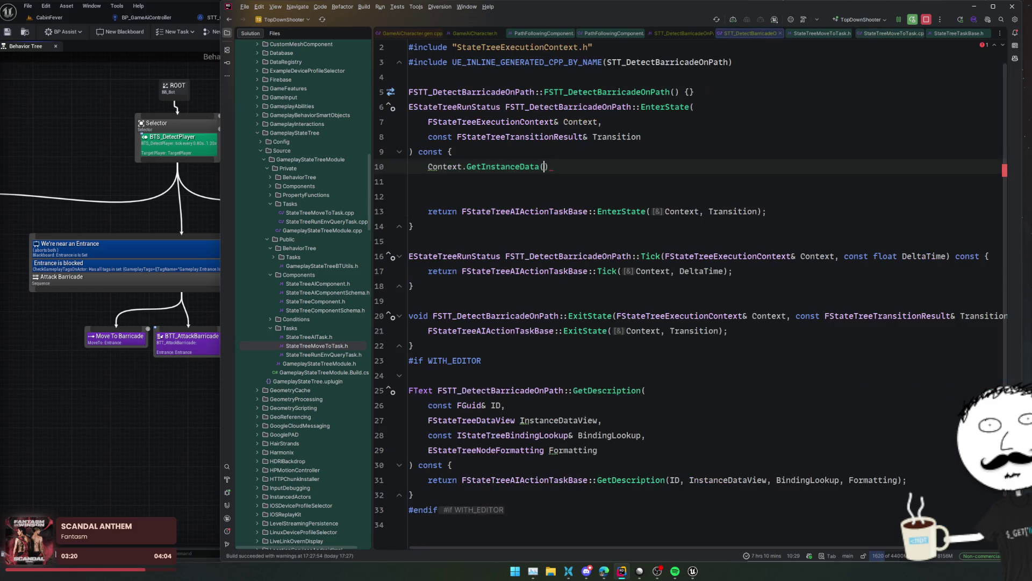
{"action": "type", "text": "*this"}
{"action": "key", "text": "Escape"}
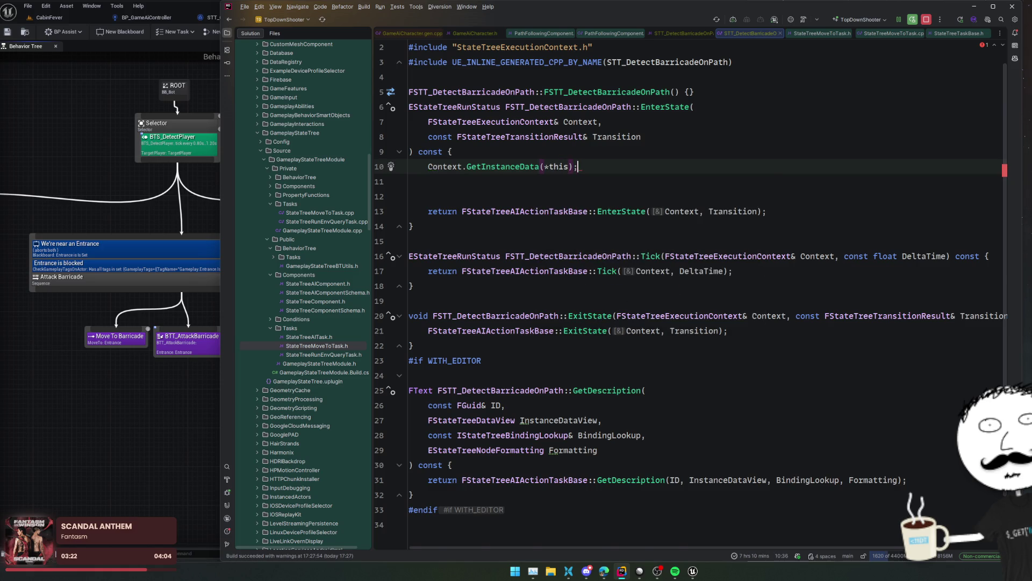
- Copy the three bShould... = false flag lines into the STT_DetectBarricadeOnPath constructor
{"action": "key", "text": "ctrl+Tab"}
{"action": "key", "text": "ctrl+Tab"}
{"action": "key", "text": "ctrl+w"}
{"action": "key", "text": "ctrl+w"}
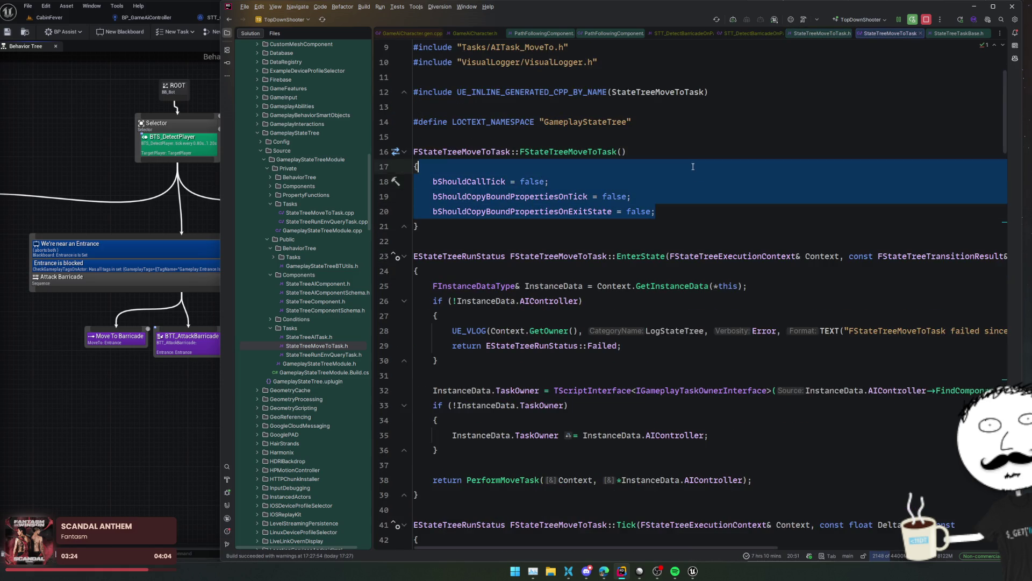
{"action": "key", "text": "ctrl+Tab"}
{"action": "key", "text": "ctrl+Tab"}
{"action": "scroll", "coordinate": [691, 163], "scroll_direction": "up", "scroll_amount": 1}
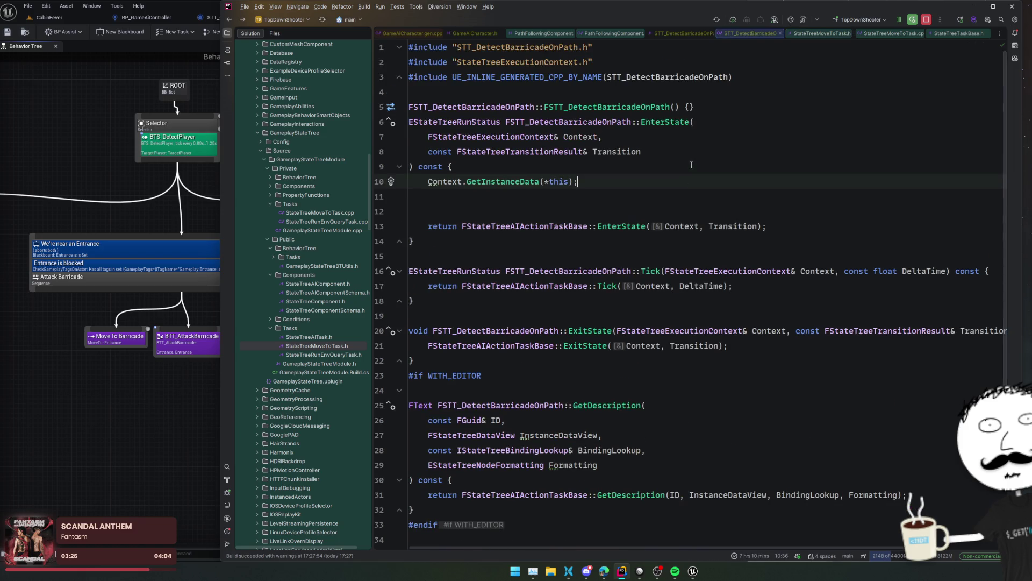
{"action": "left_click", "coordinate": [690, 107]}
{"action": "key", "text": "Return"}
{"action": "type", "text": "bShouldCallTick = false; bShouldCopyBoundPropertiesOnTick = false; bShouldCopyBoundPropertiesOnExitState = false;"}
{"action": "key", "text": "Up"}
{"action": "key", "text": "Up"}
{"action": "key", "text": "Up"}
{"action": "key", "text": "BackSpace"}
{"action": "key", "text": "Down"}
{"action": "key", "text": "Down"}
{"action": "key", "text": "Down"}
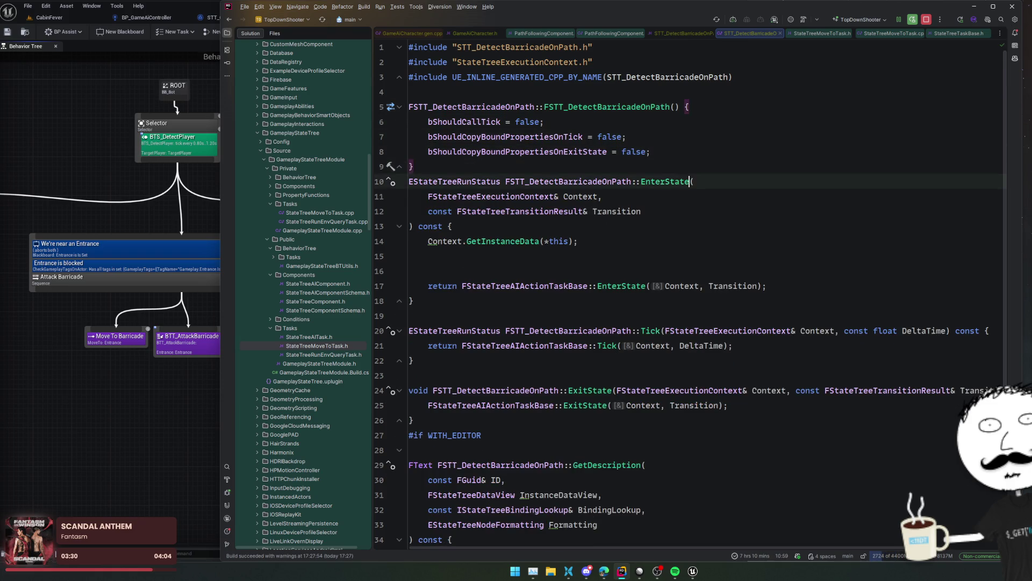
{"action": "key", "text": "Return"}
{"action": "left_click", "coordinate": [675, 571]}
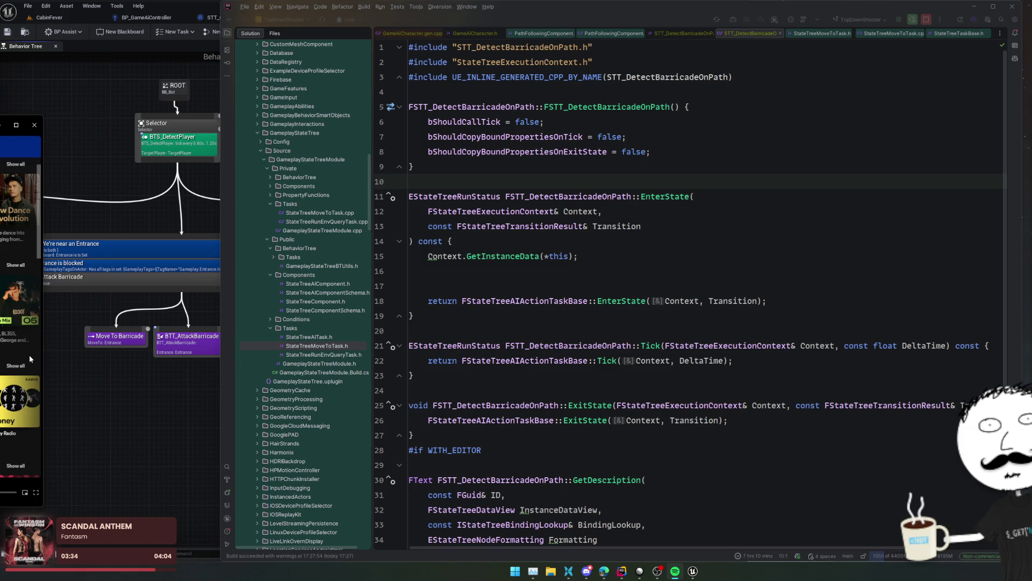
- Scroll Spotify's Home feed and play a playlist card, starting 'Bleeding Heart'
{"action": "scroll", "coordinate": [29, 354], "scroll_direction": "down", "scroll_amount": 4}
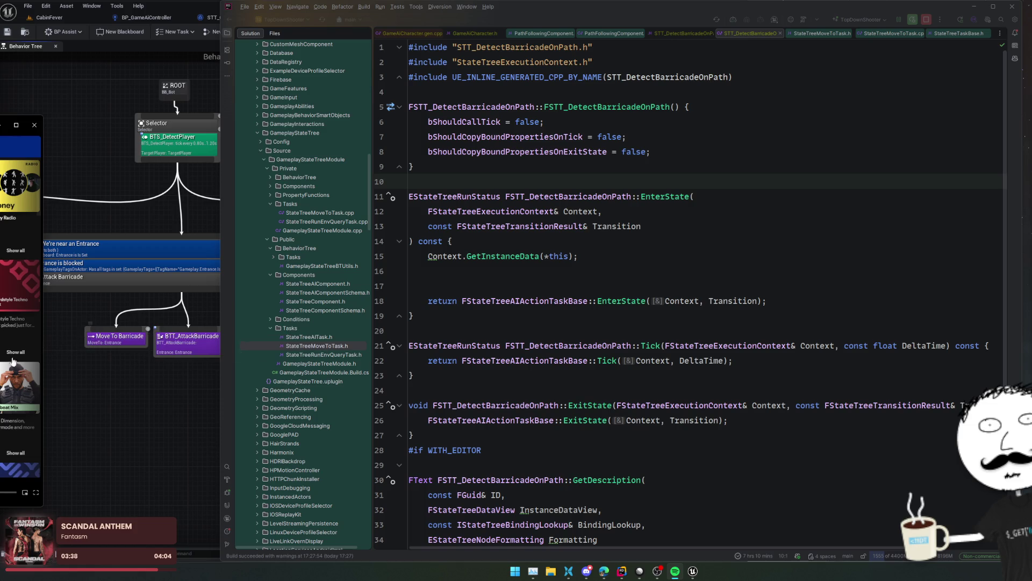
{"action": "scroll", "coordinate": [22, 358], "scroll_direction": "down", "scroll_amount": 1}
{"action": "scroll", "coordinate": [20, 322], "scroll_direction": "down", "scroll_amount": 1}
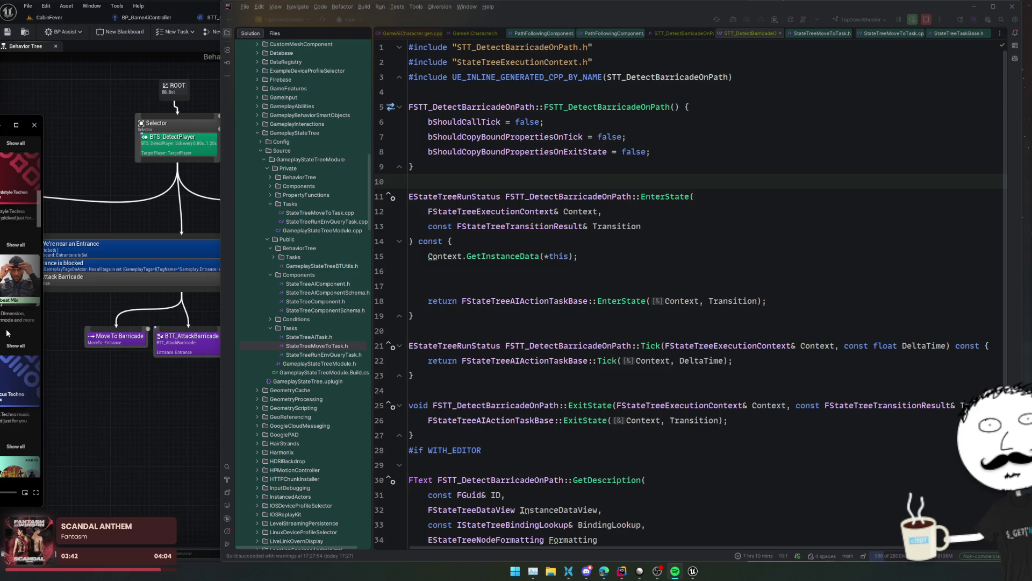
{"action": "scroll", "coordinate": [8, 333], "scroll_direction": "down", "scroll_amount": 2}
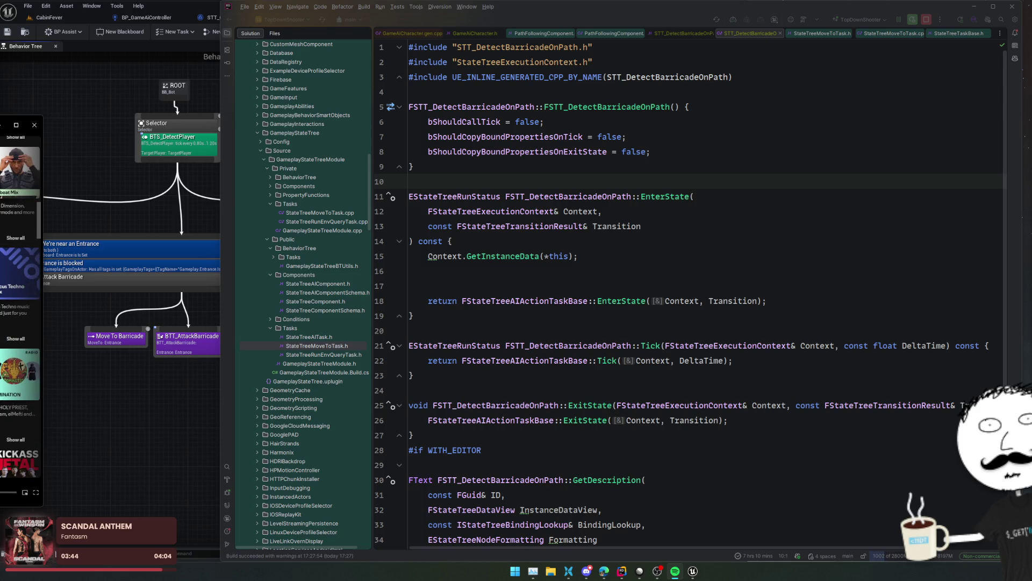
{"action": "scroll", "coordinate": [22, 279], "scroll_direction": "down", "scroll_amount": 2}
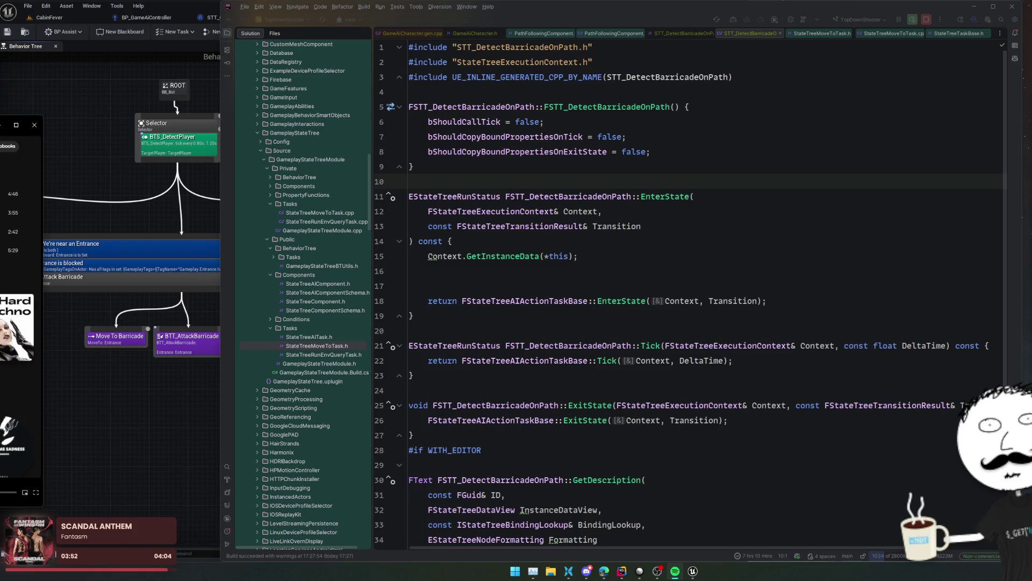
{"action": "scroll", "coordinate": [19, 269], "scroll_direction": "down", "scroll_amount": 3}
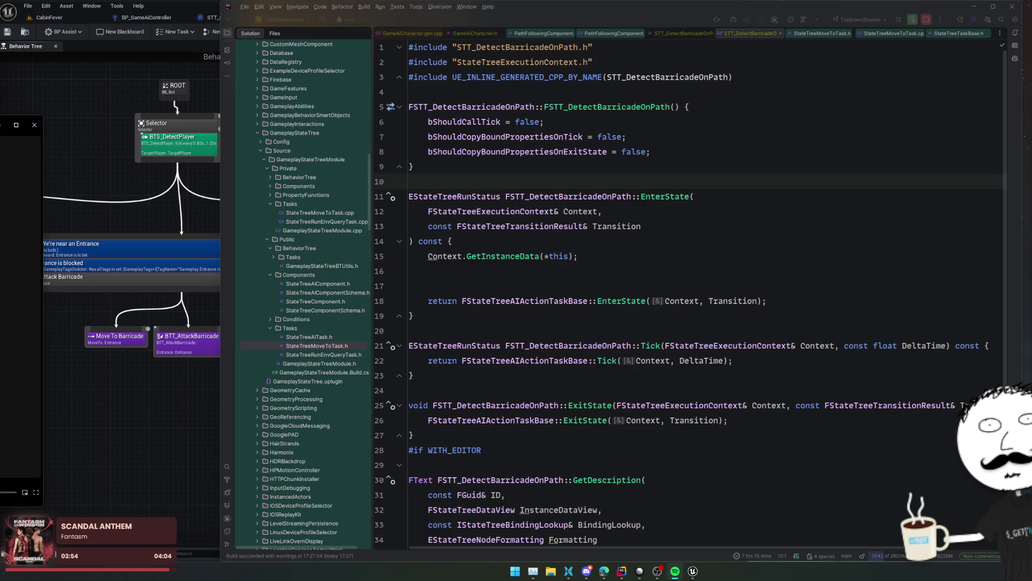
{"action": "scroll", "coordinate": [19, 301], "scroll_direction": "down", "scroll_amount": 3}
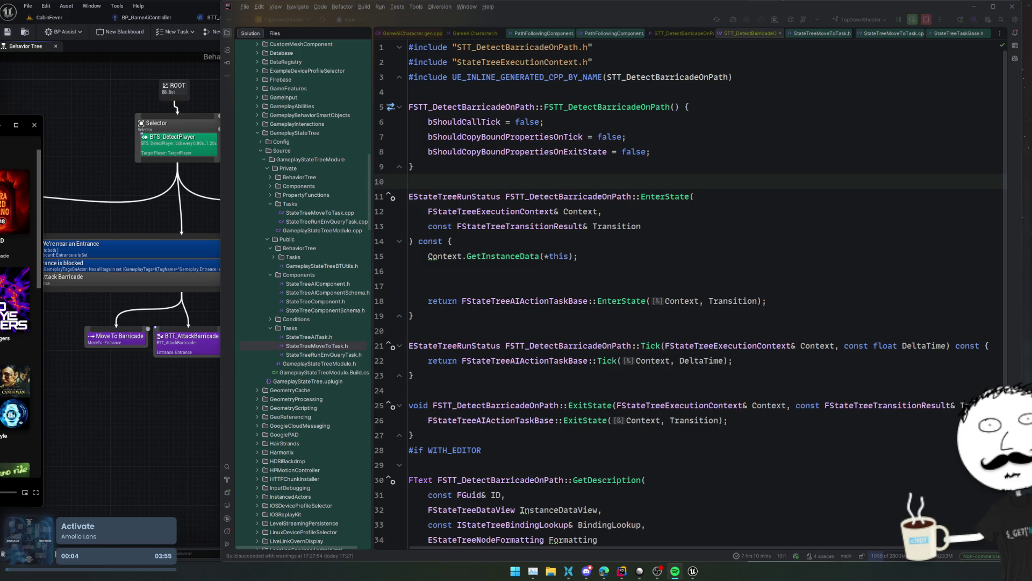
{"action": "mouse_move", "coordinate": [16, 199]}
{"action": "left_click", "coordinate": [17, 199]}
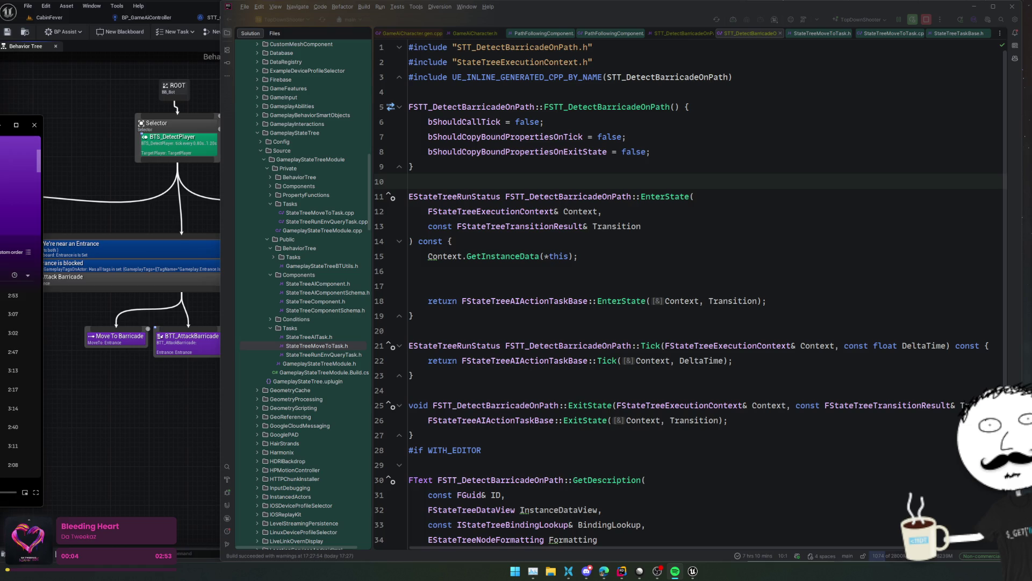
{"action": "left_click", "coordinate": [618, 316]}
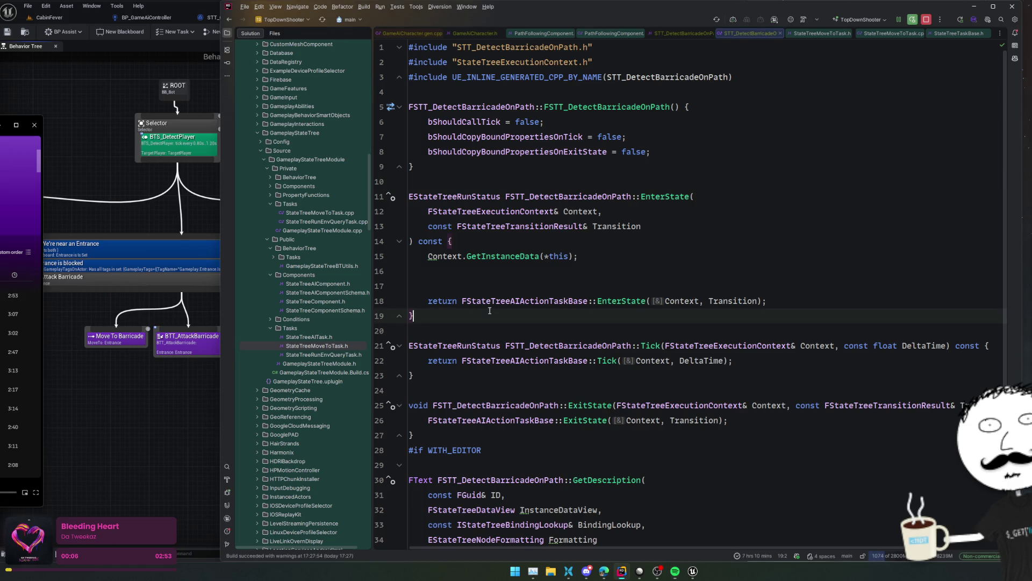
- Store the instance data in 'auto& Data =' on the GetInstanceData line
{"action": "left_click", "coordinate": [618, 276]}
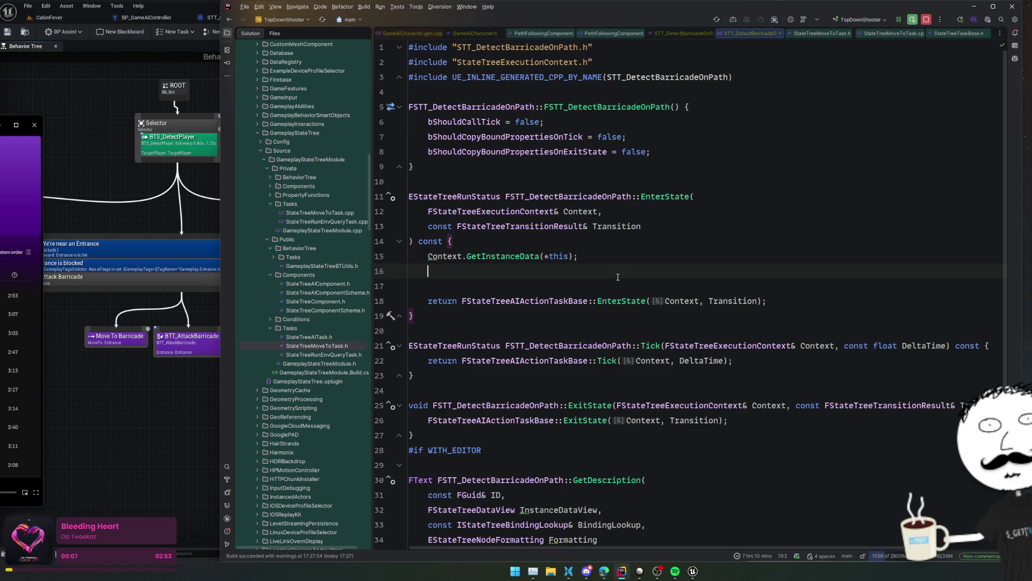
{"action": "left_click", "coordinate": [496, 256]}
{"action": "key", "text": "Home"}
{"action": "type", "text": "auto& SD"}
{"action": "key", "text": "BackSpace"}
{"action": "key", "text": "BackSpace"}
{"action": "type", "text": "Data ="}
{"action": "key", "text": "Home"}
{"action": "left_click", "coordinate": [717, 263]}
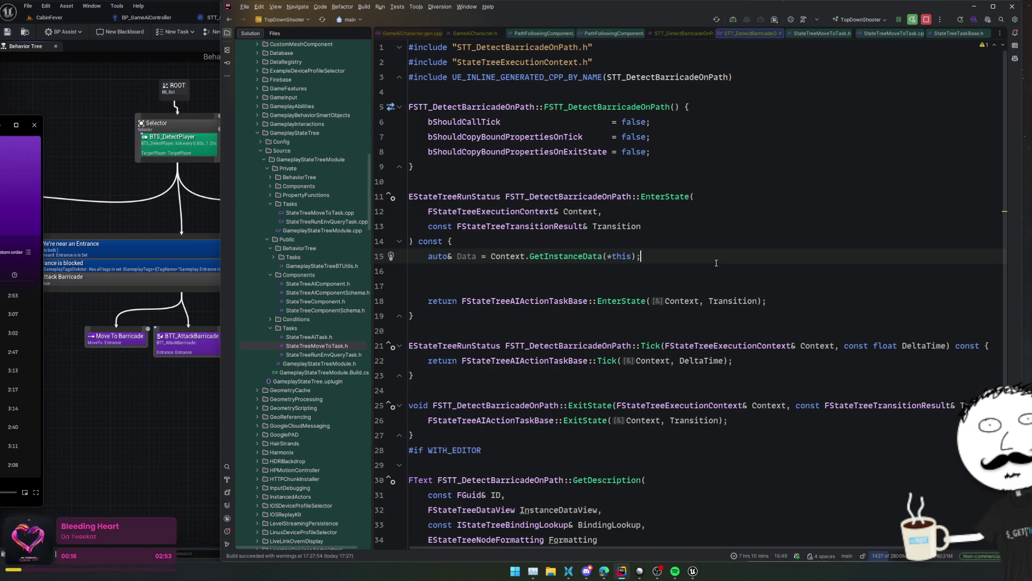
- Add a null check on Data.AIController that returns EStateTreeRunStatus::Failed
{"action": "key", "text": "Return"}
{"action": "key", "text": "Return"}
{"action": "type", "text": "if (!Data.Cont"}
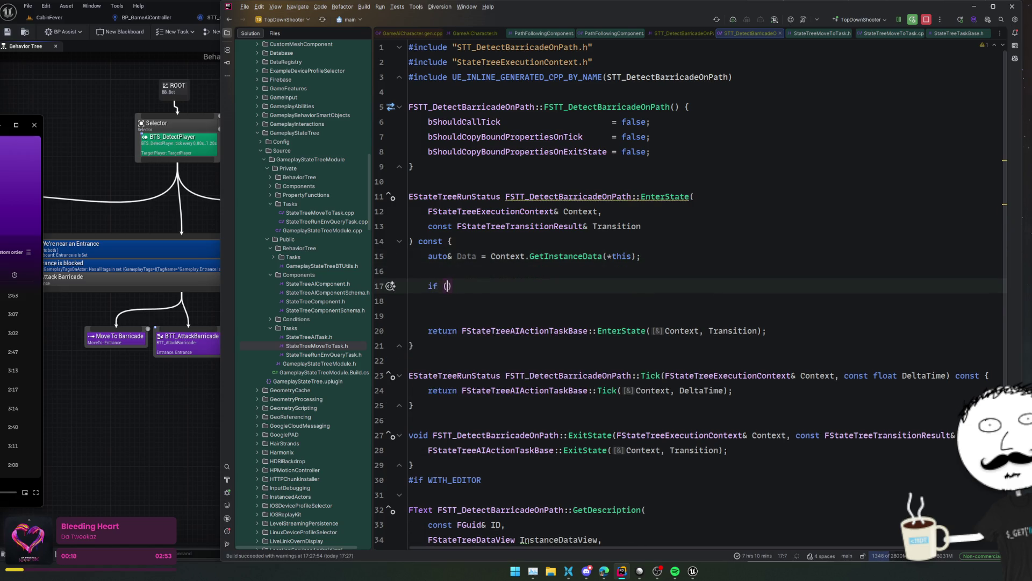
{"action": "key", "text": "Return"}
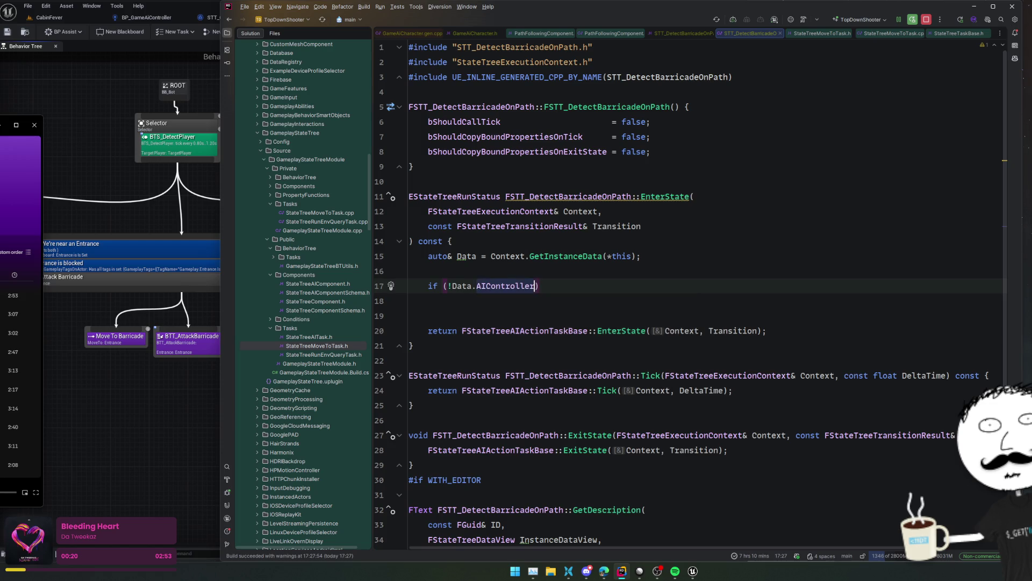
{"action": "type", "text": "{"}
{"action": "key", "text": "Return"}
{"action": "type", "text": "return"}
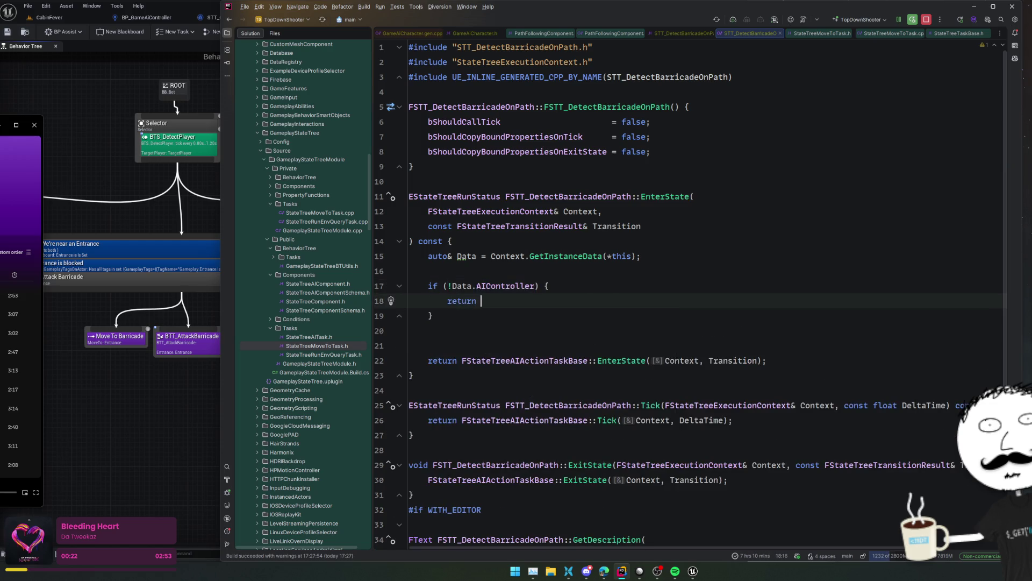
{"action": "key", "text": "Tab"}
{"action": "key", "text": "Down"}
{"action": "key", "text": "Return"}
{"action": "key", "text": "Return"}
- Store GetPathFollowingComponent() in 'auto Comp' and return Failed when Comp is null
{"action": "type", "text": "Data.AIController->Get"}
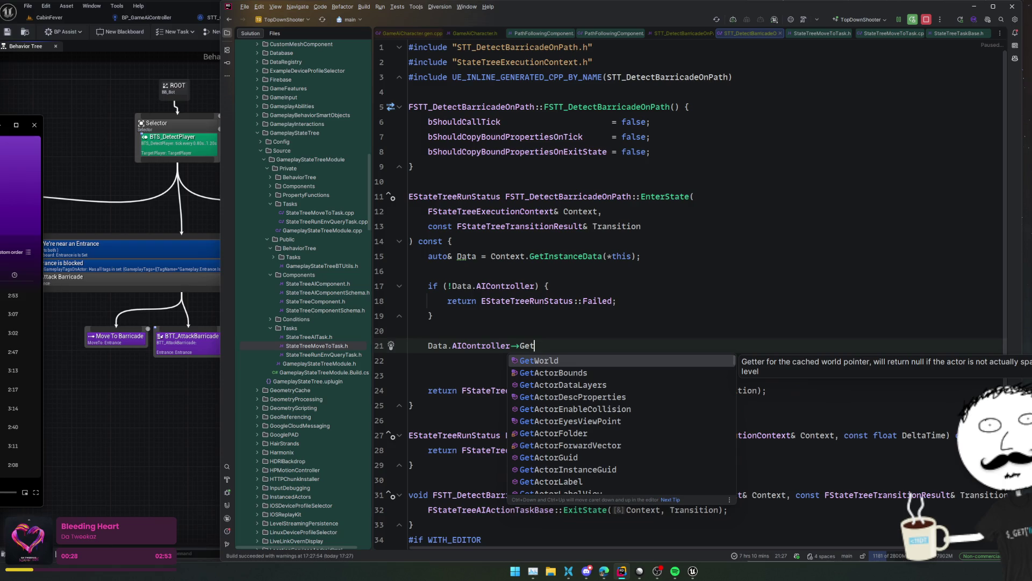
{"action": "type", "text": "Path"}
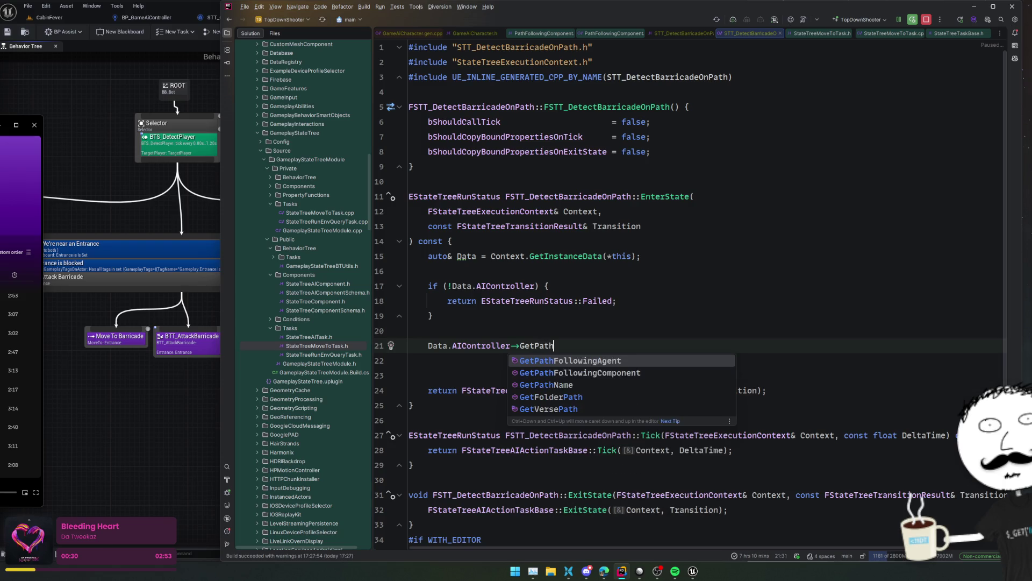
{"action": "key", "text": "Down"}
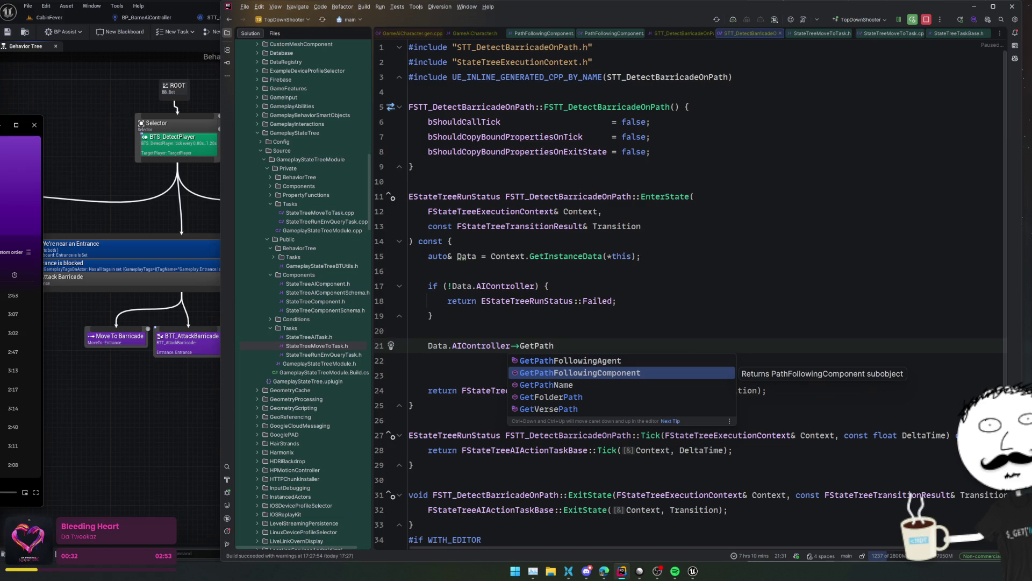
{"action": "key", "text": "Return"}
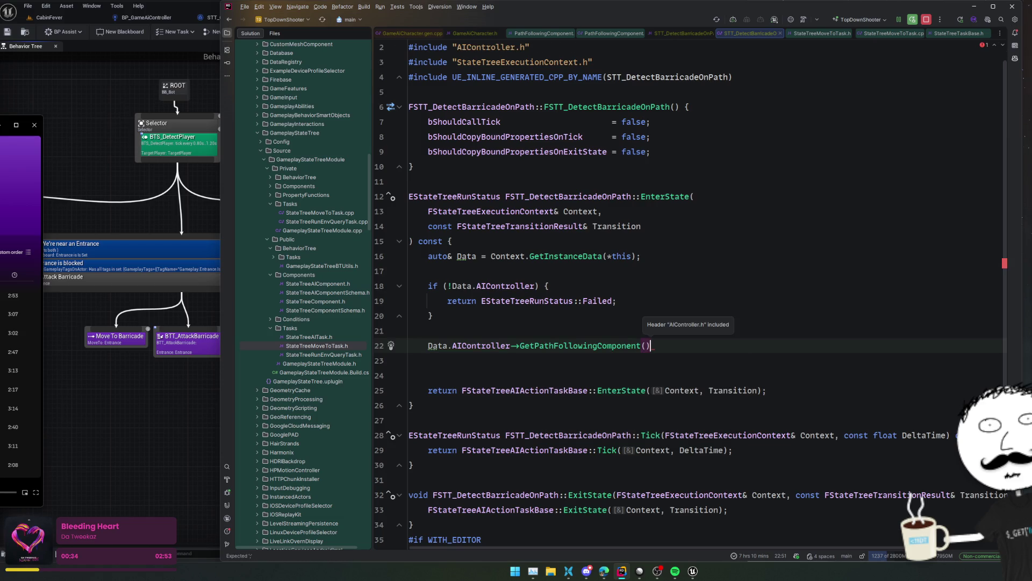
{"action": "type", "text": ";"}
{"action": "key", "text": "Home"}
{"action": "type", "text": "auto "}
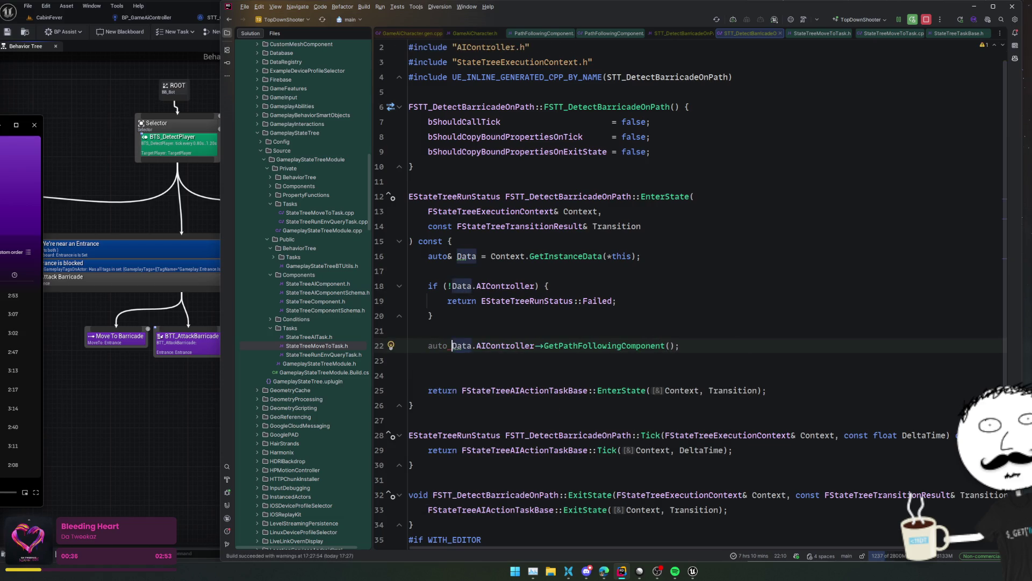
{"action": "type", "text": "Comp ="}
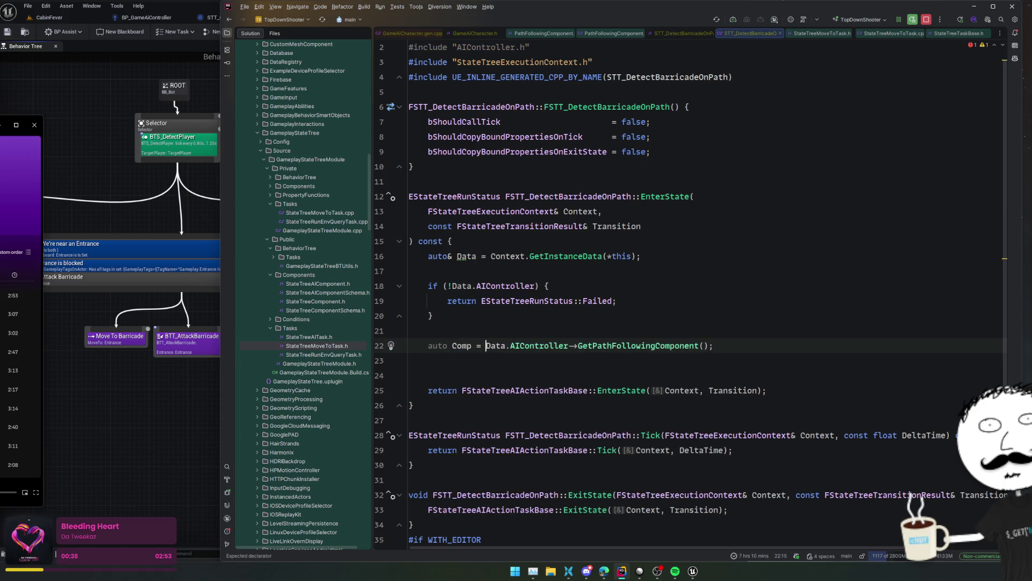
{"action": "key", "text": "End"}
{"action": "key", "text": "Return"}
{"action": "type", "text": "if (!Comp) {"}
{"action": "key", "text": "Return"}
{"action": "type", "text": "return EStateTreeRunStatus::Failed;"}
{"action": "key", "text": "Down"}
{"action": "key", "text": "Return"}
{"action": "key", "text": "Return"}
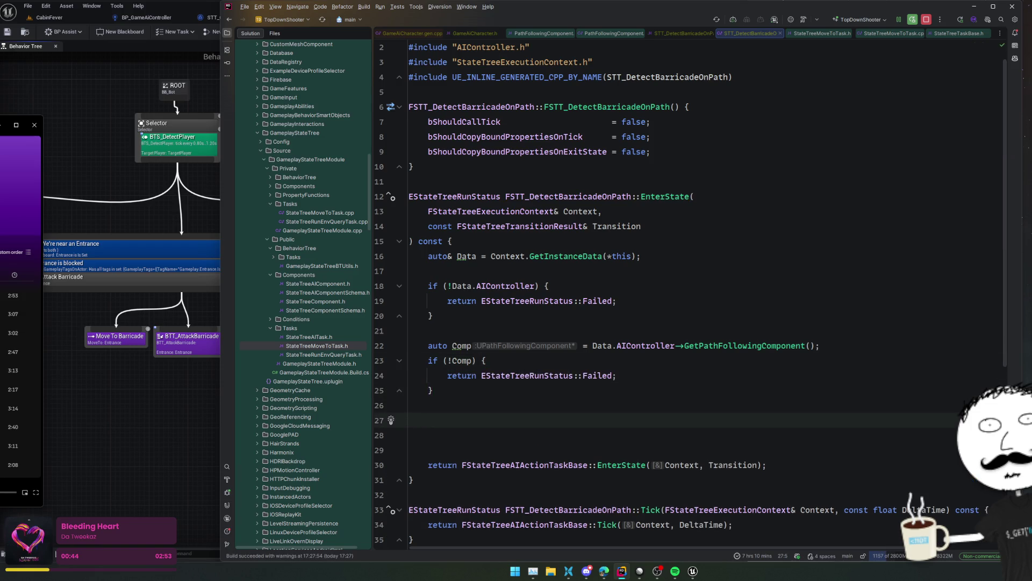
- Call Comp->GetPath() and jump to its declaration in PathFollowingComponent.h
{"action": "type", "text": "Comp->Get"}
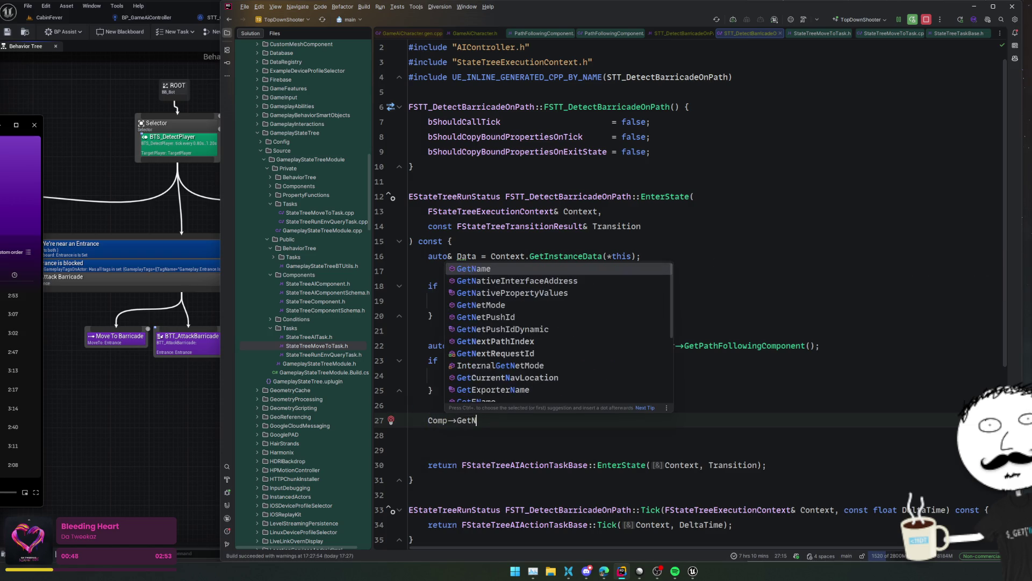
{"action": "key", "text": "BackSpace"}
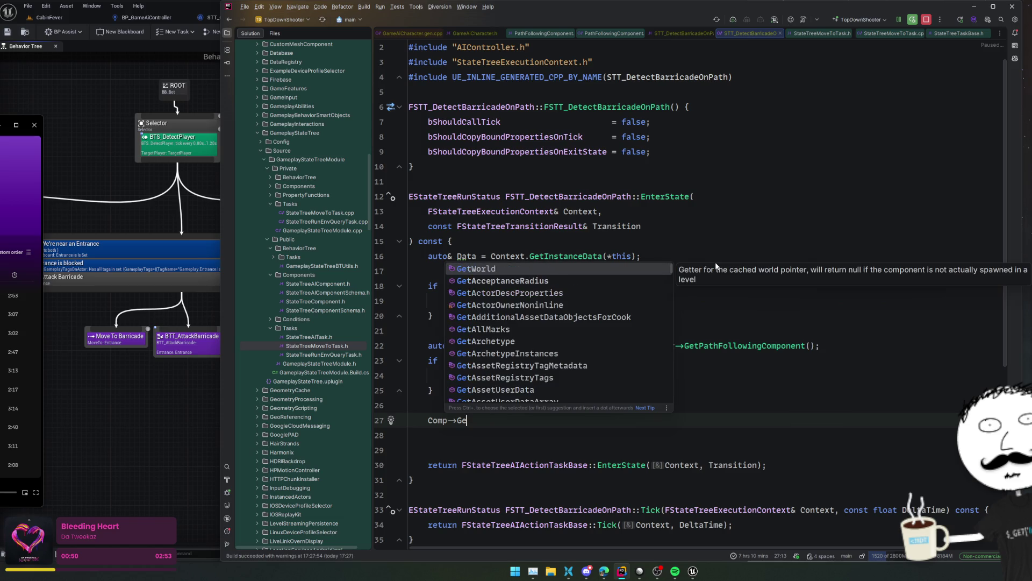
{"action": "type", "text": "tPath"}
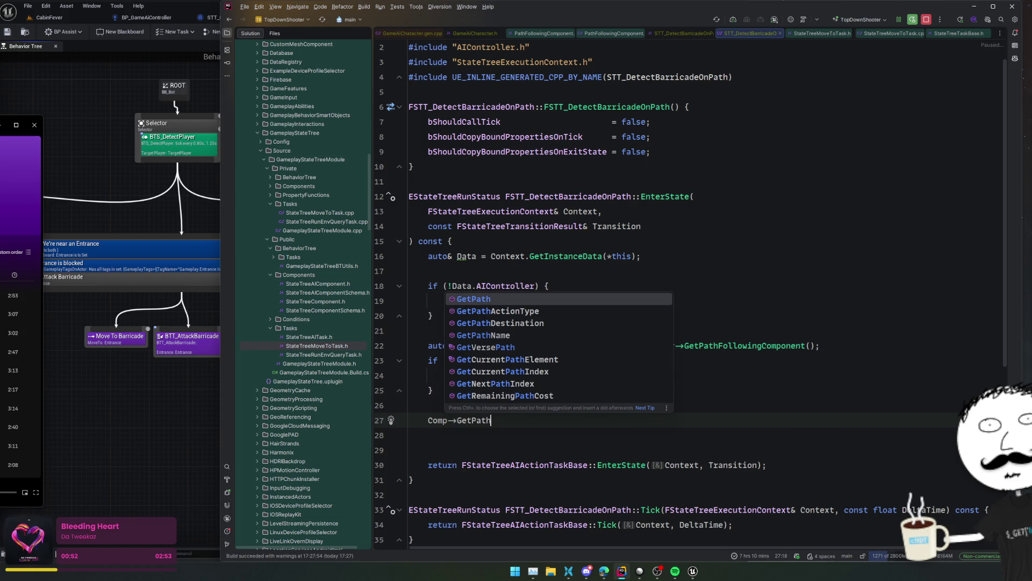
{"action": "key", "text": "Return"}
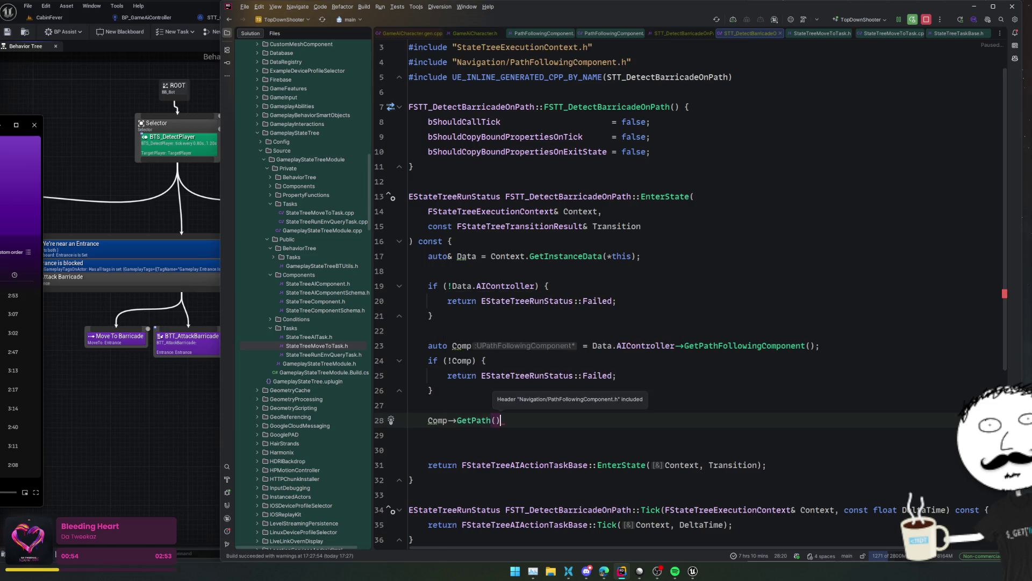
{"action": "type", "text": ";"}
{"action": "key", "text": "ctrl+b"}
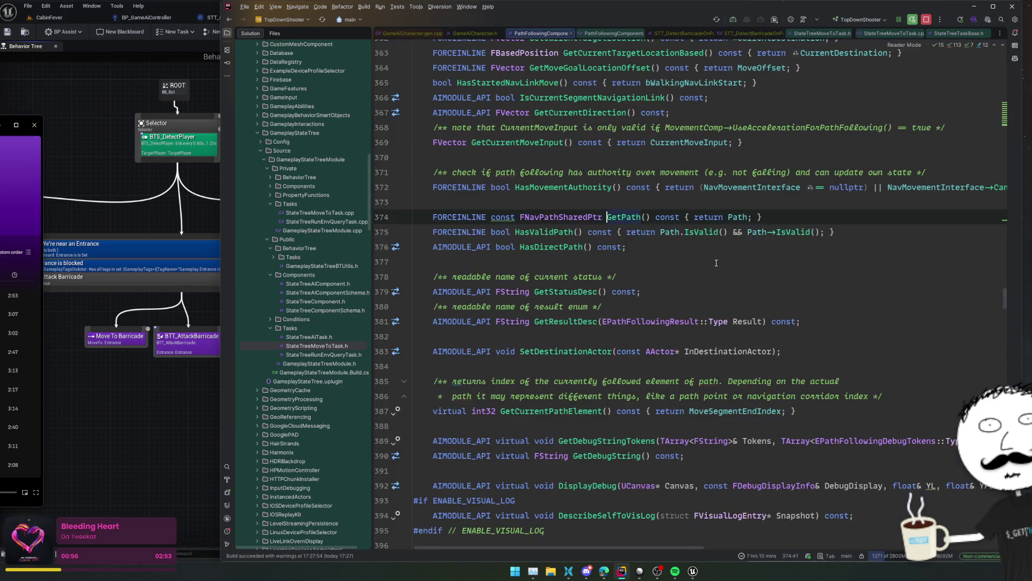
- Return Failed when !Comp->HasValidPath(), removing the stray blank line before the check
{"action": "double_click", "coordinate": [568, 231]}
{"action": "key", "text": "ctrl+alt+Left"}
{"action": "key", "text": "Up"}
{"action": "key", "text": "Up"}
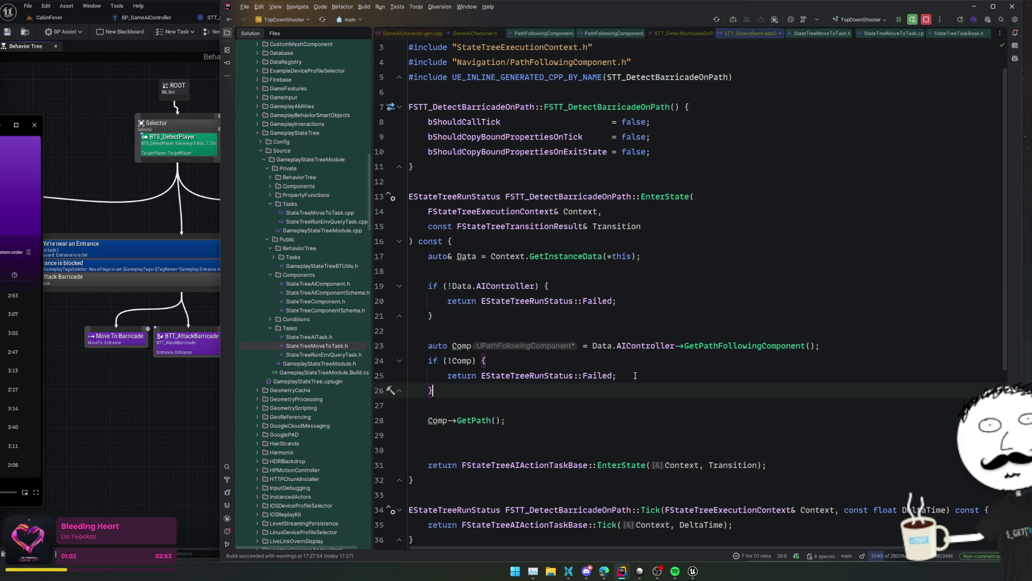
{"action": "key", "text": "Return"}
{"action": "key", "text": "Return"}
{"action": "type", "text": "if (!HasValidPath"}
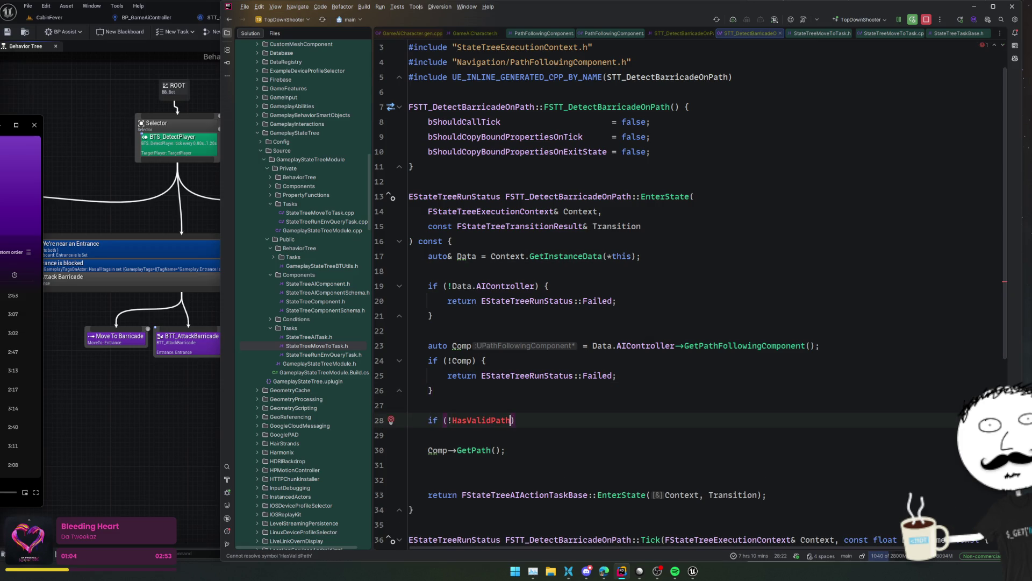
{"action": "type", "text": "Comp->"}
{"action": "key", "text": "ctrl+Right"}
{"action": "type", "text": "()) {"}
{"action": "key", "text": "Return"}
{"action": "key", "text": "Tab"}
{"action": "key", "text": "Down"}
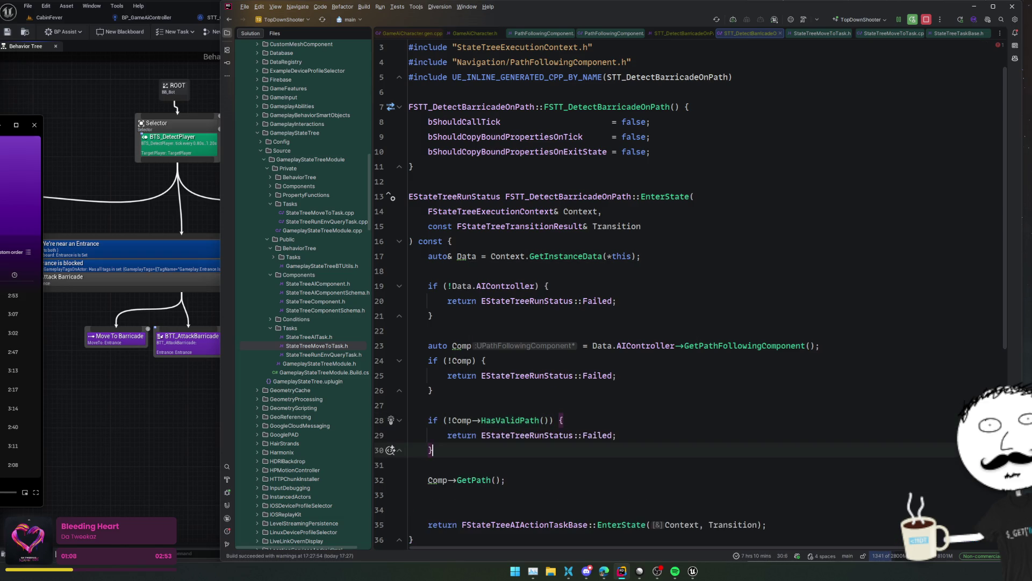
{"action": "scroll", "coordinate": [639, 368], "scroll_direction": "down", "scroll_amount": 2}
{"action": "left_click", "coordinate": [718, 347]}
{"action": "key", "text": "ctrl+y"}
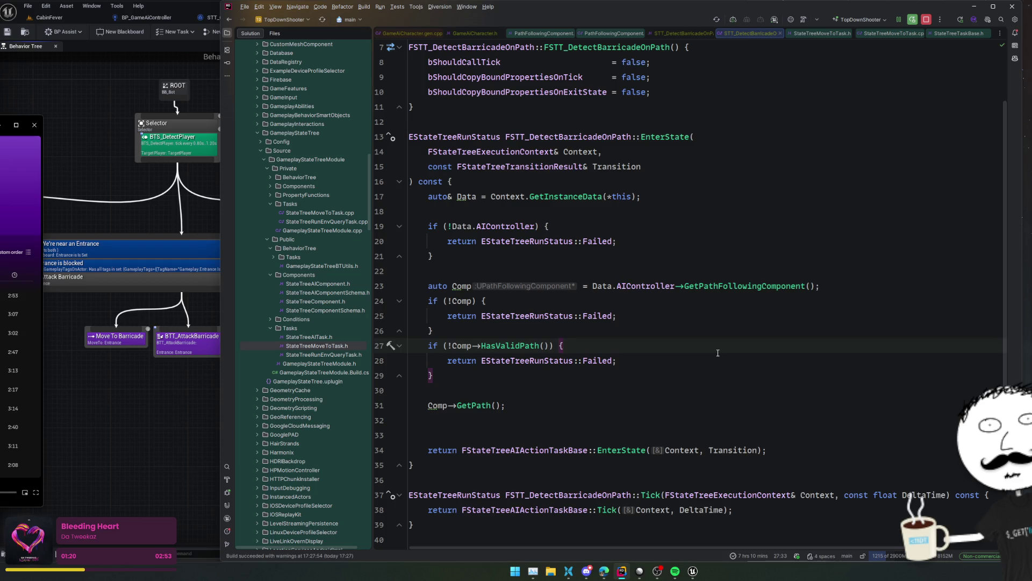
- Store the Comp->GetPath() result in 'auto Path'
{"action": "left_click", "coordinate": [578, 405]}
{"action": "key", "text": "Home"}
{"action": "type", "text": "auto Path ="}
{"action": "left_click", "coordinate": [587, 411]}
{"action": "key", "text": "Return"}
{"action": "key", "text": "Return"}
- Store Comp->GetCurrentPathIndex() in 'auto CurrIndex'
{"action": "type", "text": "Comp->Nav"}
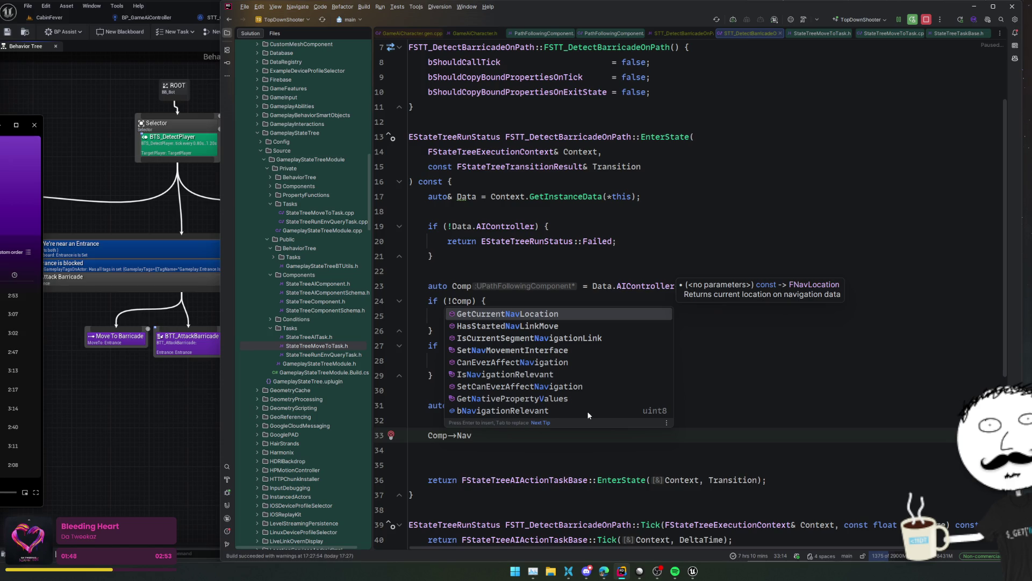
{"action": "key", "text": "Escape"}
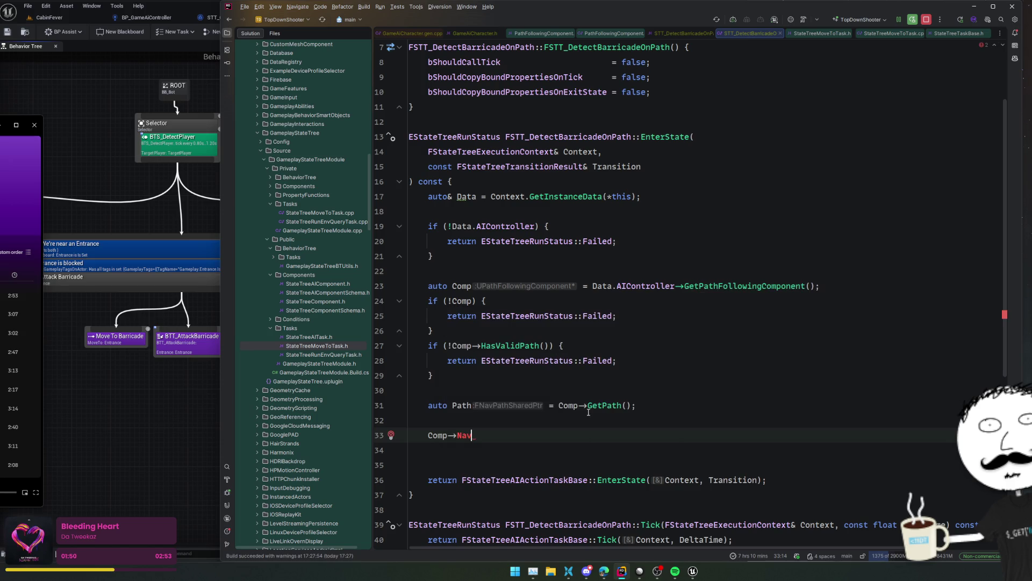
{"action": "key", "text": "ctrl+shift+Left"}
{"action": "type", "text": "Index"}
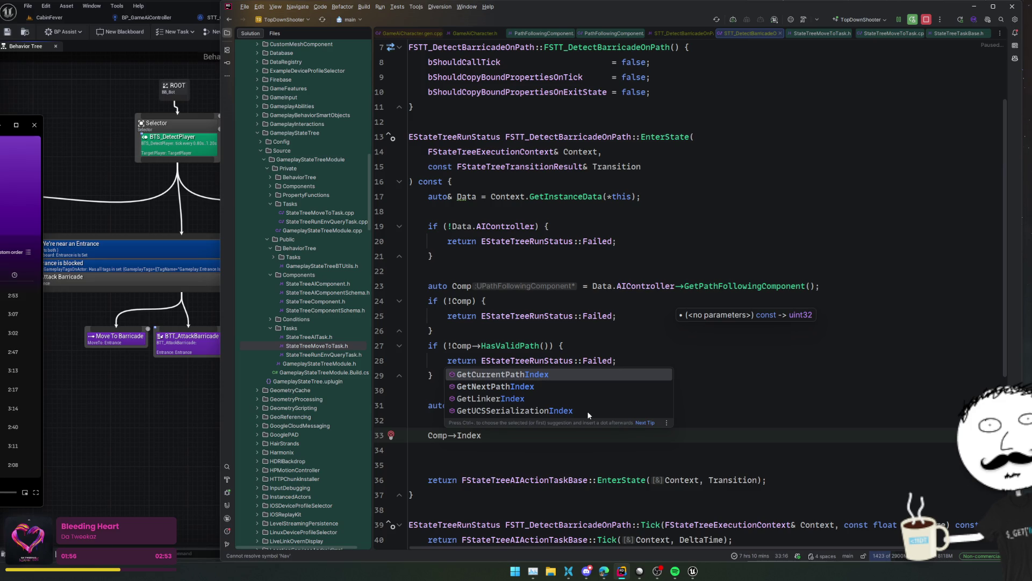
{"action": "key", "text": "Return"}
{"action": "key", "text": "Home"}
{"action": "type", "text": "auto CurrInde"}
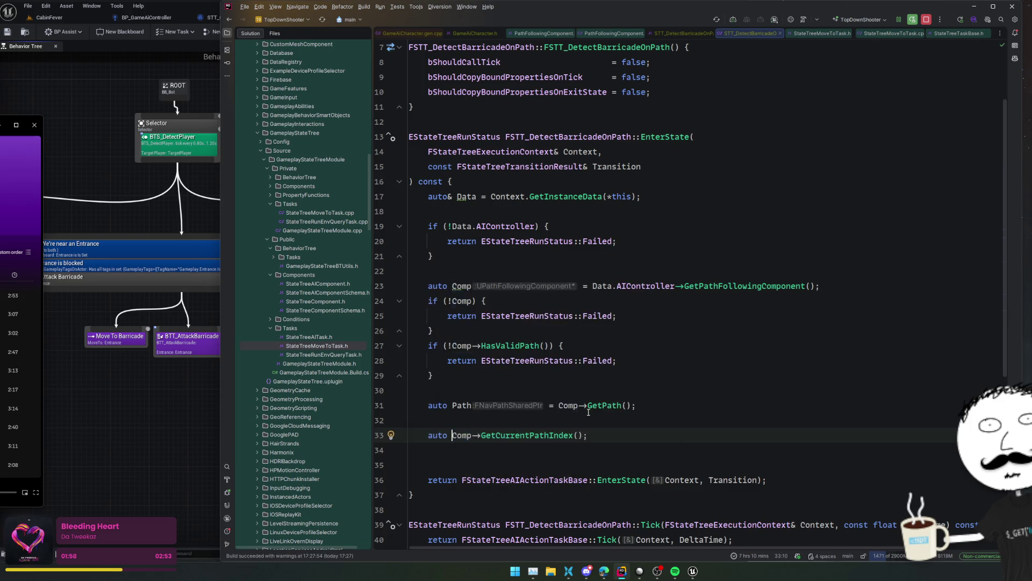
{"action": "type", "text": "x ="}
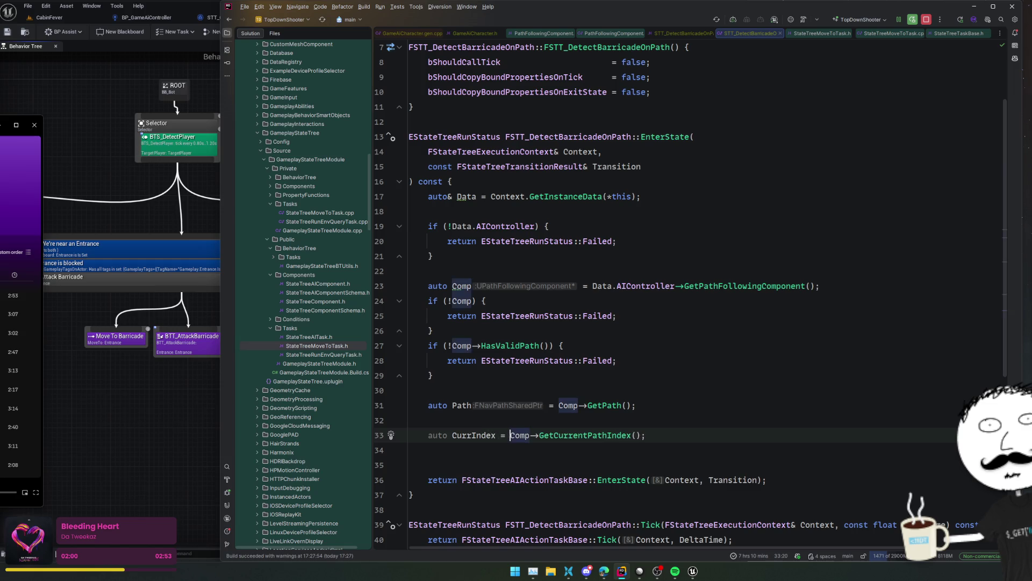
{"action": "key", "text": "Return"}
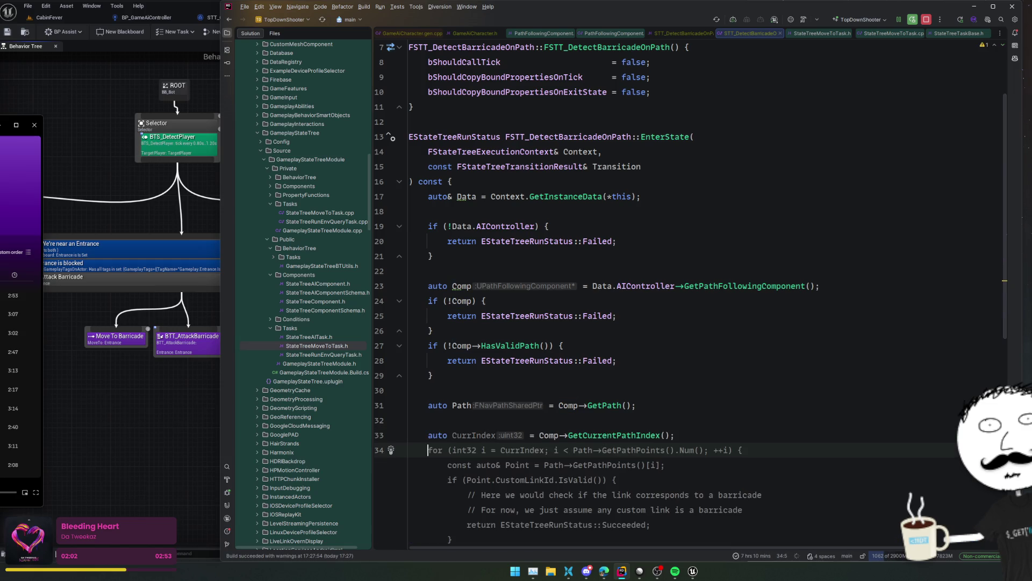
- Accept the suggested path-point loop from CurrIndex, then view CustomLinkId's declaration in NavigationTypes.h
{"action": "scroll", "coordinate": [665, 436], "scroll_direction": "down", "scroll_amount": 2}
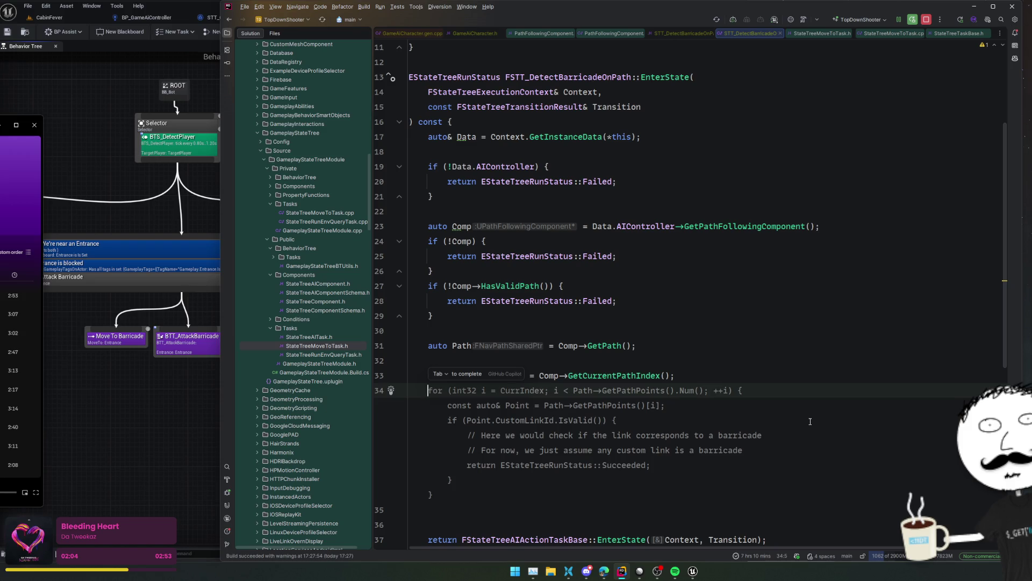
{"action": "key", "text": "Tab"}
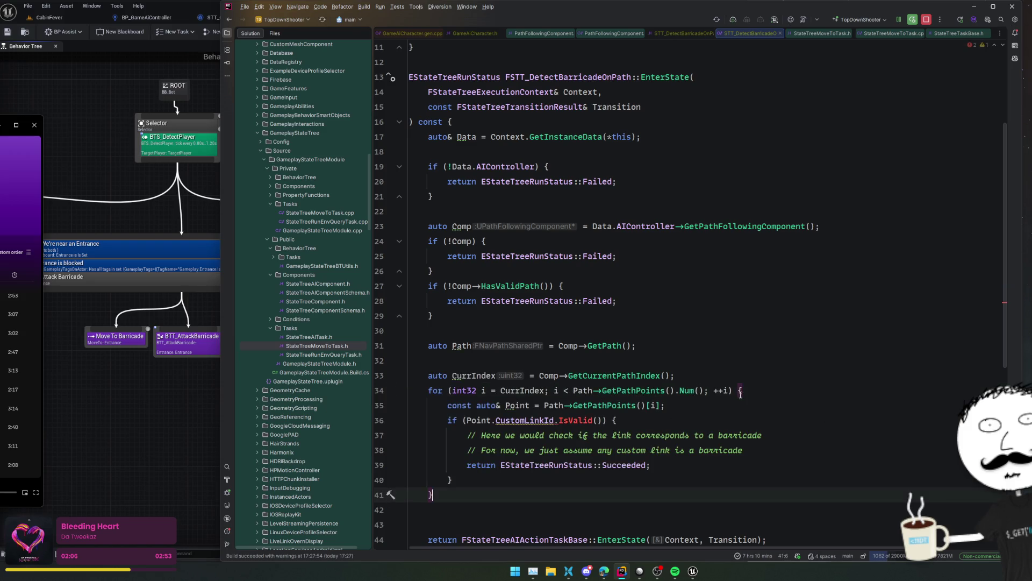
{"action": "mouse_move", "coordinate": [532, 421]}
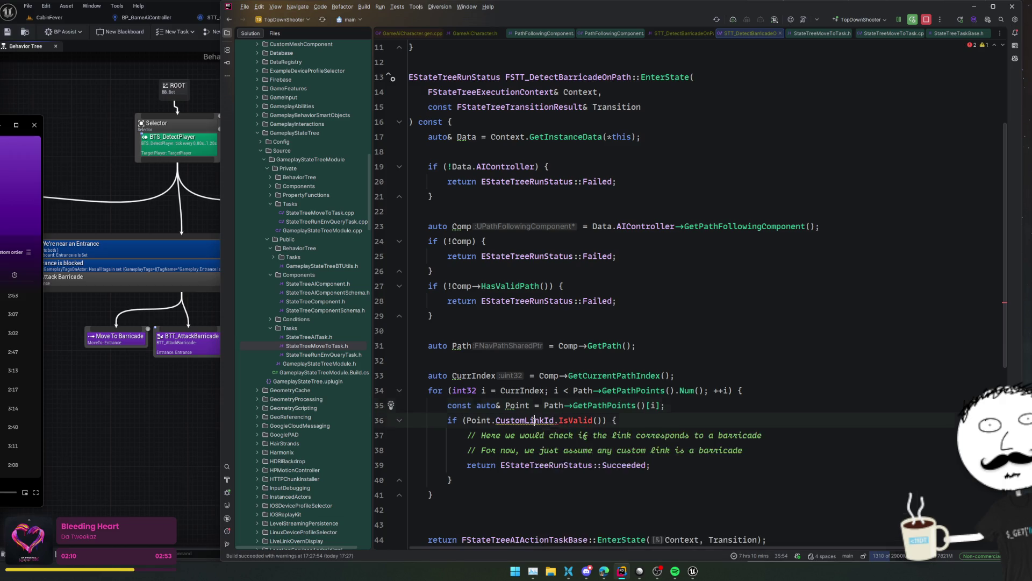
{"action": "left_click", "coordinate": [532, 421], "text": "ctrl"}
{"action": "scroll", "coordinate": [602, 275], "scroll_direction": "down", "scroll_amount": 5}
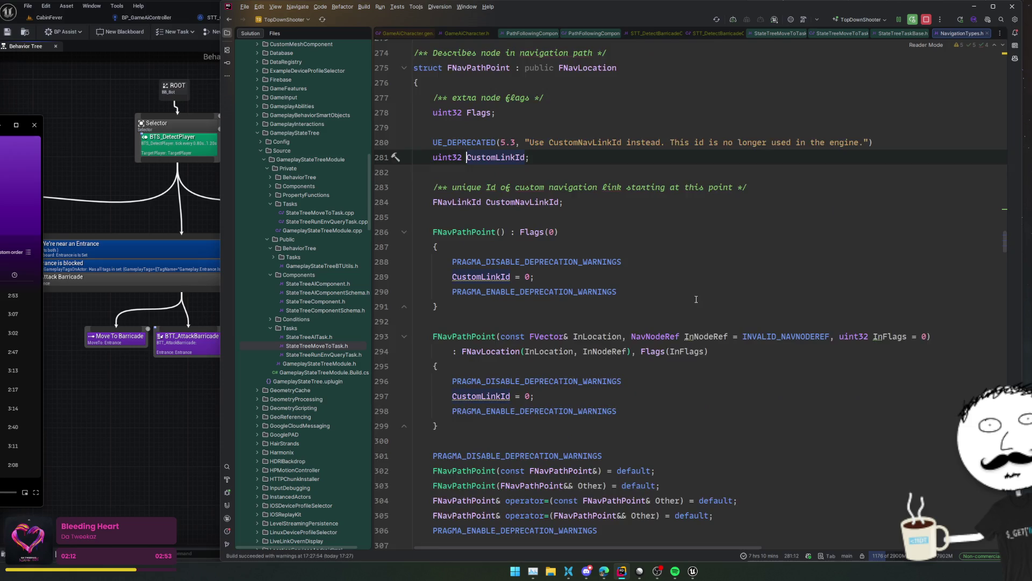
{"action": "scroll", "coordinate": [699, 301], "scroll_direction": "up", "scroll_amount": 5}
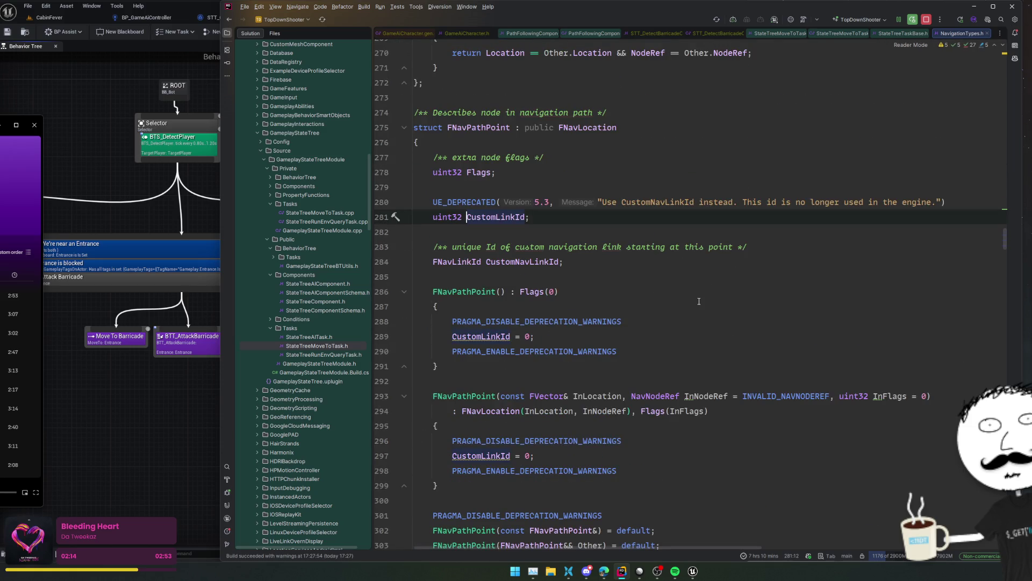